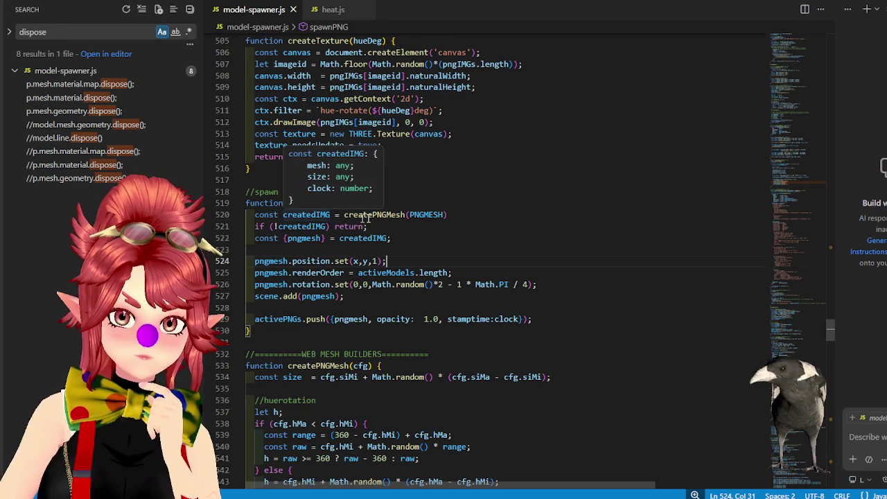
- Inspect the PNGMESH argument, pngmesh and createdIMG in spawnPNG, highlighting every use of pngmesh
{"action": "double_click", "coordinate": [430, 215]}
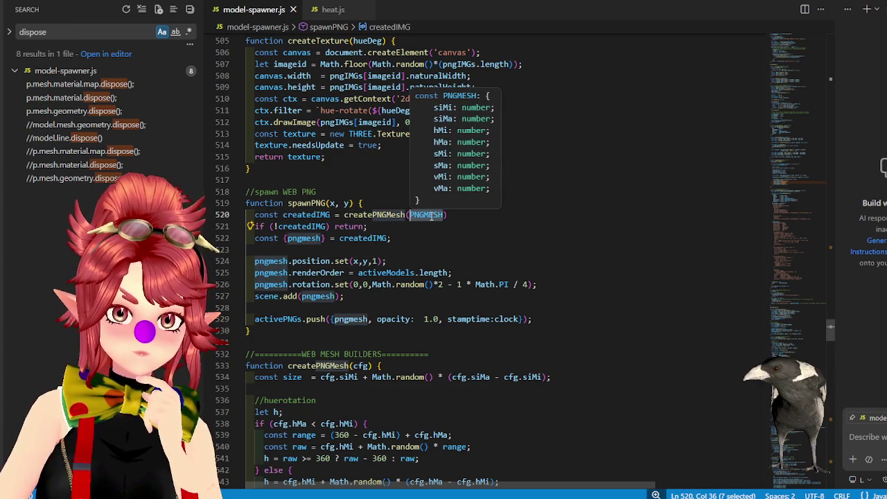
{"action": "mouse_move", "coordinate": [303, 238]}
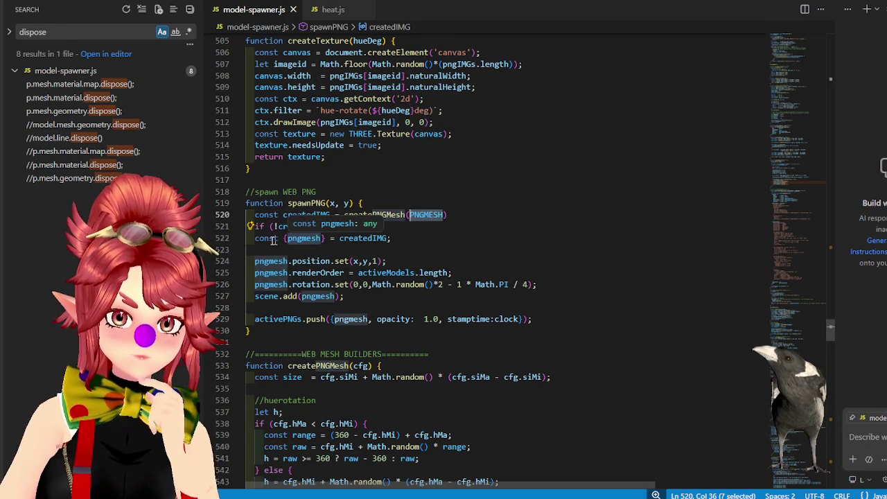
{"action": "double_click", "coordinate": [303, 238]}
{"action": "key", "text": "shift+alt+Right"}
{"action": "left_click", "coordinate": [356, 238]}
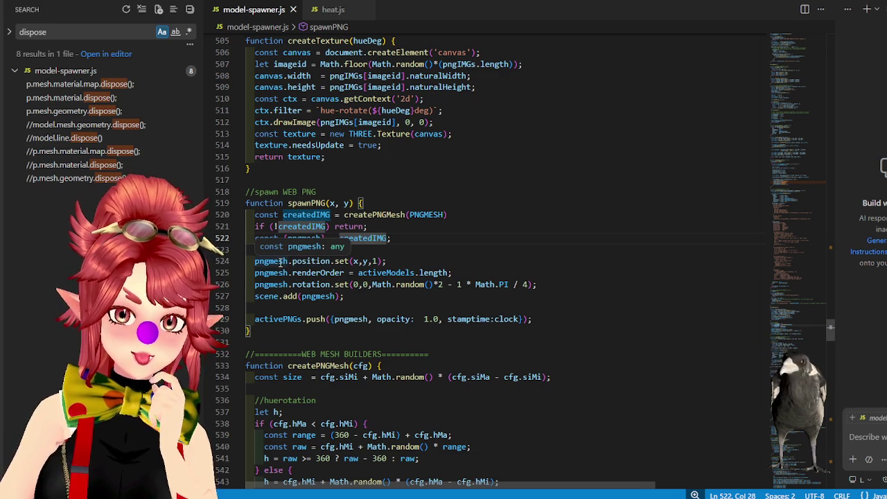
{"action": "left_click", "coordinate": [280, 260]}
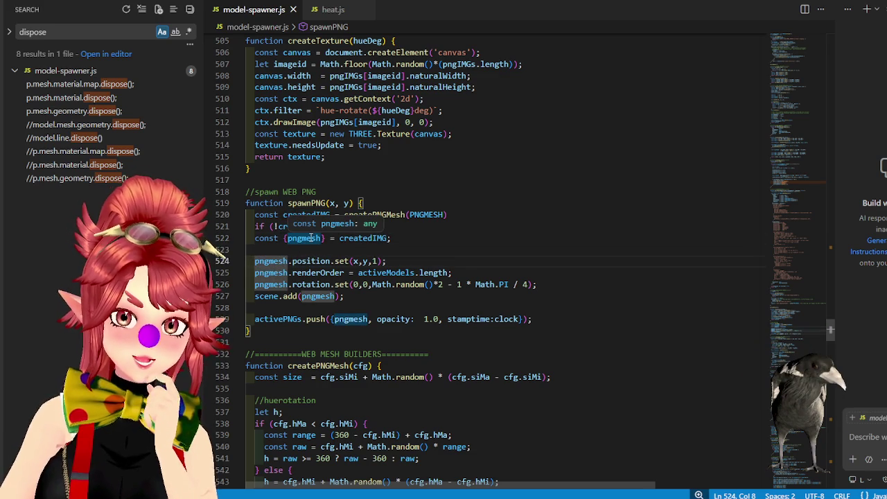
- Start opening a different folder and go up to the OBS_Overlays directory
{"action": "key", "text": "ctrl+shift+e"}
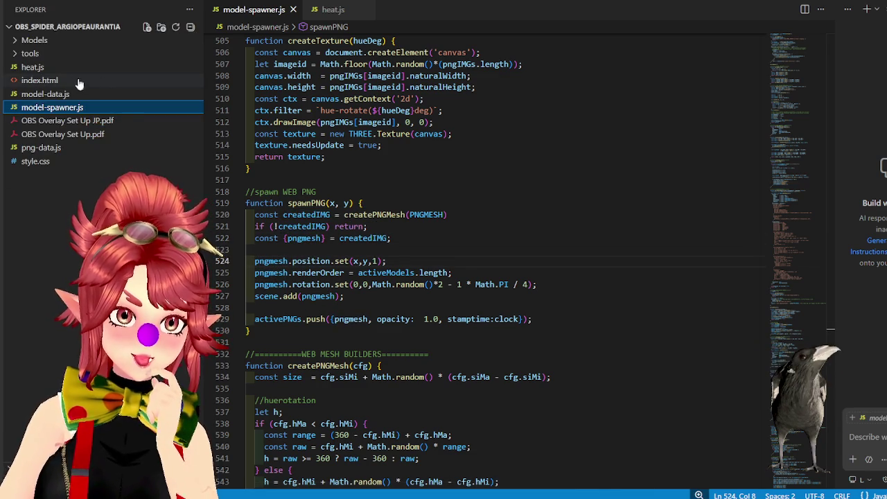
{"action": "key", "text": "alt+f"}
{"action": "left_click", "coordinate": [314, 154]}
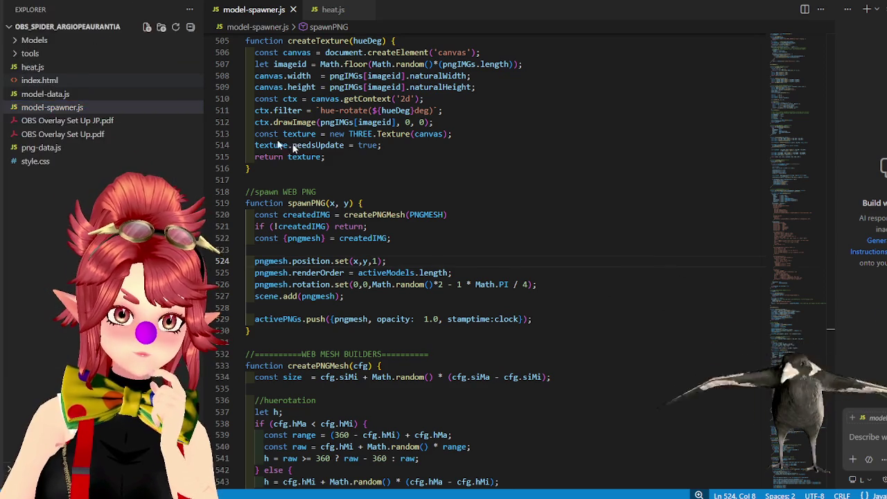
{"action": "left_click", "coordinate": [208, 7]}
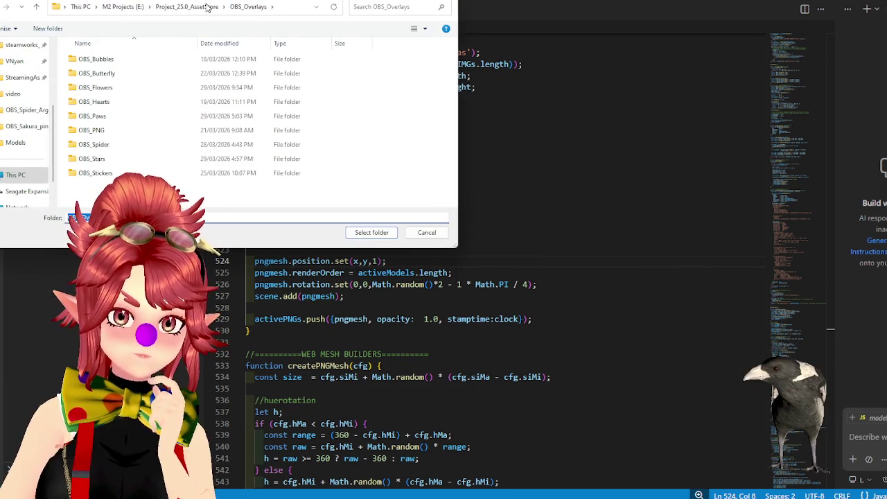
- Open OBS_Overlays as the workspace and bring up the Bunny_Kawaii_Pink sticker's model-spawner.js
{"action": "left_click", "coordinate": [372, 233]}
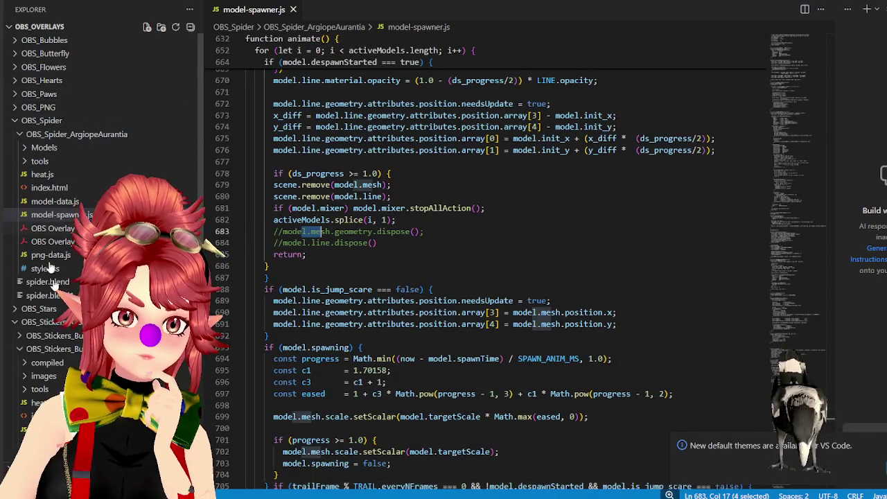
{"action": "left_click", "coordinate": [56, 428]}
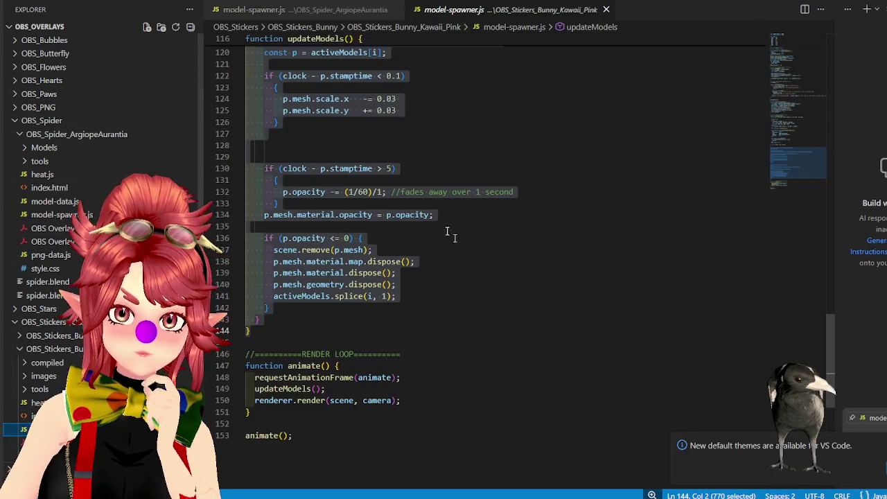
{"action": "scroll", "coordinate": [429, 269], "scroll_direction": "up", "scroll_amount": 3}
{"action": "scroll", "coordinate": [429, 270], "scroll_direction": "up", "scroll_amount": 3}
{"action": "scroll", "coordinate": [520, 277], "scroll_direction": "up", "scroll_amount": 6}
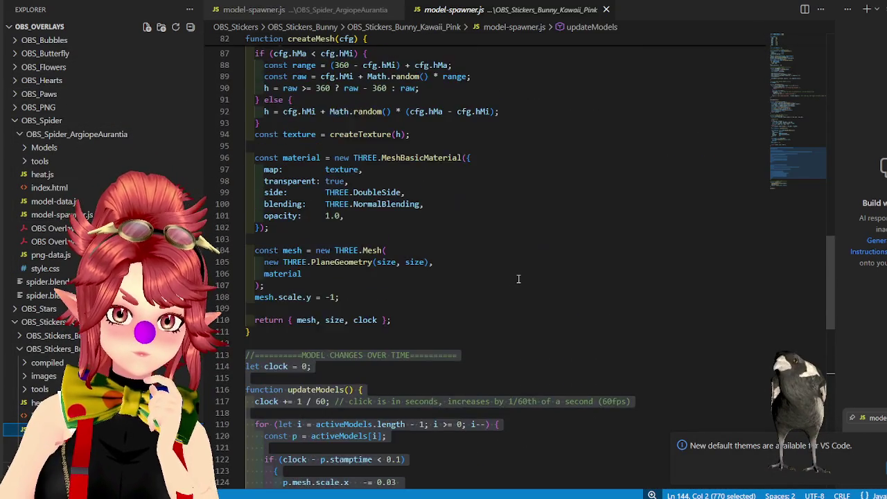
{"action": "scroll", "coordinate": [520, 277], "scroll_direction": "up", "scroll_amount": 5}
{"action": "scroll", "coordinate": [519, 277], "scroll_direction": "up", "scroll_amount": 8}
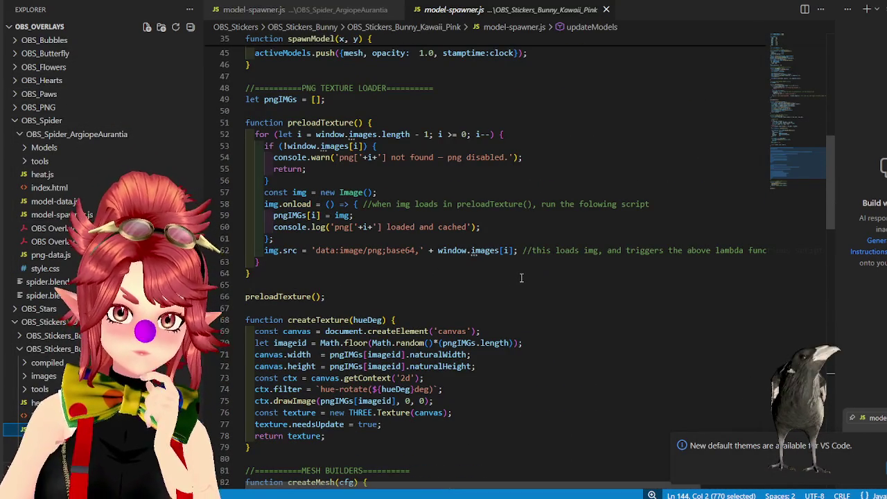
{"action": "scroll", "coordinate": [521, 278], "scroll_direction": "up", "scroll_amount": 2}
{"action": "scroll", "coordinate": [521, 278], "scroll_direction": "up", "scroll_amount": 1}
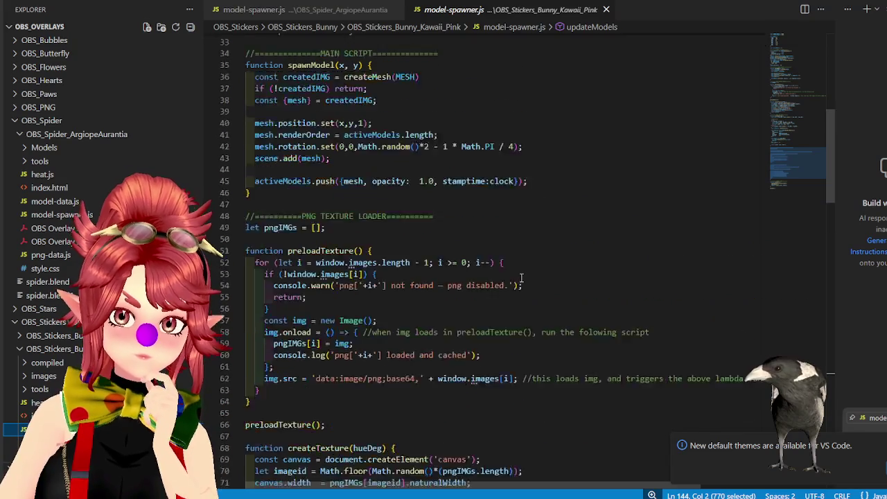
{"action": "scroll", "coordinate": [521, 278], "scroll_direction": "up", "scroll_amount": 4}
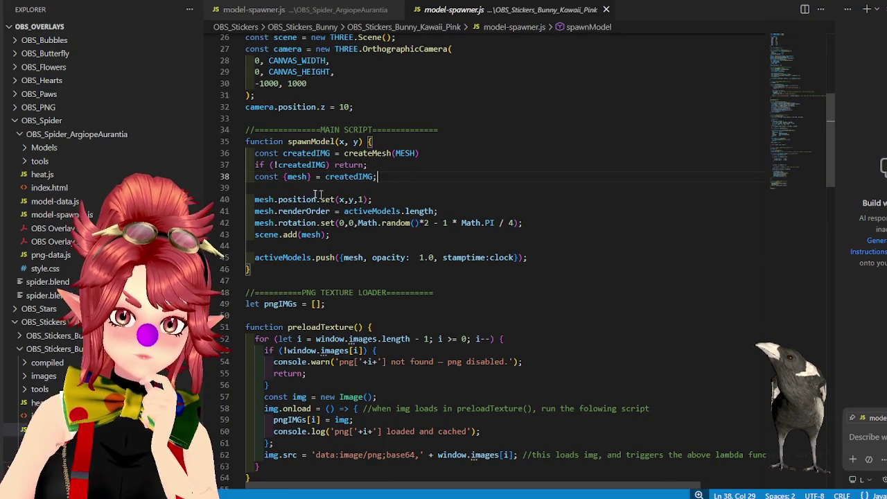
- Highlight the uses of mesh in spawnModel on lines 38–40
{"action": "left_click", "coordinate": [278, 199]}
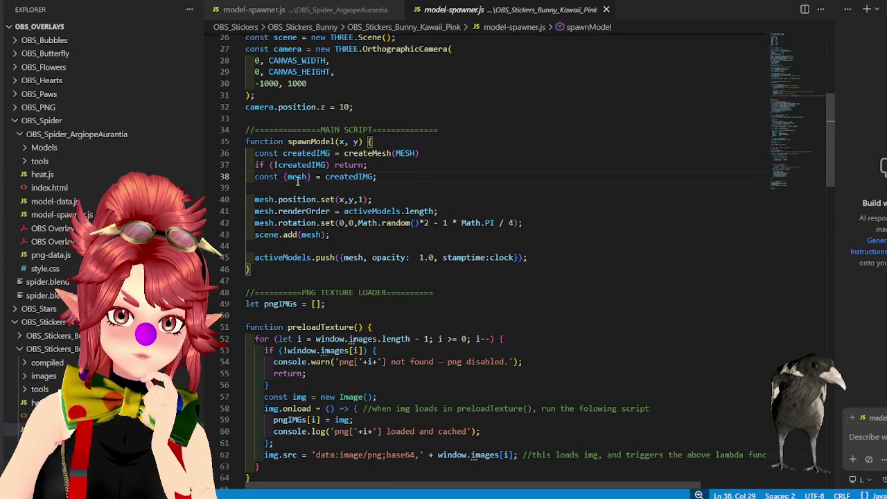
{"action": "left_click_drag", "start_coordinate": [286, 178], "coordinate": [309, 178]}
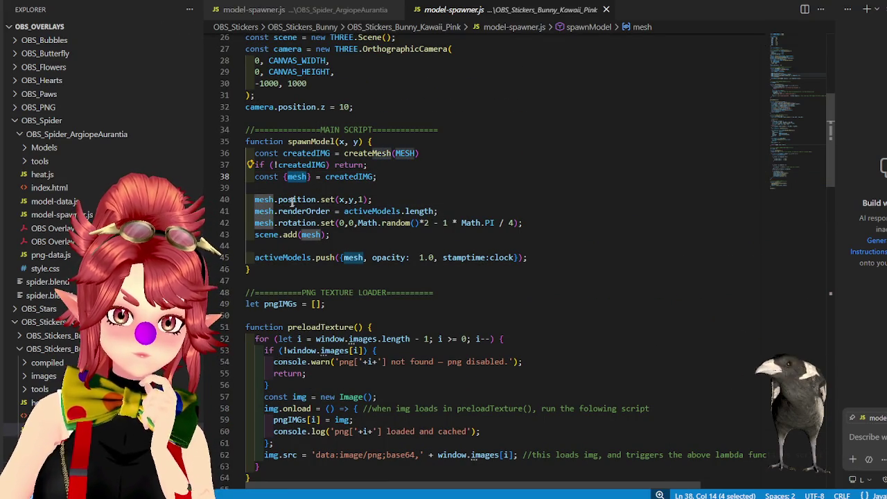
{"action": "left_click", "coordinate": [283, 200]}
{"action": "left_click", "coordinate": [389, 176]}
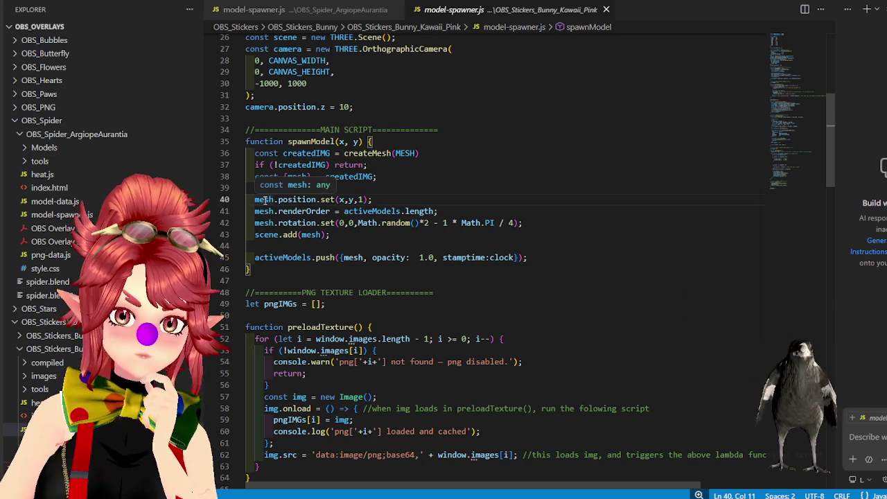
{"action": "mouse_move", "coordinate": [286, 177]}
{"action": "left_mouse_down"}
{"action": "mouse_move", "coordinate": [307, 177]}
{"action": "mouse_move", "coordinate": [254, 199]}
{"action": "left_mouse_up"}
{"action": "left_click", "coordinate": [282, 200]}
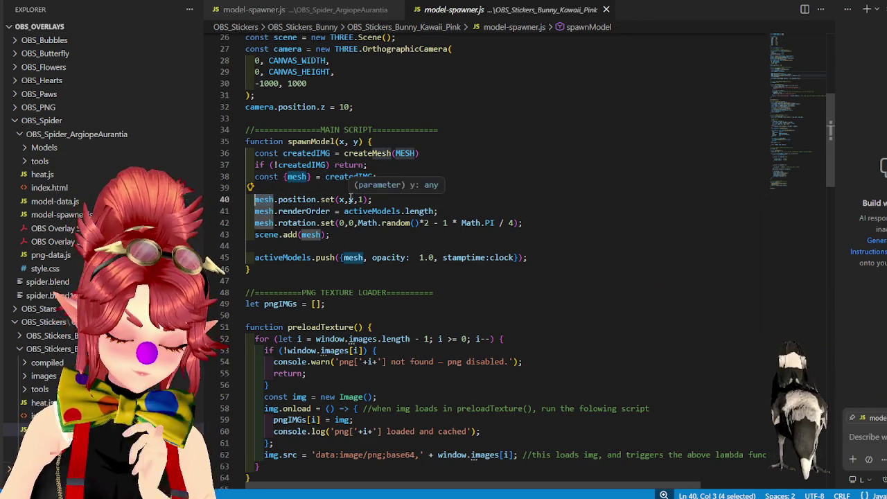
- Search the whole workspace for "mesh", browse the results, then close the bunny spawner file
{"action": "key", "text": "ctrl+shift+f"}
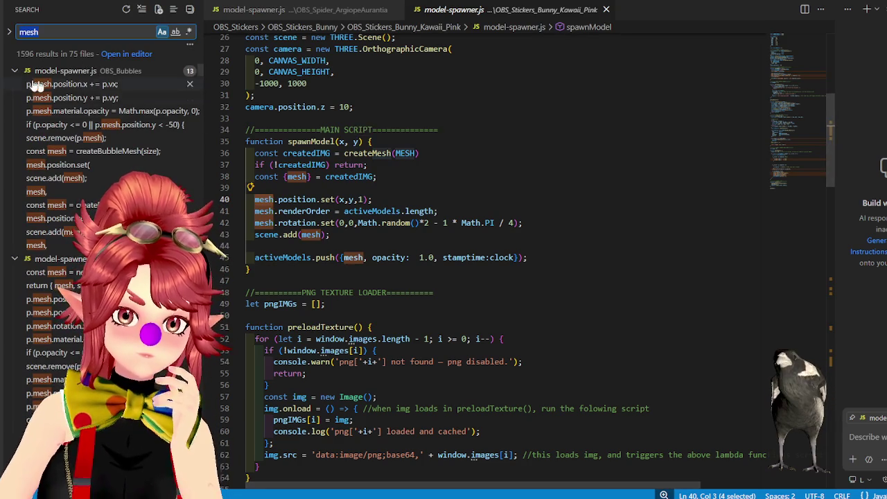
{"action": "scroll", "coordinate": [471, 199], "scroll_direction": "up", "scroll_amount": 4}
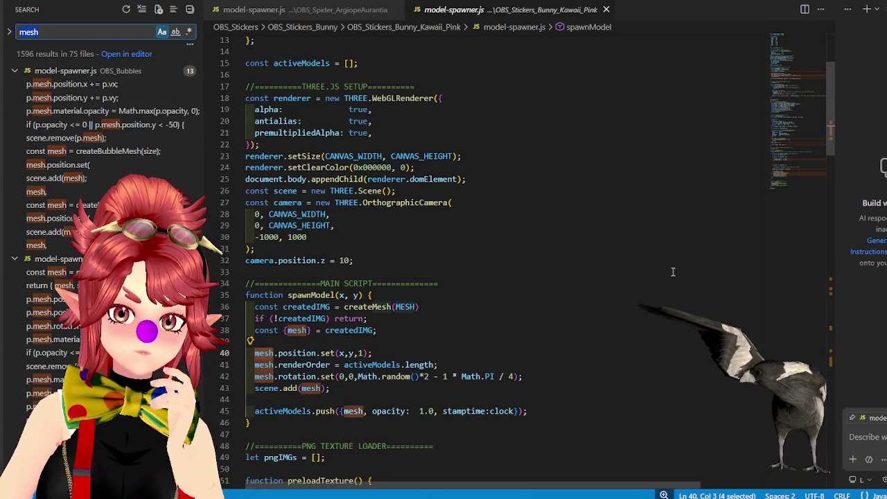
{"action": "scroll", "coordinate": [828, 118], "scroll_direction": "up", "scroll_amount": 4}
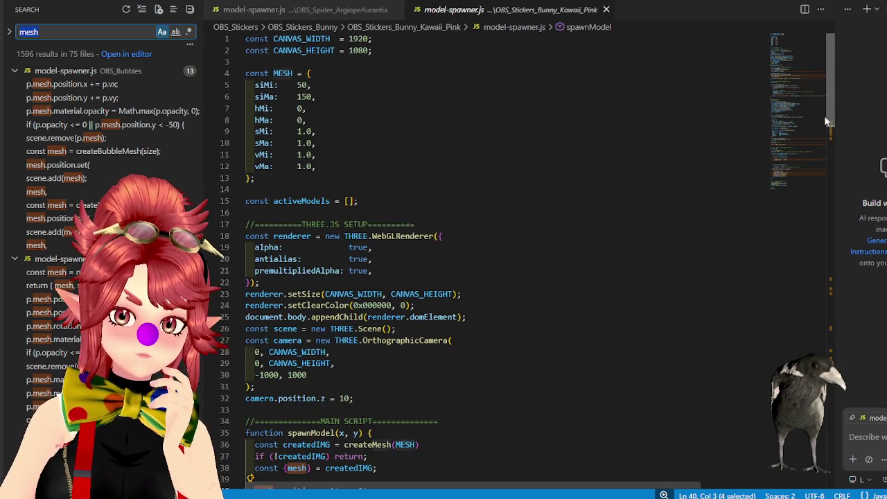
{"action": "scroll", "coordinate": [823, 124], "scroll_direction": "down", "scroll_amount": 7}
{"action": "scroll", "coordinate": [813, 173], "scroll_direction": "down", "scroll_amount": 1}
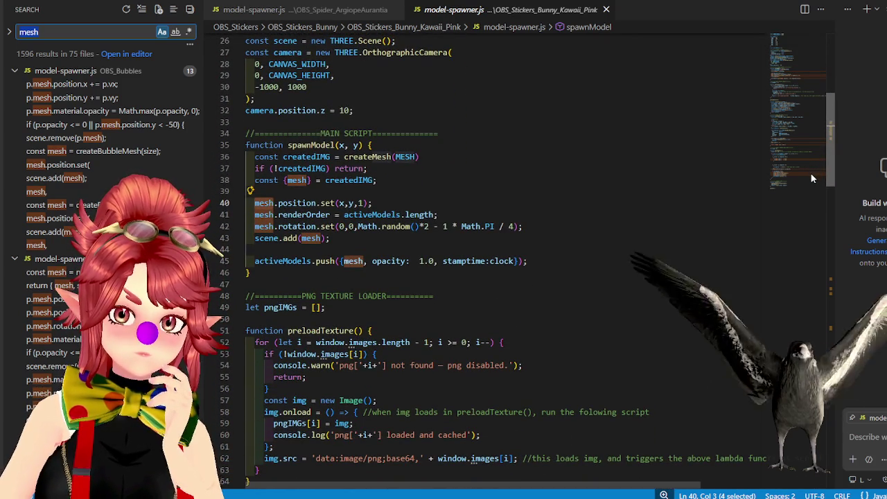
{"action": "scroll", "coordinate": [813, 177], "scroll_direction": "up", "scroll_amount": 1}
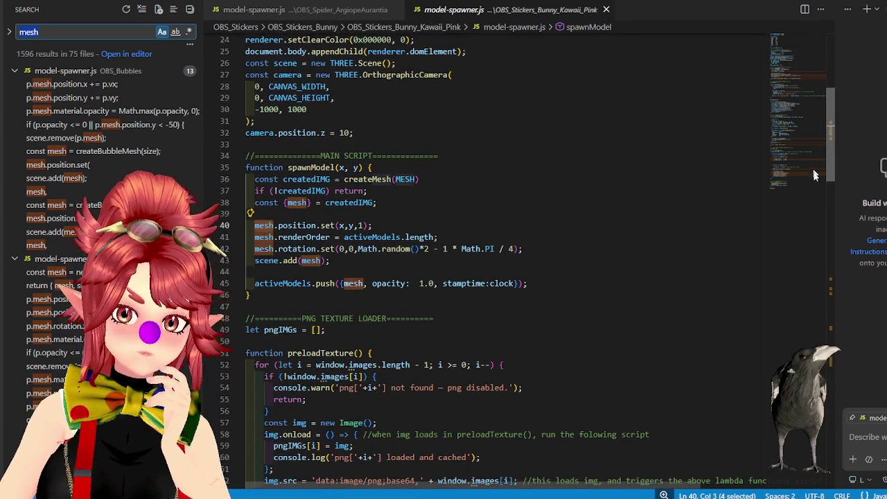
{"action": "scroll", "coordinate": [812, 174], "scroll_direction": "down", "scroll_amount": 8}
{"action": "scroll", "coordinate": [813, 221], "scroll_direction": "down", "scroll_amount": 3}
{"action": "scroll", "coordinate": [809, 252], "scroll_direction": "down", "scroll_amount": 1}
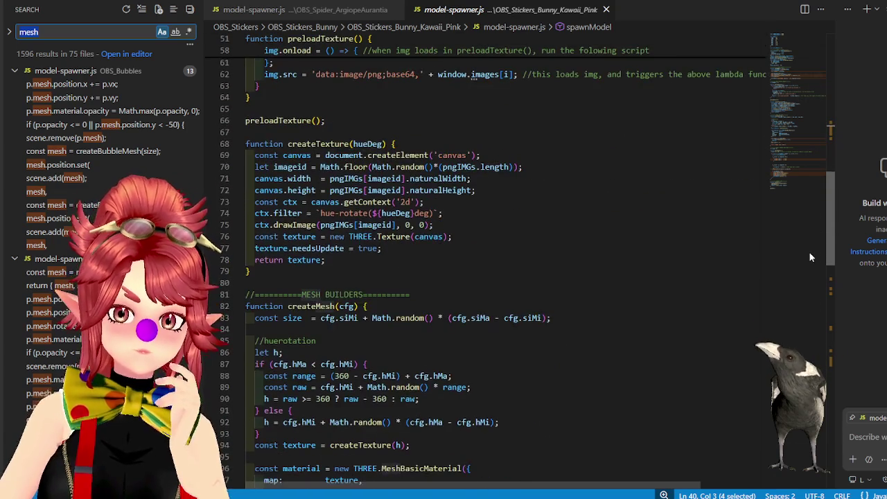
{"action": "scroll", "coordinate": [809, 263], "scroll_direction": "down", "scroll_amount": 2}
{"action": "scroll", "coordinate": [809, 273], "scroll_direction": "down", "scroll_amount": 1}
{"action": "scroll", "coordinate": [807, 298], "scroll_direction": "down", "scroll_amount": 4}
{"action": "scroll", "coordinate": [805, 314], "scroll_direction": "down", "scroll_amount": 1}
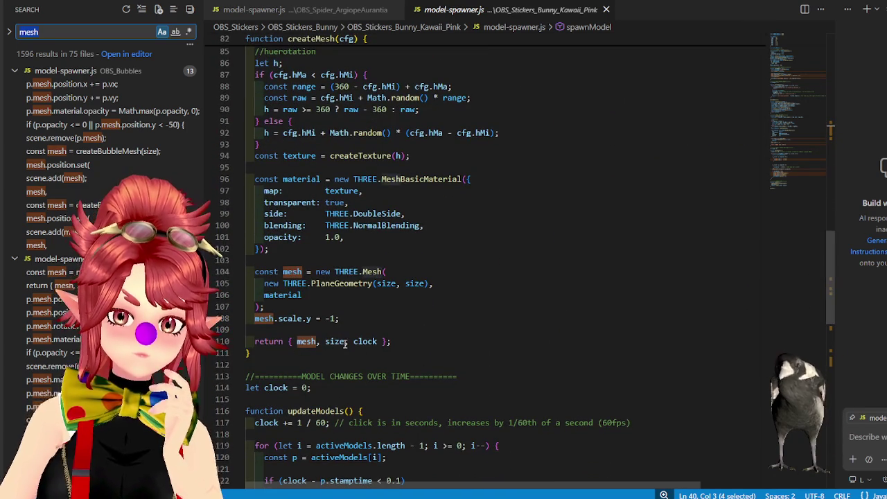
{"action": "scroll", "coordinate": [320, 340], "scroll_direction": "up", "scroll_amount": 1}
{"action": "scroll", "coordinate": [324, 277], "scroll_direction": "up", "scroll_amount": 2}
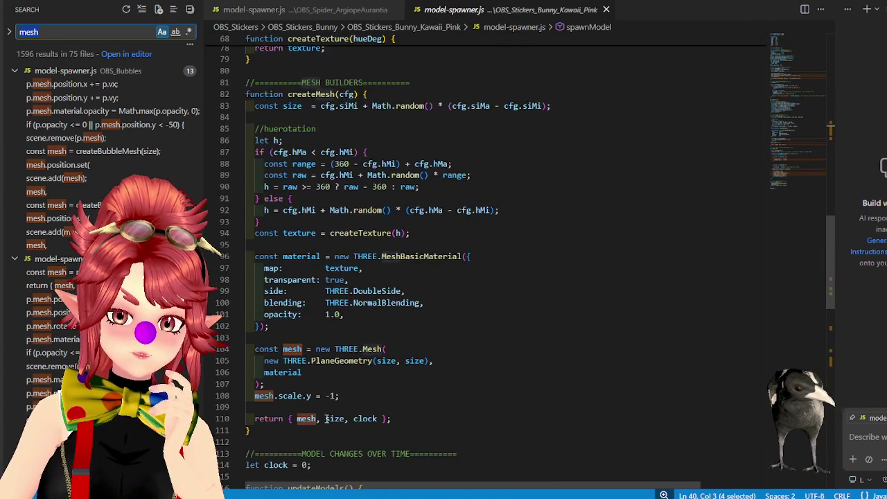
{"action": "scroll", "coordinate": [329, 173], "scroll_direction": "up", "scroll_amount": 3}
{"action": "left_click", "coordinate": [605, 9]}
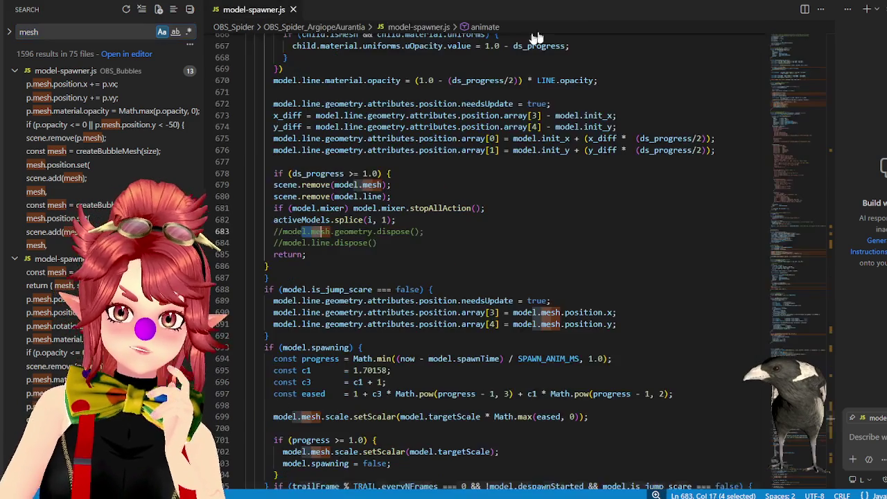
- Open OBS_Overlays > OBS_Spider > OBS_Spider_ArgiopeAurantia as the workspace folder
{"action": "key", "text": "alt+f"}
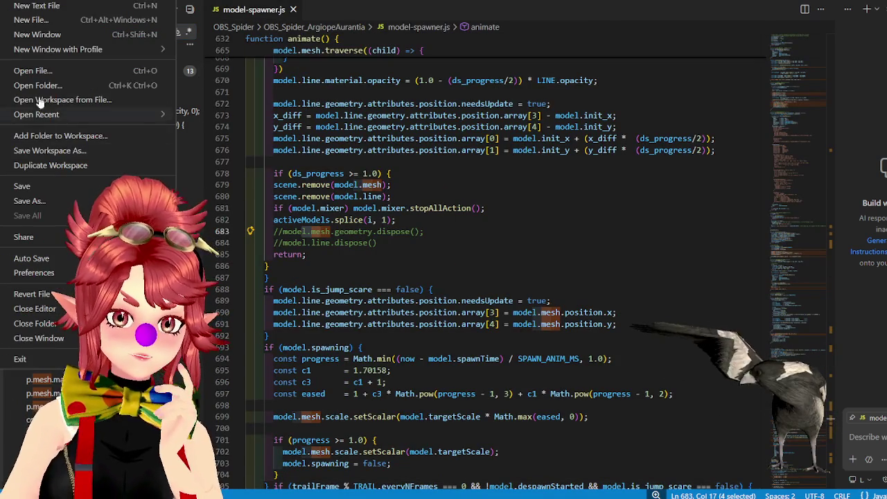
{"action": "key", "text": "Escape"}
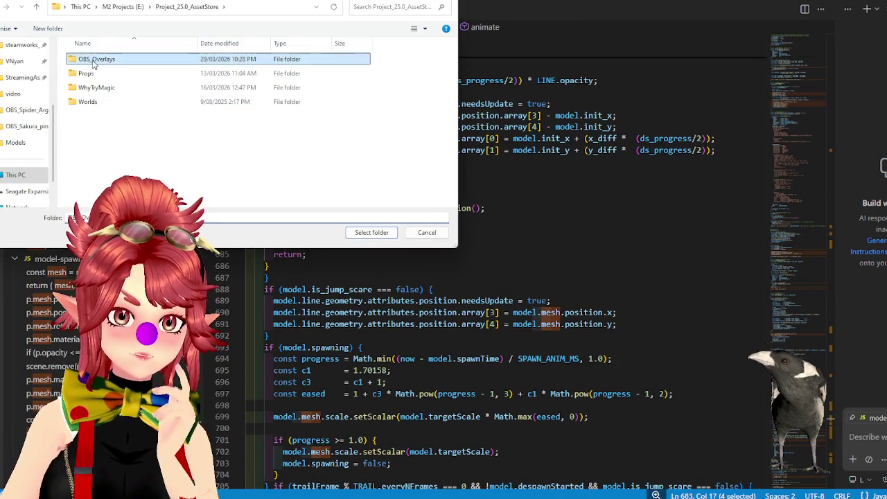
{"action": "double_click", "coordinate": [86, 59]}
{"action": "double_click", "coordinate": [96, 147]}
{"action": "double_click", "coordinate": [169, 60]}
{"action": "left_click", "coordinate": [372, 232]}
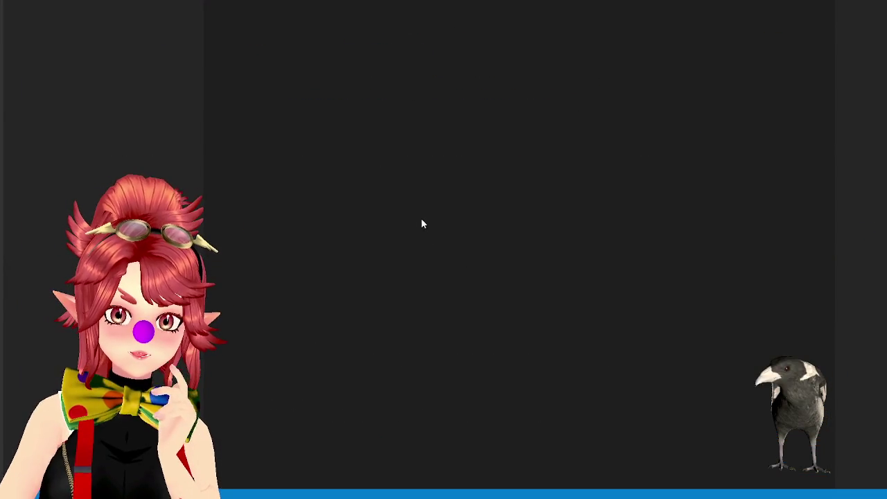
- Scroll to createPNGMesh and highlight the uses of mesh on line 561
{"action": "key", "text": "Up"}
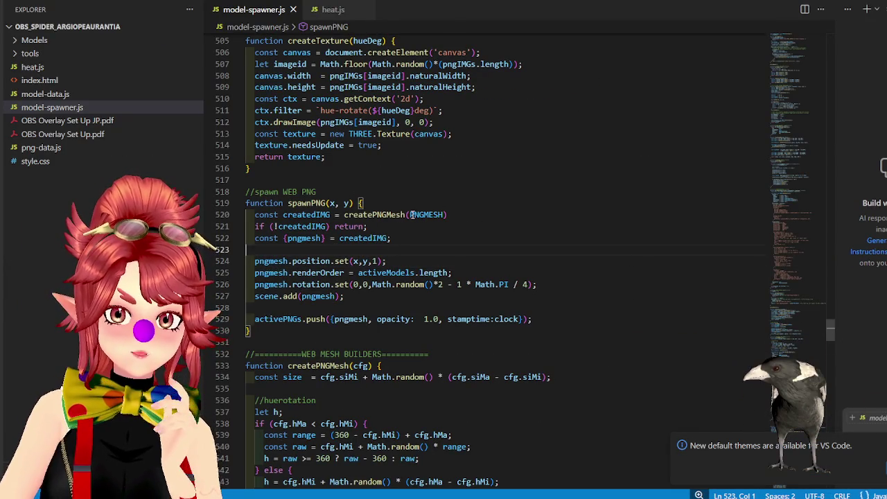
{"action": "mouse_move", "coordinate": [374, 215]}
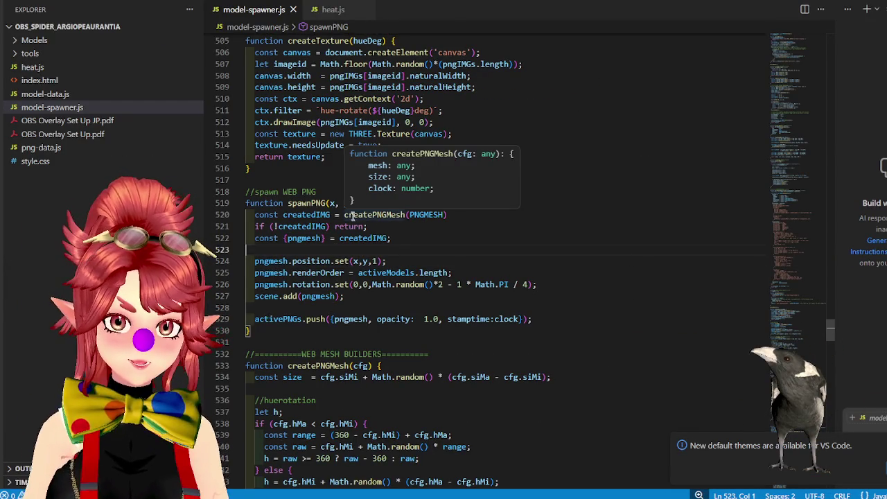
{"action": "scroll", "coordinate": [363, 218], "scroll_direction": "down", "scroll_amount": 3}
{"action": "scroll", "coordinate": [370, 312], "scroll_direction": "down", "scroll_amount": 4}
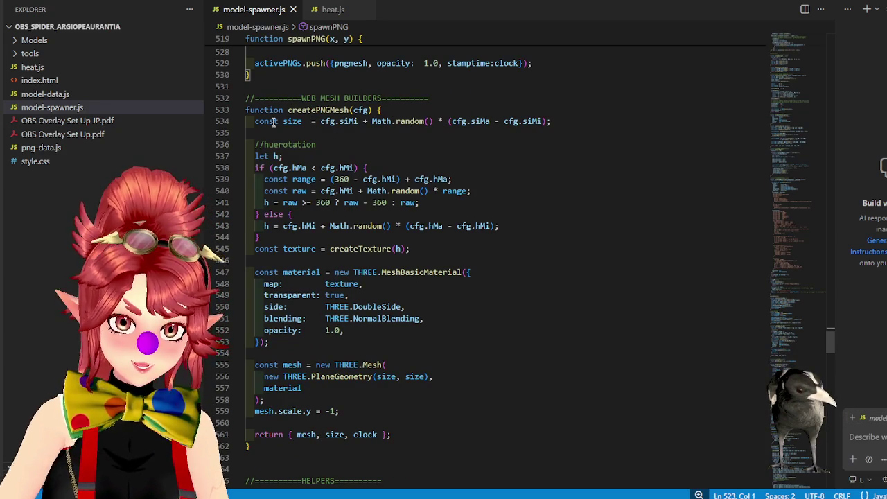
{"action": "left_click_drag", "start_coordinate": [298, 434], "coordinate": [317, 434]}
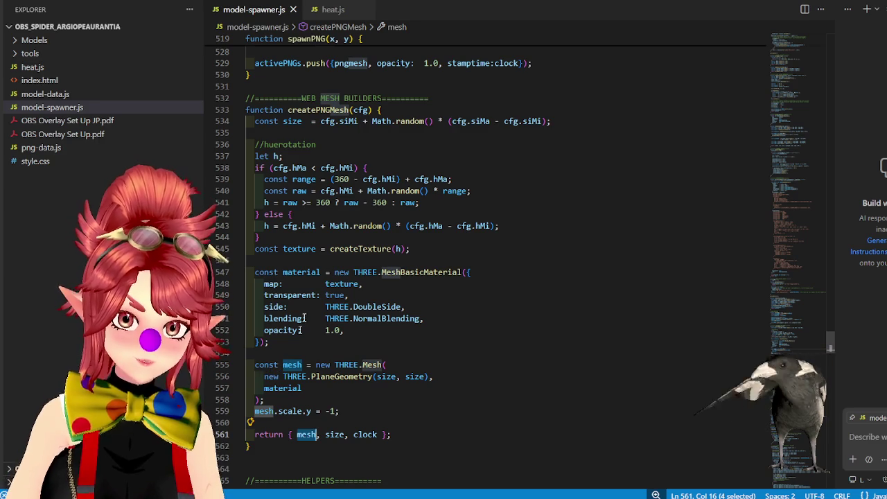
- Rename mesh to pngmesh on lines 555, 559 and 561, then save model-spawner.js
{"action": "left_click", "coordinate": [283, 364]}
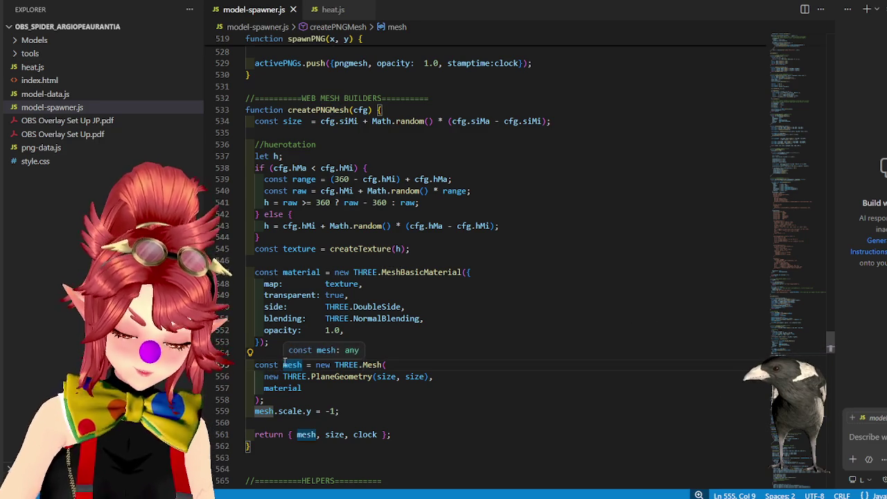
{"action": "type", "text": "png"}
{"action": "left_click", "coordinate": [254, 411]}
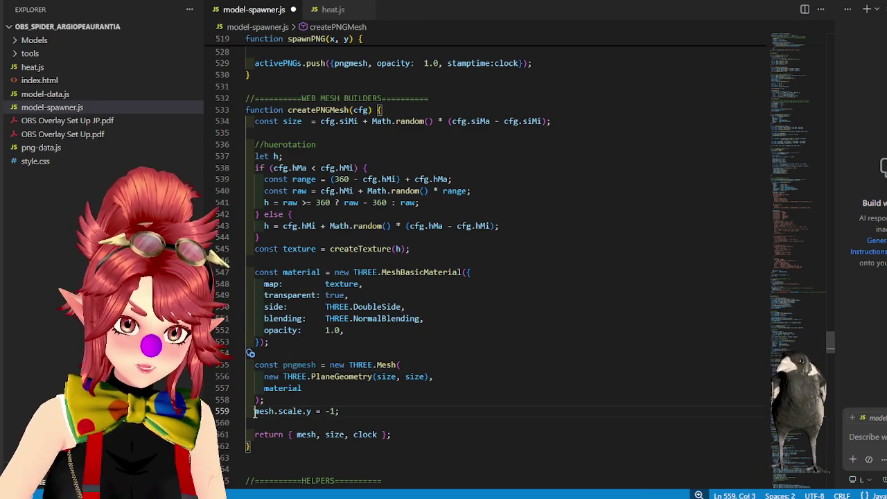
{"action": "type", "text": "png"}
{"action": "left_click", "coordinate": [298, 435]}
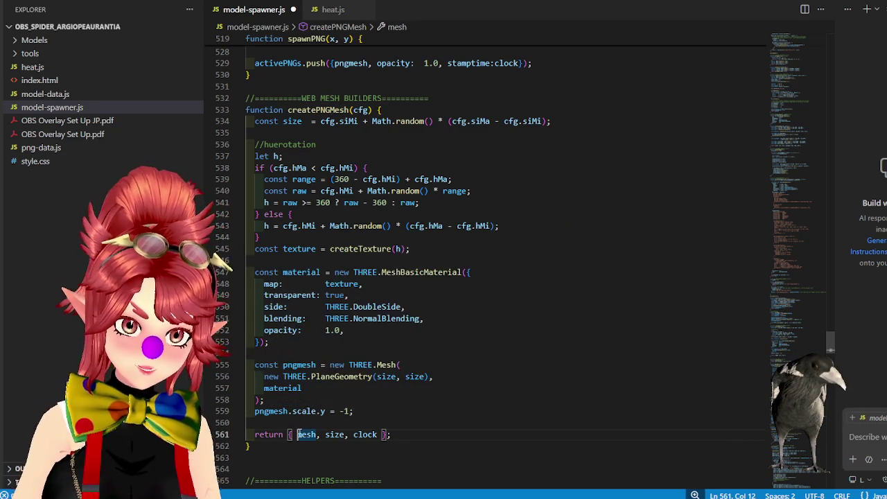
{"action": "type", "text": "png"}
{"action": "double_click", "coordinate": [288, 375]}
{"action": "key", "text": "ctrl+s"}
- Scroll up to spawnPNG and reload the overlay page in the browser
{"action": "scroll", "coordinate": [405, 225], "scroll_direction": "up", "scroll_amount": 5}
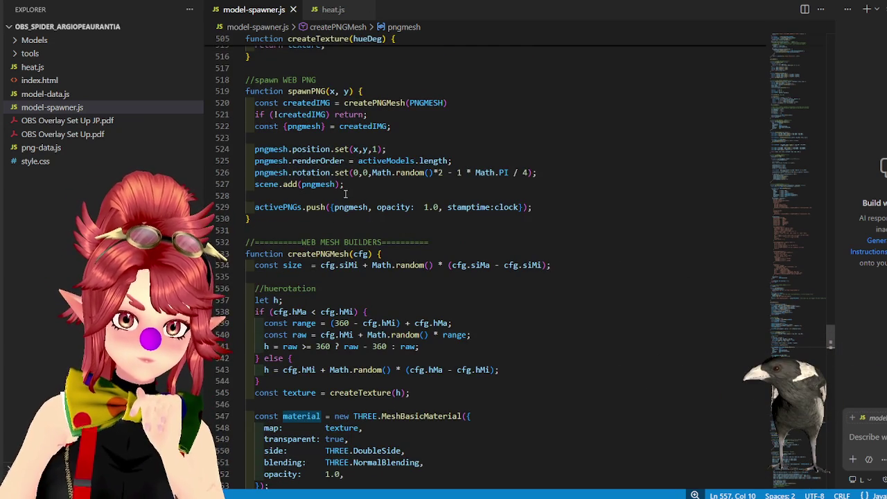
{"action": "scroll", "coordinate": [344, 194], "scroll_direction": "up", "scroll_amount": 1}
{"action": "left_click", "coordinate": [350, 165]}
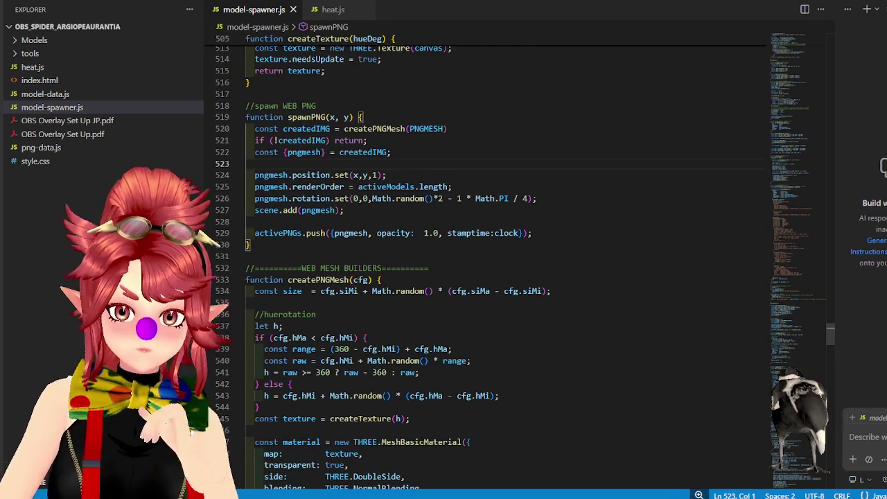
{"action": "key", "text": "alt+Tab"}
{"action": "key", "text": "ctrl+r"}
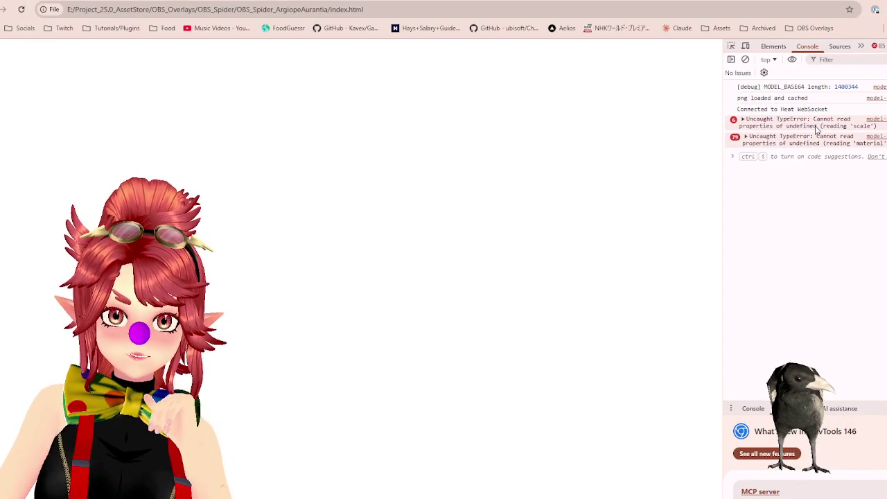
- Expand the 'scale' TypeError's stack trace to locate updatePNGs, then go back to the editor
{"action": "left_click", "coordinate": [742, 119]}
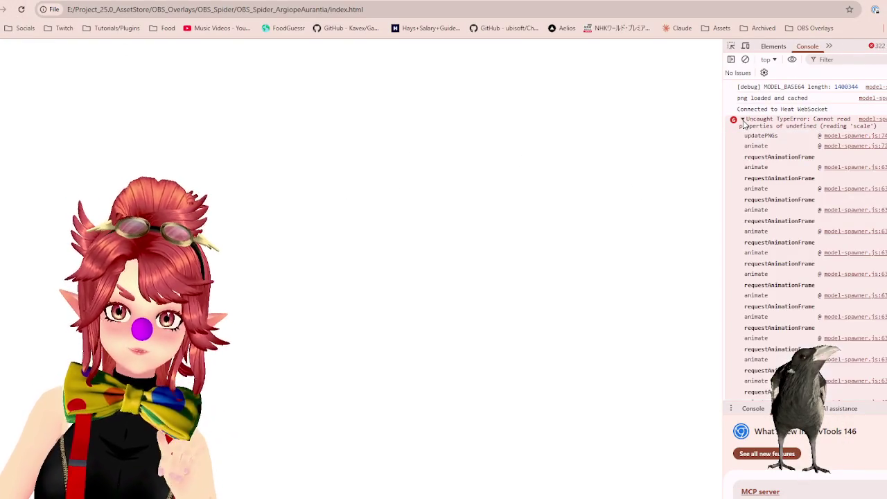
{"action": "left_click", "coordinate": [757, 119]}
{"action": "left_click", "coordinate": [880, 3]}
- Scroll down to updatePNGs and change p.mesh to p.pngmesh on line 745
{"action": "scroll", "coordinate": [396, 309], "scroll_direction": "down", "scroll_amount": 10}
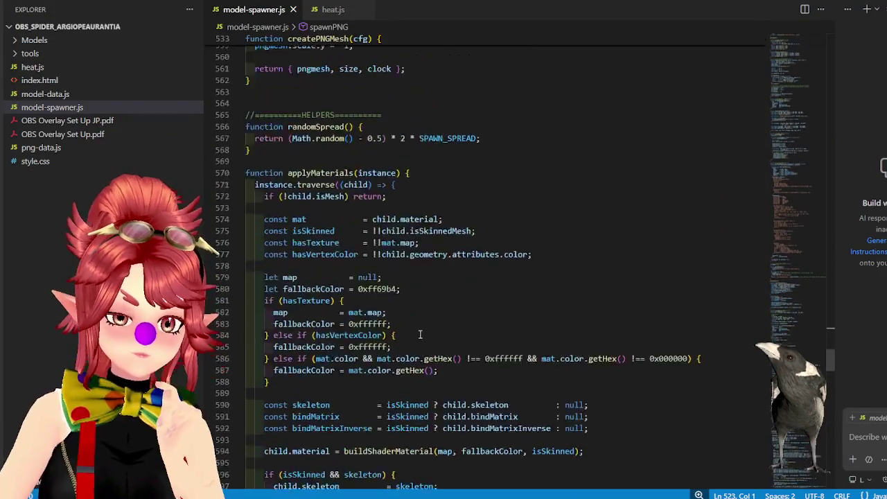
{"action": "scroll", "coordinate": [395, 319], "scroll_direction": "down", "scroll_amount": 10}
{"action": "scroll", "coordinate": [394, 329], "scroll_direction": "down", "scroll_amount": 10}
{"action": "scroll", "coordinate": [392, 340], "scroll_direction": "down", "scroll_amount": 10}
{"action": "scroll", "coordinate": [393, 341], "scroll_direction": "down", "scroll_amount": 10}
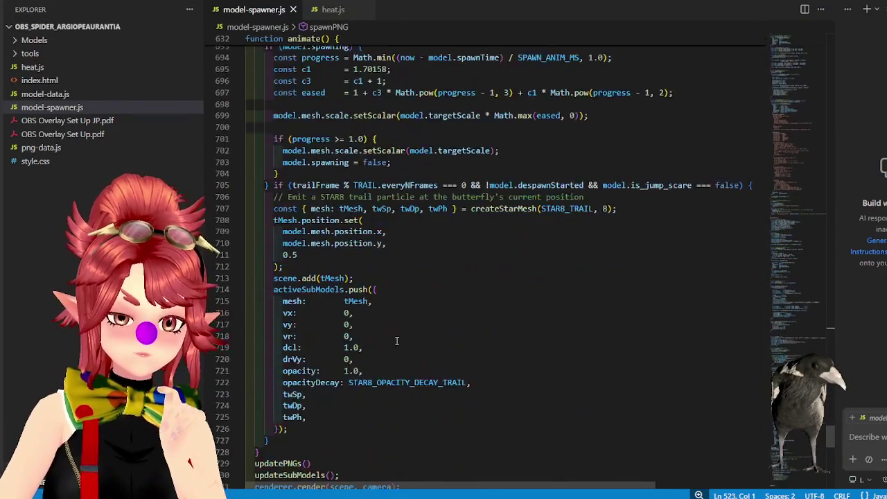
{"action": "scroll", "coordinate": [384, 338], "scroll_direction": "down", "scroll_amount": 10}
{"action": "scroll", "coordinate": [377, 336], "scroll_direction": "down", "scroll_amount": 4}
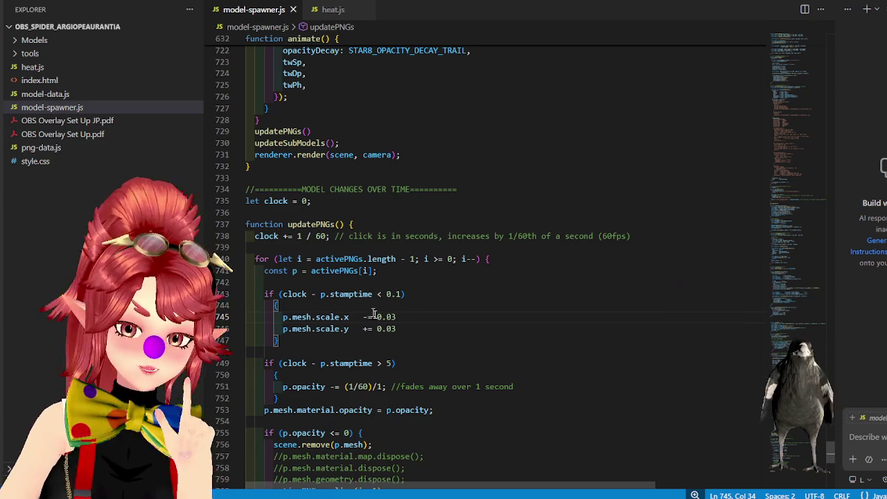
{"action": "scroll", "coordinate": [388, 270], "scroll_direction": "down", "scroll_amount": 1}
{"action": "scroll", "coordinate": [420, 313], "scroll_direction": "down", "scroll_amount": 2}
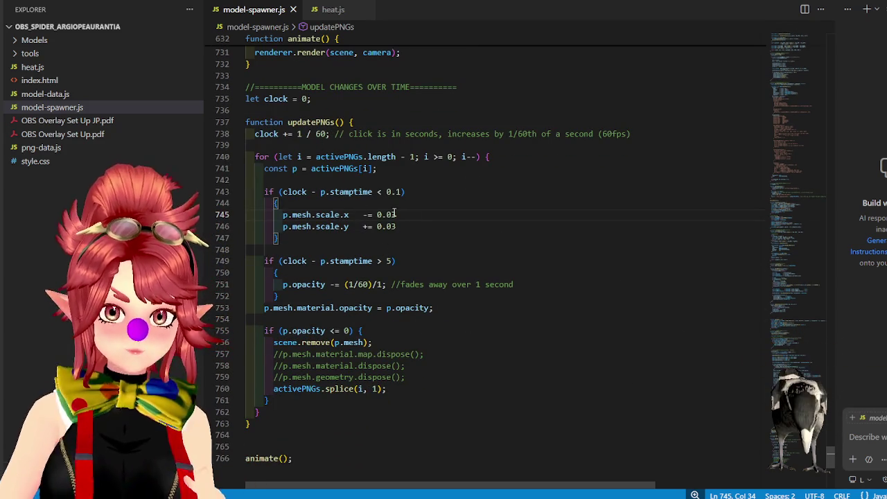
{"action": "left_click_drag", "start_coordinate": [400, 215], "coordinate": [279, 215]}
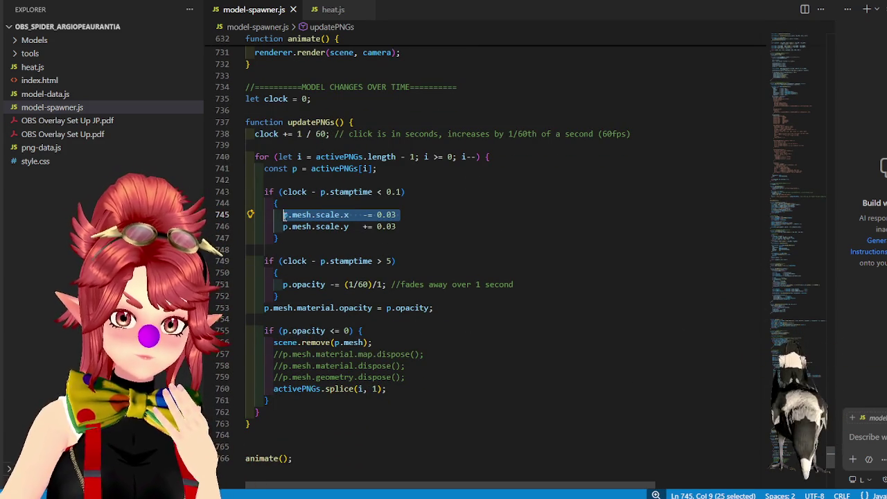
{"action": "left_click", "coordinate": [393, 226]}
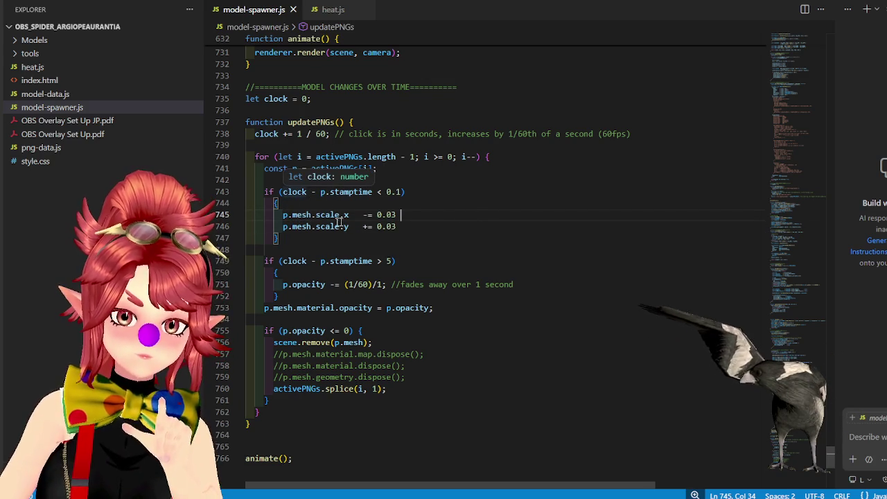
{"action": "mouse_move", "coordinate": [298, 215]}
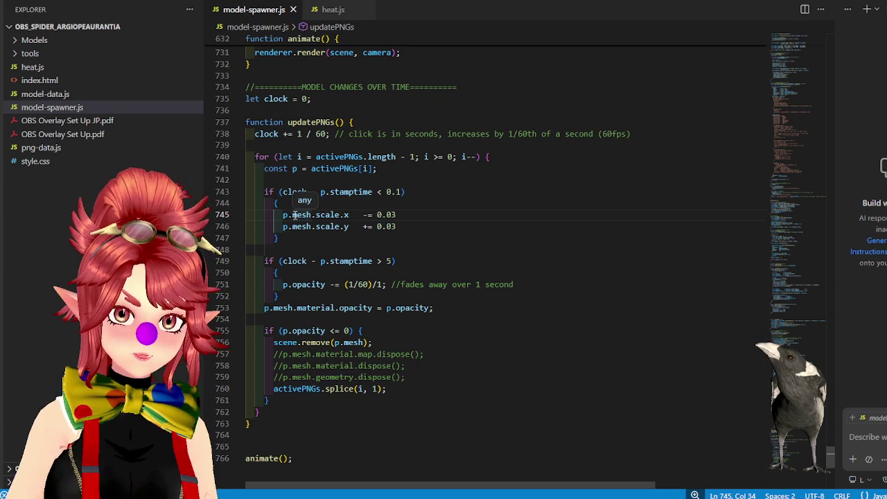
{"action": "left_click", "coordinate": [283, 215]}
{"action": "key", "text": "Right"}
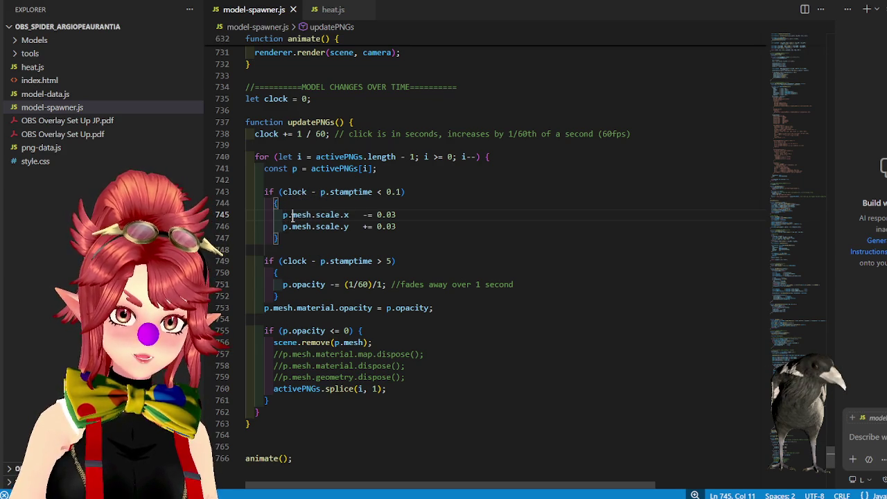
{"action": "type", "text": "png"}
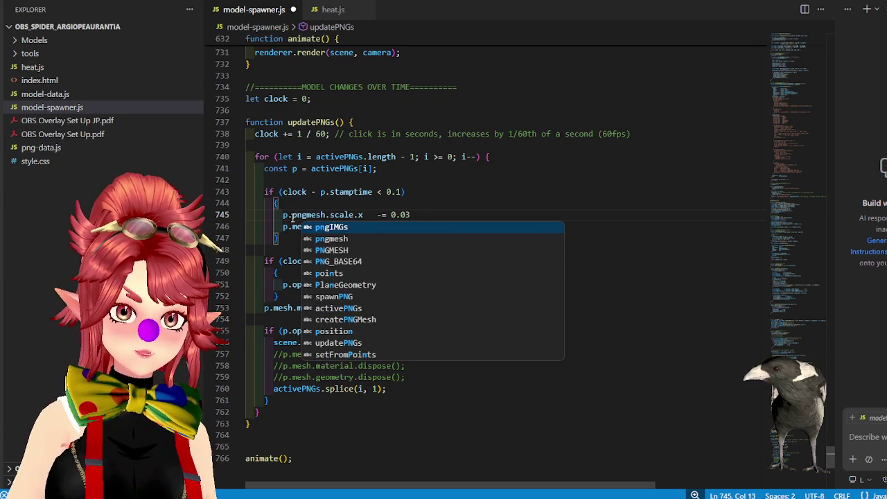
{"action": "left_click", "coordinate": [294, 233]}
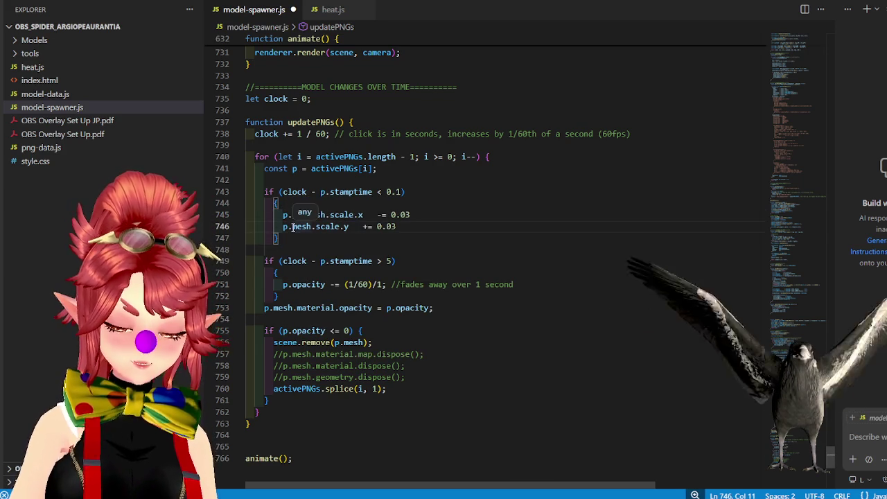
{"action": "type", "text": "png"}
{"action": "key", "text": "Escape"}
{"action": "key", "text": "Up"}
{"action": "key", "text": "Up"}
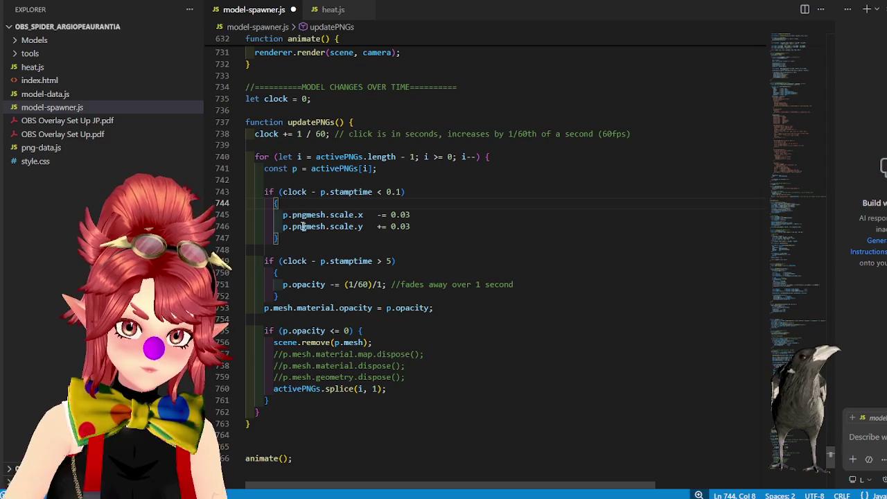
- Change the remaining p.mesh references, including line 753 and the scene removal, to p.pngmesh
{"action": "left_click", "coordinate": [326, 214]}
{"action": "left_click_drag", "start_coordinate": [307, 215], "coordinate": [326, 214]}
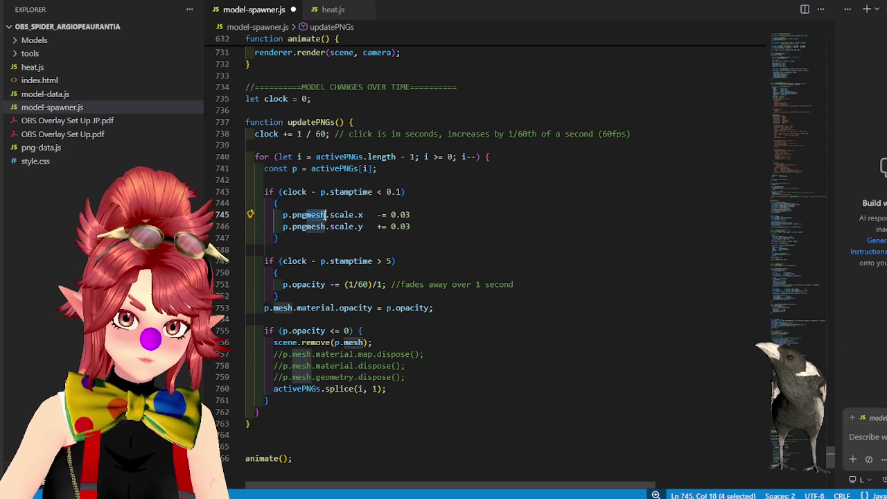
{"action": "left_click", "coordinate": [273, 307]}
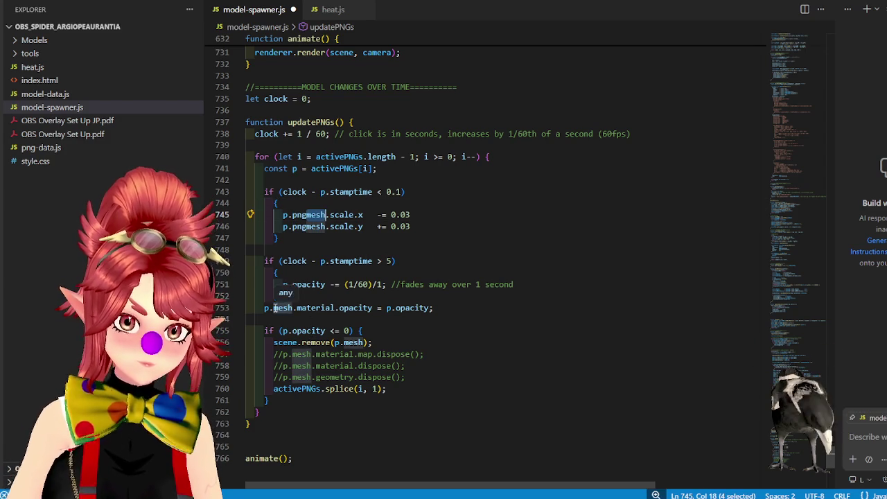
{"action": "type", "text": "png"}
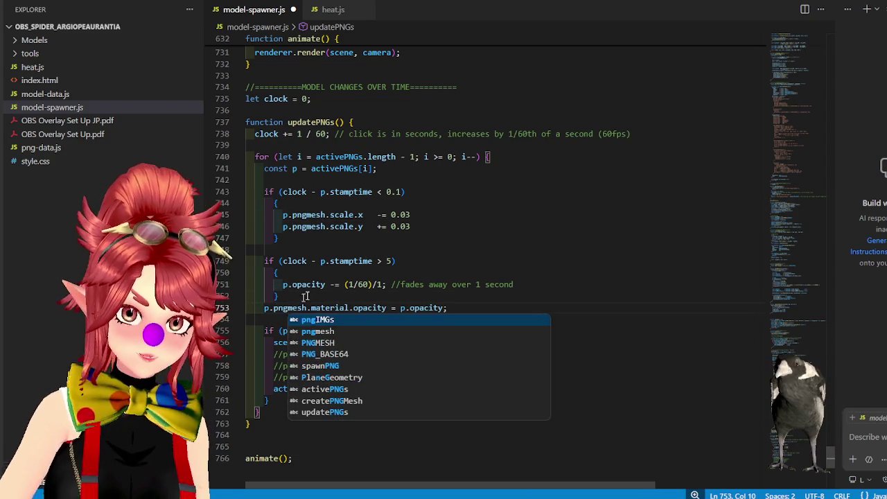
{"action": "left_click", "coordinate": [293, 300]}
{"action": "left_click", "coordinate": [343, 343]}
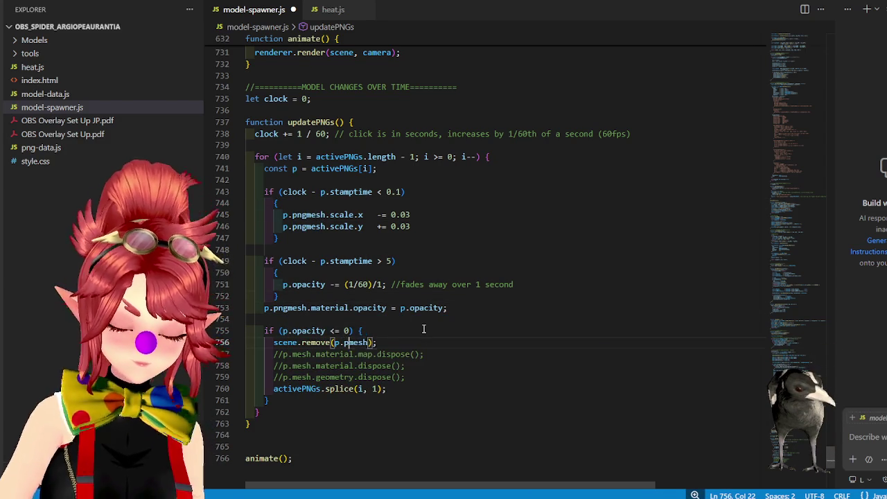
{"action": "type", "text": "png"}
{"action": "left_click", "coordinate": [452, 300]}
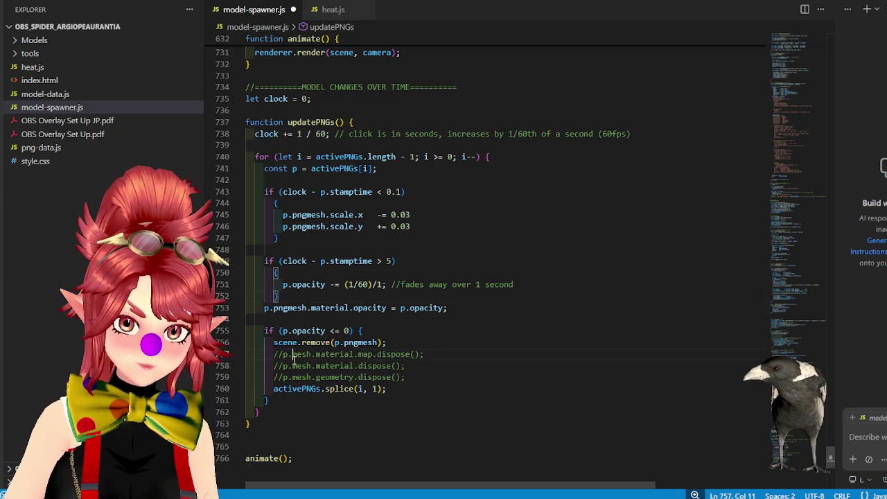
{"action": "type", "text": "png"}
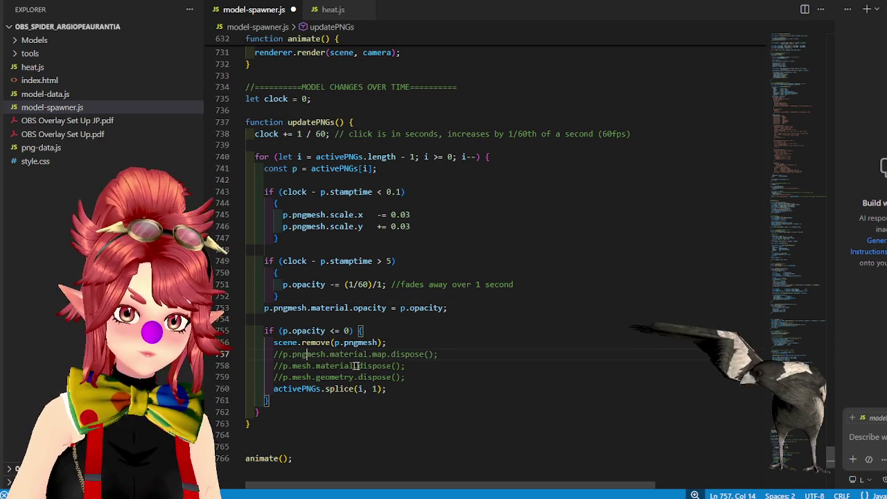
{"action": "left_click", "coordinate": [288, 366]}
{"action": "type", "text": "png"}
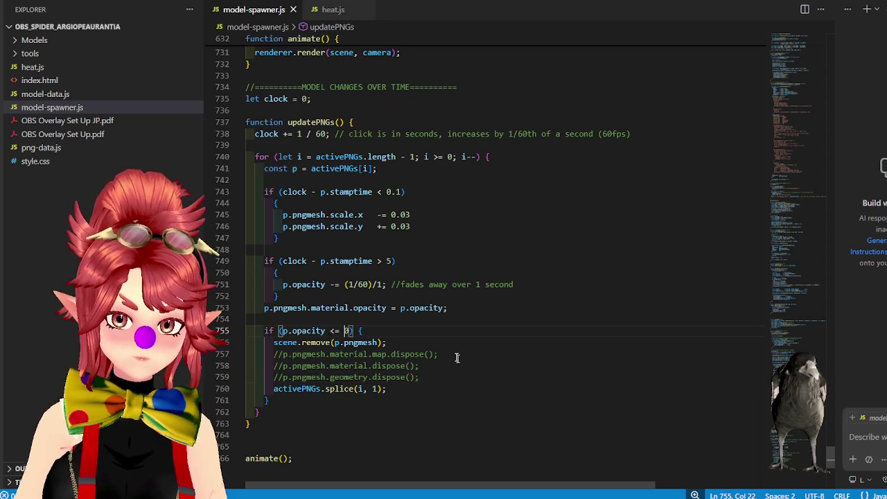
{"action": "key", "text": "alt+Tab"}
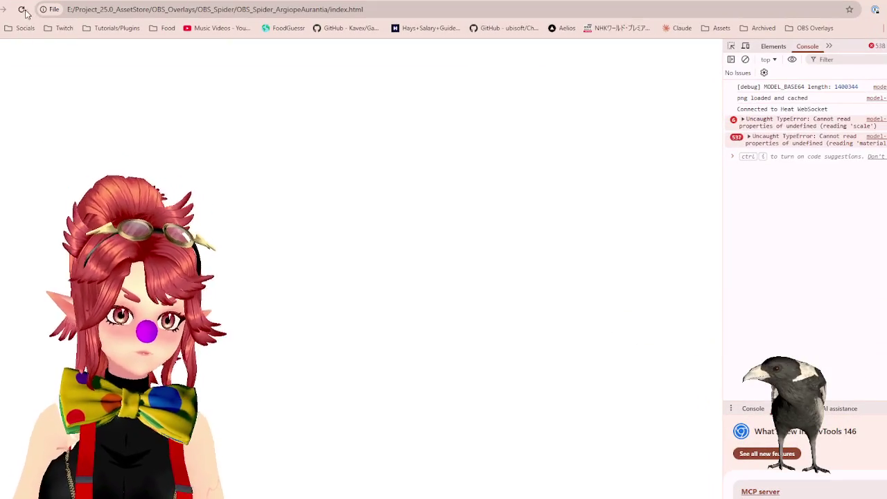
- Reload the overlay and watch the spiders spawn on fading web PNGs, then return to the editor
{"action": "left_click", "coordinate": [28, 10]}
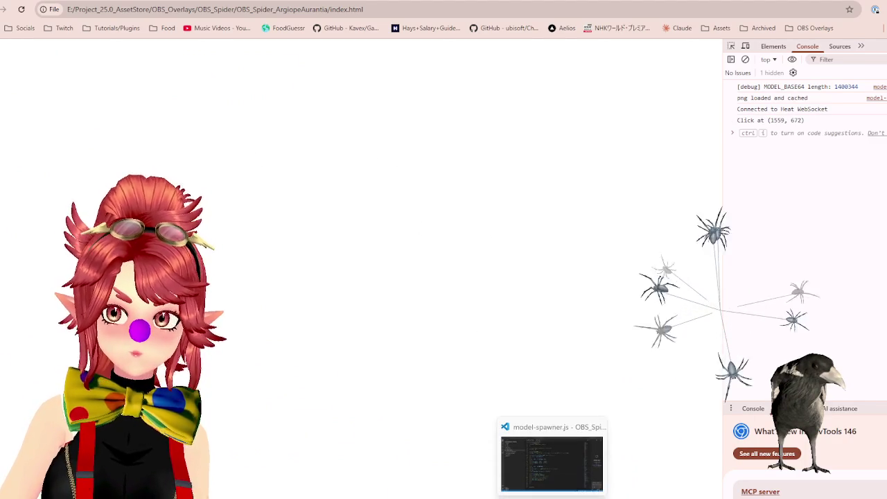
{"action": "left_click", "coordinate": [551, 463]}
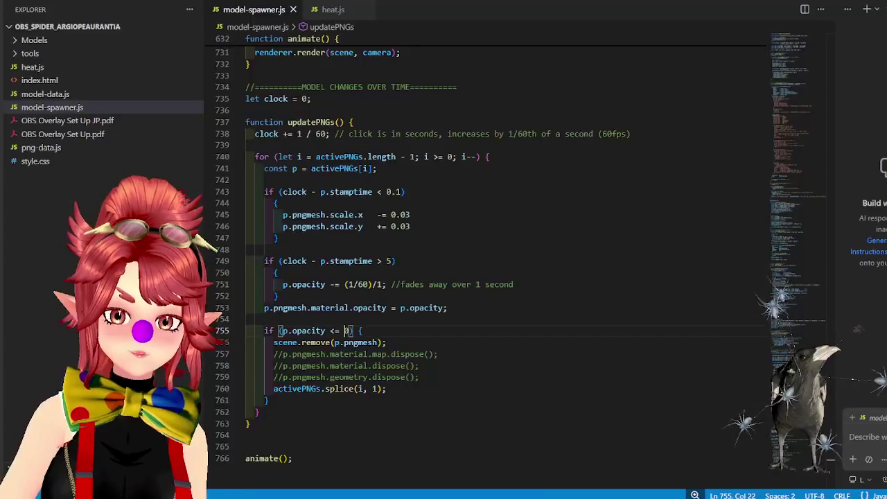
- Scroll to the PNGMESH settings near line 83 and change siMi from 50 to 150
{"action": "mouse_move", "coordinate": [832, 457]}
{"action": "left_mouse_down"}
{"action": "mouse_move", "coordinate": [795, 33]}
{"action": "mouse_move", "coordinate": [794, 76]}
{"action": "left_mouse_up"}
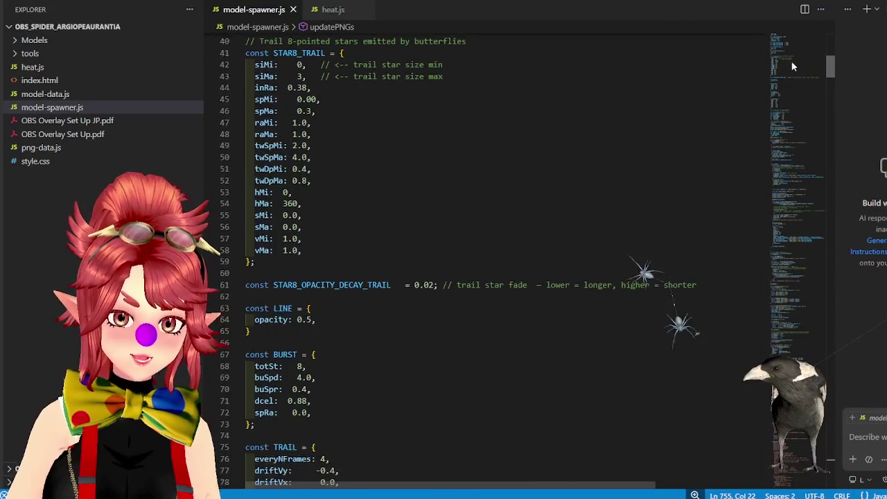
{"action": "scroll", "coordinate": [791, 73], "scroll_direction": "down", "scroll_amount": 5}
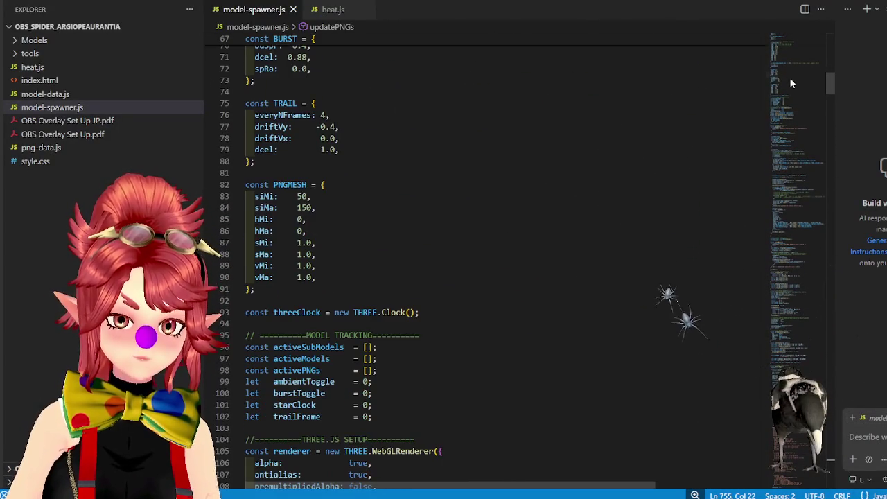
{"action": "left_click_drag", "start_coordinate": [298, 196], "coordinate": [302, 196]}
{"action": "type", "text": "1"}
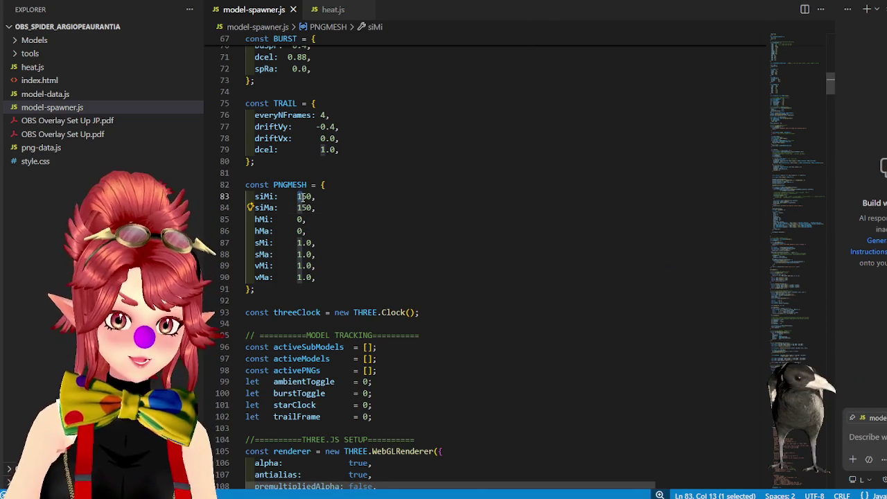
- Enlarge the PNGMESH sizes to siMi 1000 and siMa 2000, and save the spawner script
{"action": "type", "text": "0"}
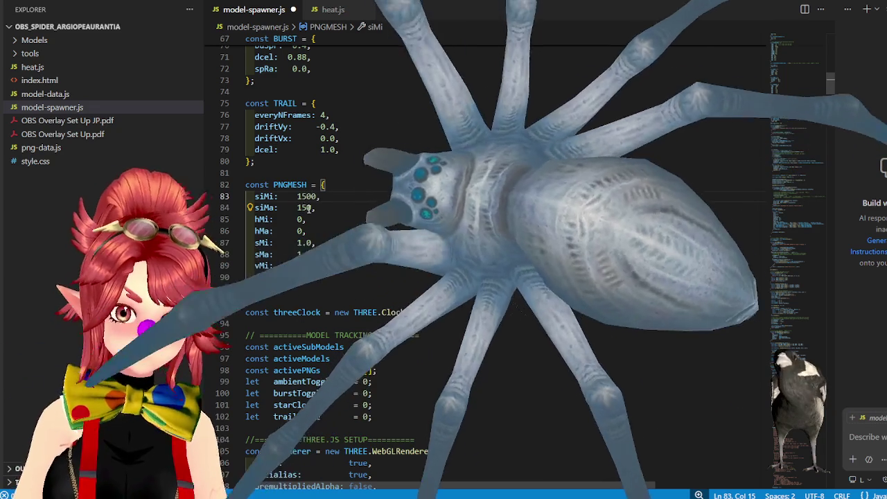
{"action": "key", "text": "Down"}
{"action": "type", "text": "0"}
{"action": "key", "text": "ctrl+s"}
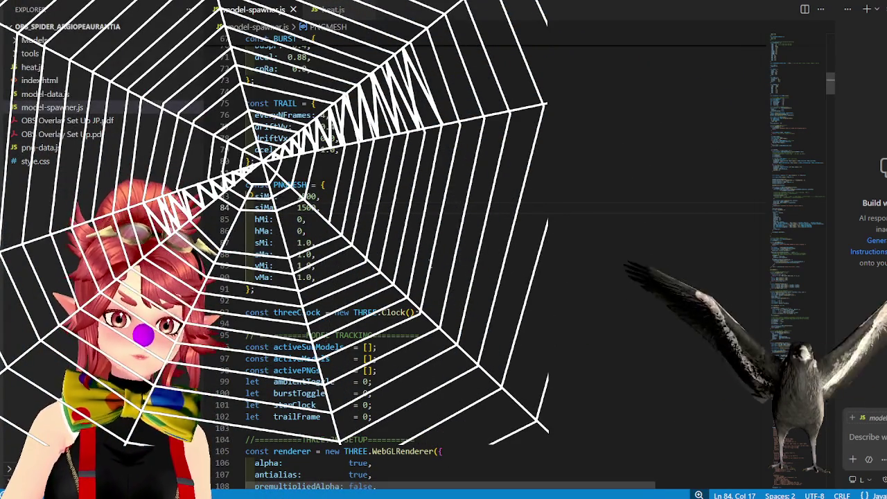
{"action": "left_click_drag", "start_coordinate": [299, 196], "coordinate": [304, 196]}
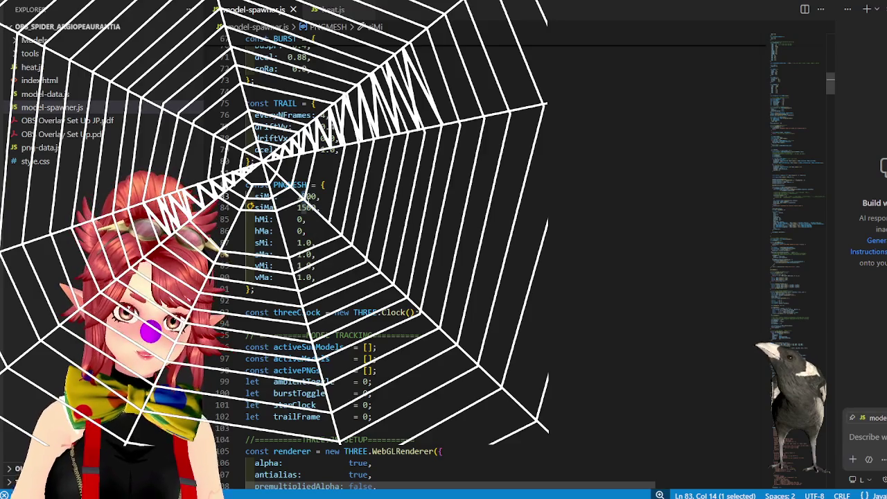
{"action": "type", "text": "20"}
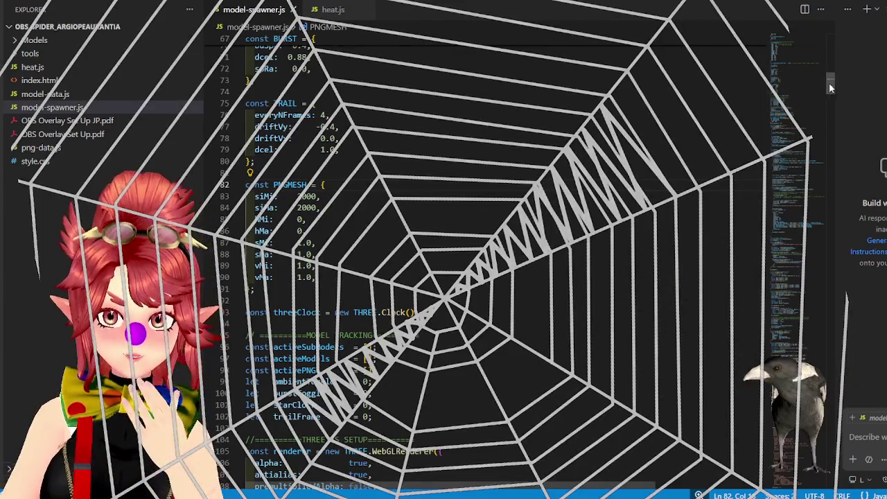
{"action": "left_click_drag", "start_coordinate": [830, 88], "coordinate": [830, 460]}
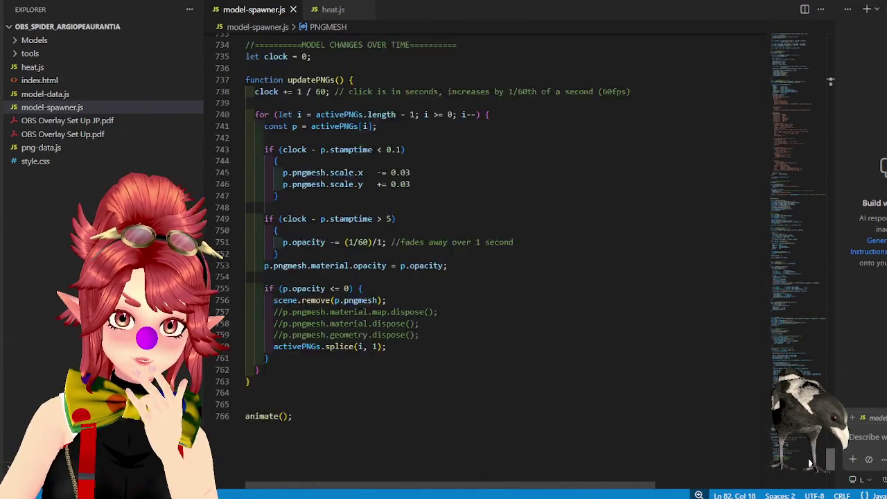
{"action": "scroll", "coordinate": [393, 307], "scroll_direction": "up", "scroll_amount": 2}
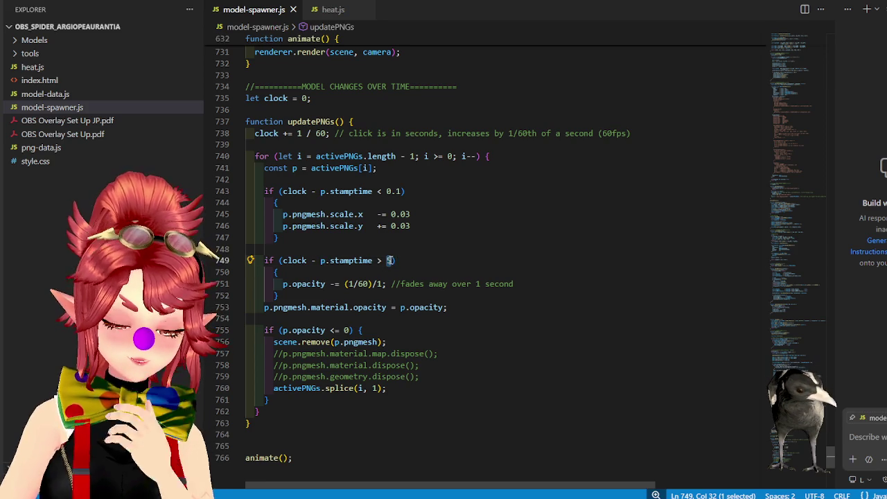
- Jump to the CONFIG block showing MODEL_SCALE_MIN 8, MODEL_SCALE_MAX 15 and MAX_MODELS 40
{"action": "left_click", "coordinate": [477, 247]}
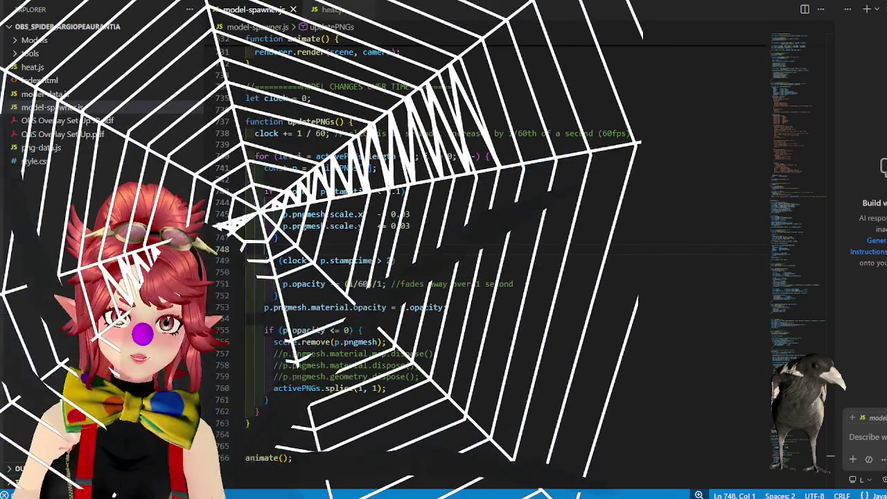
{"action": "left_click", "coordinate": [821, 53]}
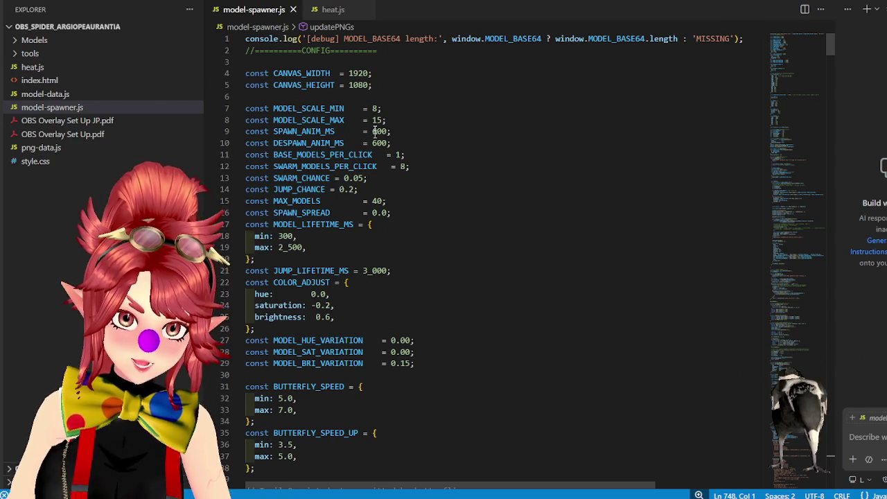
- Scroll down to the PNGMESH size settings, then drag the scrollbar to the end of the file
{"action": "scroll", "coordinate": [381, 305], "scroll_direction": "down", "scroll_amount": 4}
{"action": "scroll", "coordinate": [378, 313], "scroll_direction": "down", "scroll_amount": 4}
{"action": "scroll", "coordinate": [370, 313], "scroll_direction": "down", "scroll_amount": 6}
{"action": "scroll", "coordinate": [346, 284], "scroll_direction": "down", "scroll_amount": 3}
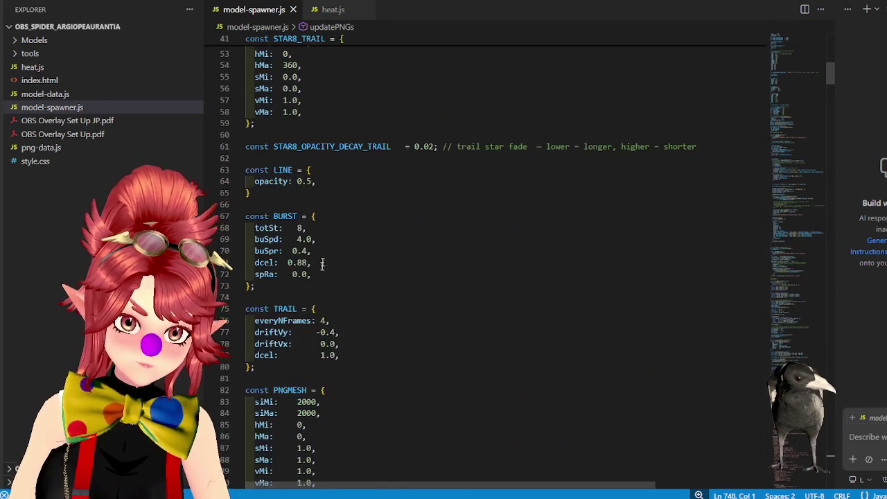
{"action": "scroll", "coordinate": [322, 256], "scroll_direction": "down", "scroll_amount": 3}
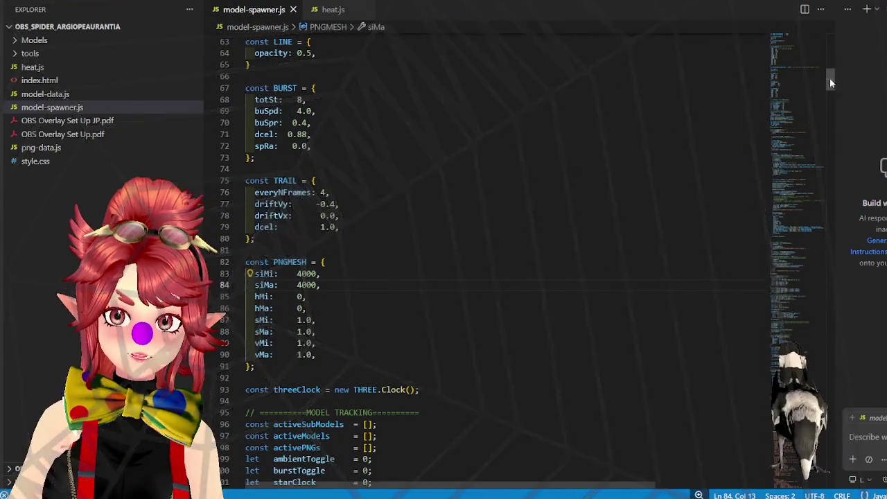
{"action": "left_click_drag", "start_coordinate": [829, 77], "coordinate": [829, 478]}
{"action": "scroll", "coordinate": [481, 305], "scroll_direction": "up", "scroll_amount": 5}
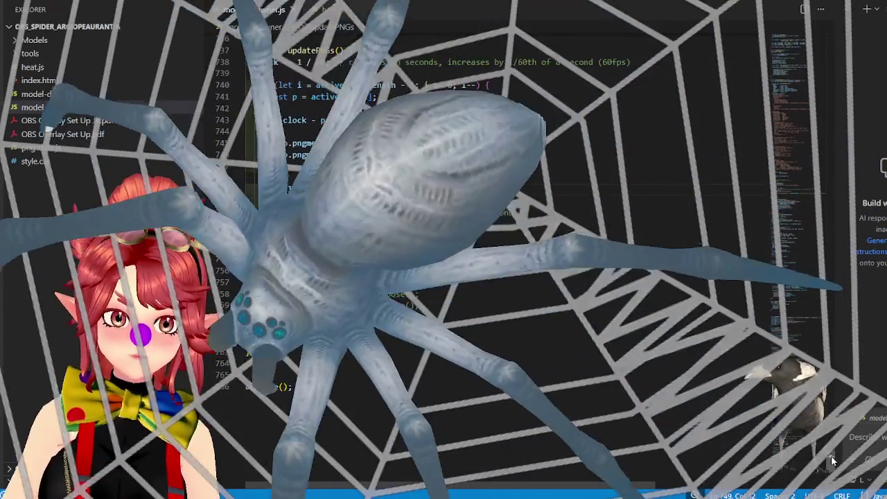
- Scroll model-spawner.js to the spawnPNG function and place the caret on line 526
{"action": "left_click_drag", "start_coordinate": [790, 340], "coordinate": [391, 202]}
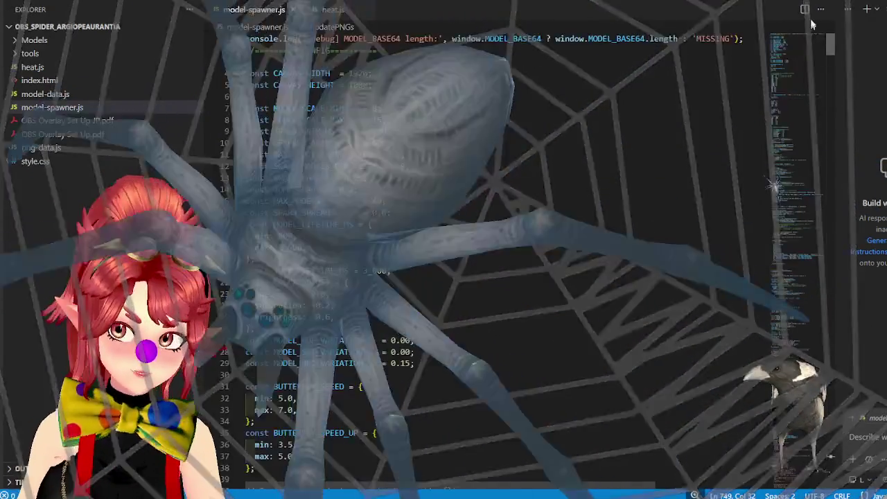
{"action": "scroll", "coordinate": [391, 202], "scroll_direction": "down", "scroll_amount": 10}
{"action": "scroll", "coordinate": [416, 197], "scroll_direction": "down", "scroll_amount": 9}
{"action": "scroll", "coordinate": [444, 187], "scroll_direction": "down", "scroll_amount": 8}
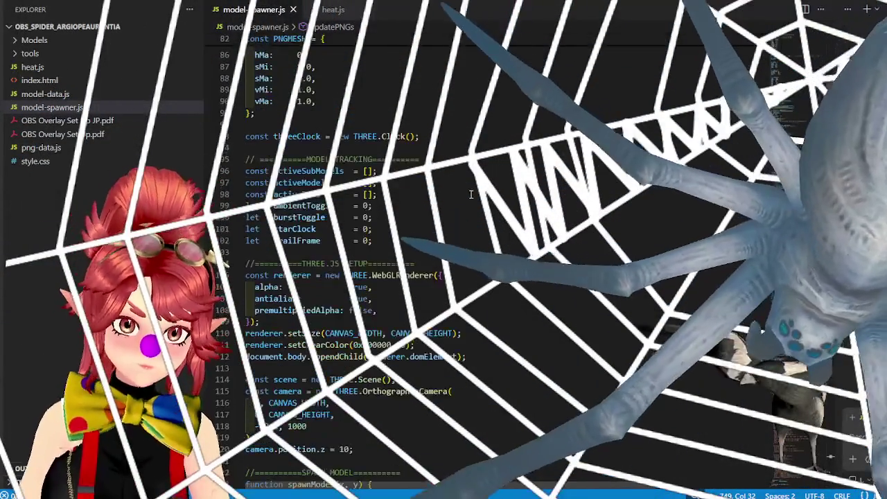
{"action": "scroll", "coordinate": [463, 181], "scroll_direction": "up", "scroll_amount": 3}
{"action": "scroll", "coordinate": [463, 181], "scroll_direction": "up", "scroll_amount": 5}
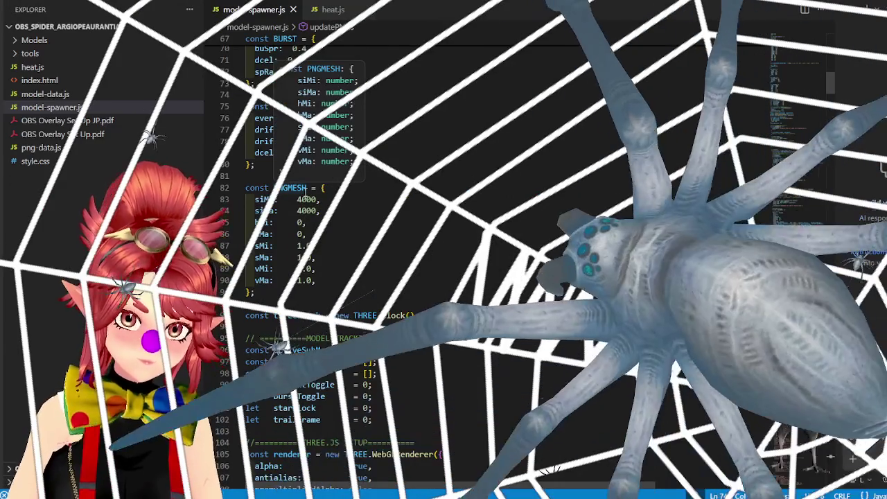
{"action": "scroll", "coordinate": [555, 194], "scroll_direction": "down", "scroll_amount": 20}
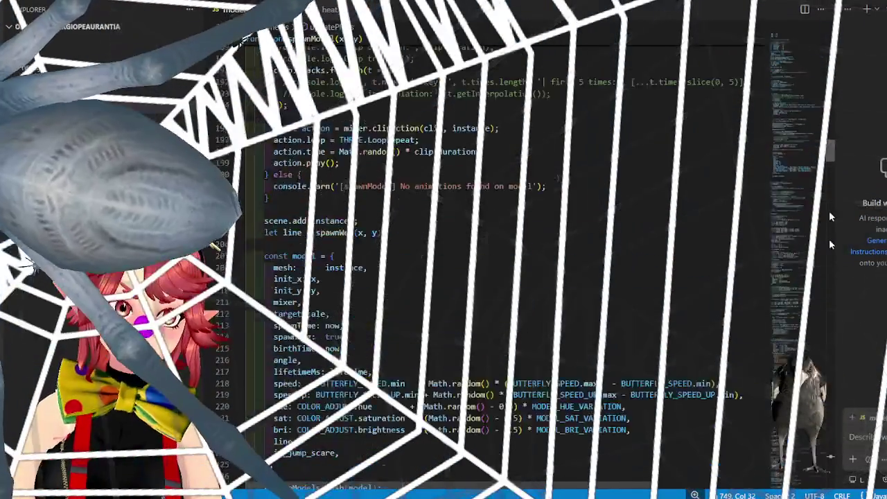
{"action": "left_click_drag", "start_coordinate": [831, 196], "coordinate": [832, 455]}
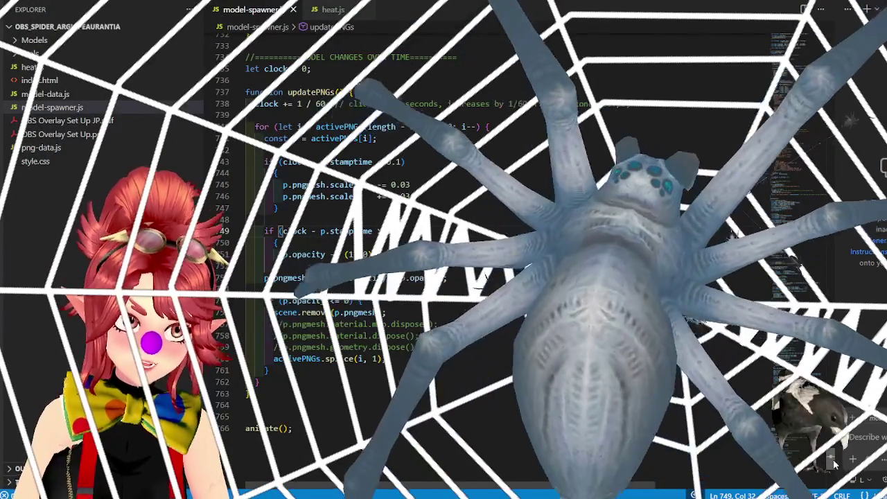
{"action": "left_click_drag", "start_coordinate": [834, 464], "coordinate": [834, 461]}
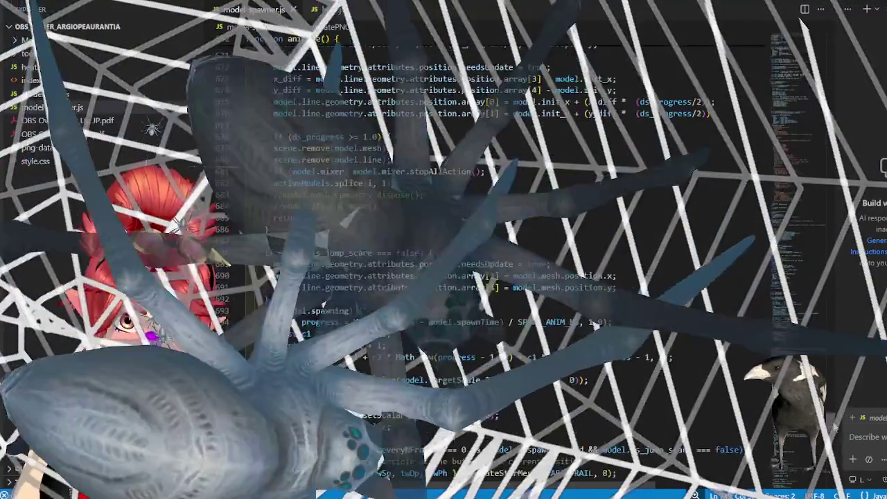
{"action": "scroll", "coordinate": [485, 263], "scroll_direction": "up", "scroll_amount": 20}
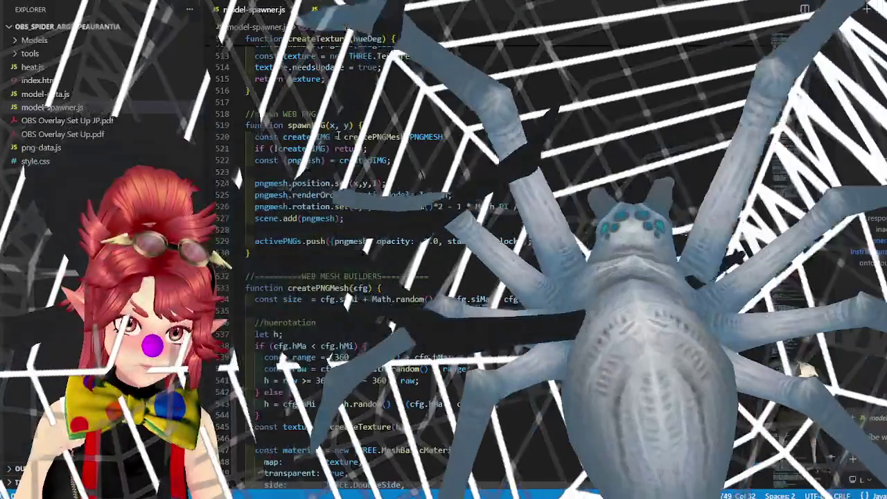
{"action": "mouse_move", "coordinate": [392, 206]}
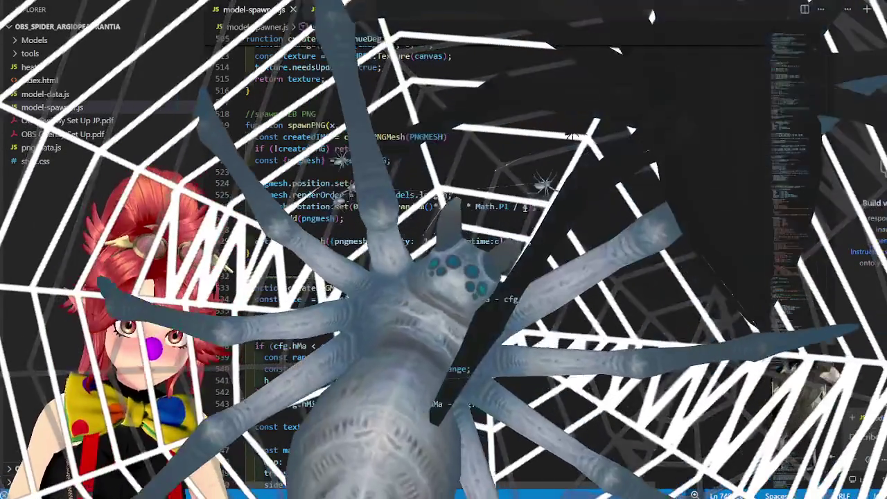
{"action": "left_click", "coordinate": [416, 206]}
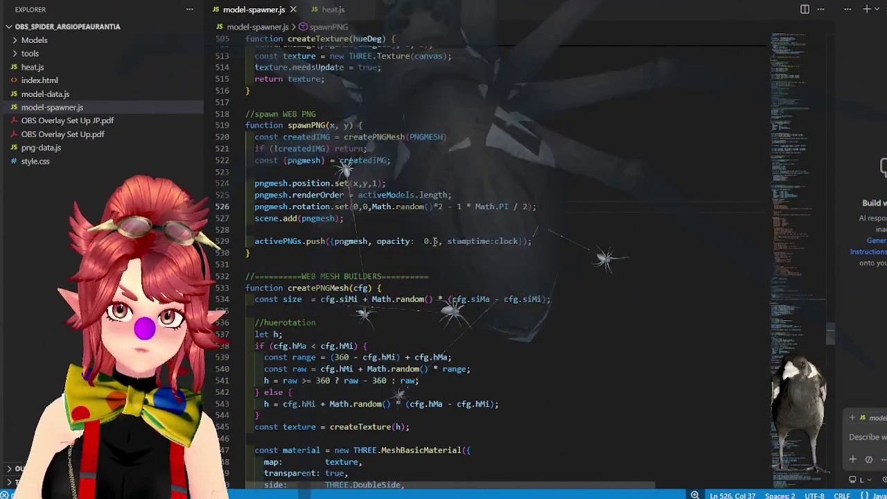
- Replace a character in line 529's opacity entry with '[' and save model-spawner.js
{"action": "double_click", "coordinate": [424, 241]}
{"action": "type", "text": "[pngmesh, op"}
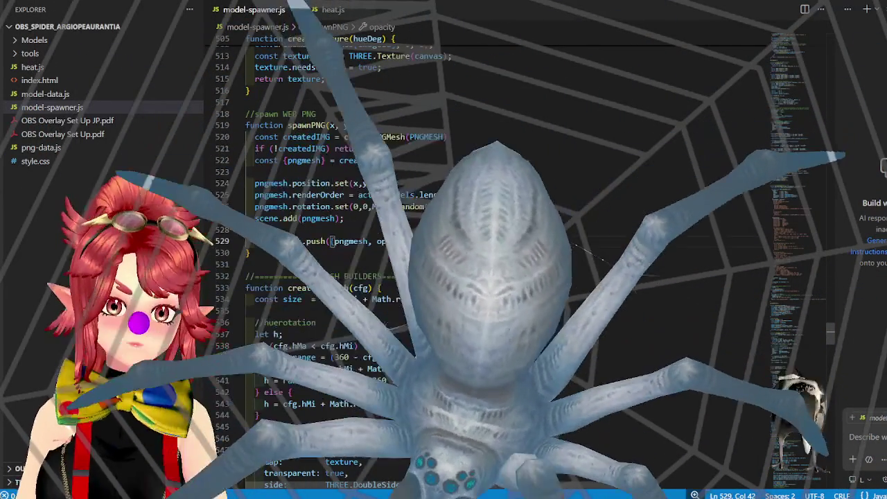
{"action": "key", "text": "ctrl+s"}
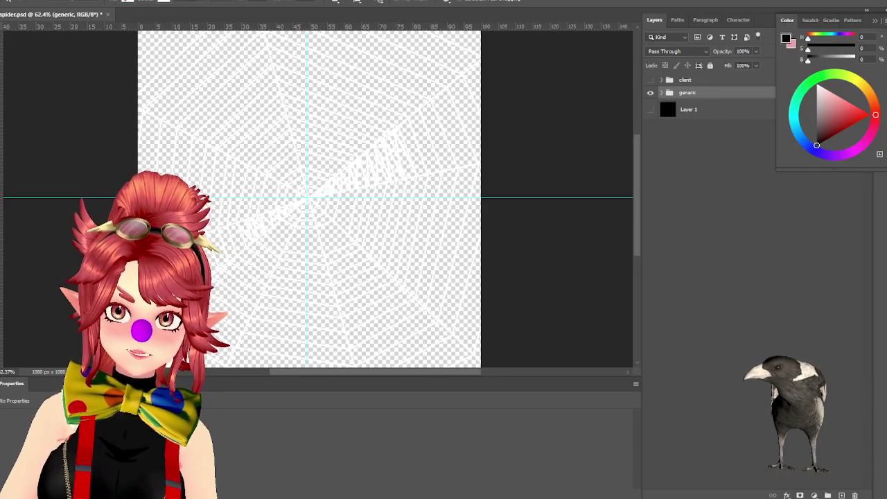
- Show the black background layer and delete the client group along with its contents
{"action": "left_click", "coordinate": [877, 22]}
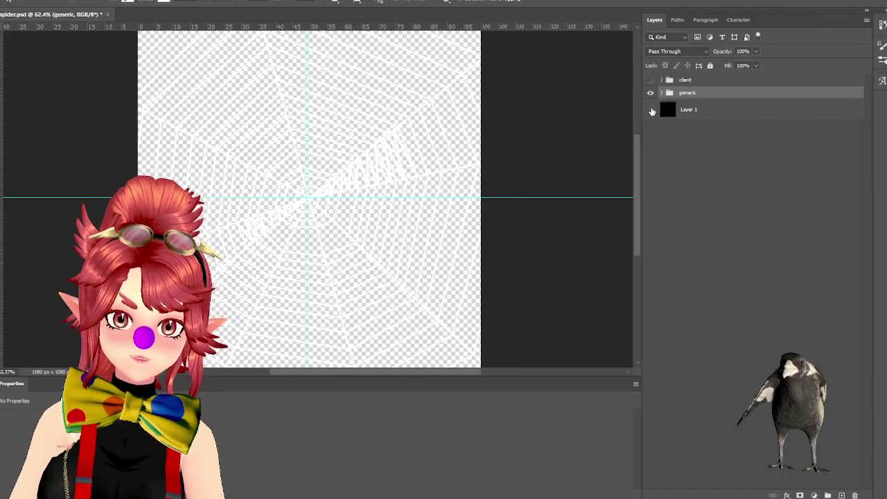
{"action": "left_click", "coordinate": [651, 110]}
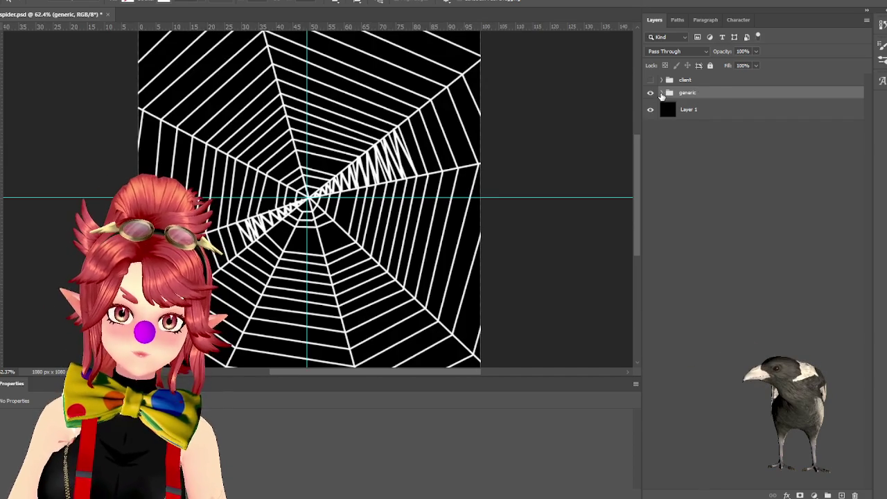
{"action": "left_click", "coordinate": [650, 92]}
{"action": "left_click", "coordinate": [650, 93]}
{"action": "left_click", "coordinate": [649, 92]}
{"action": "left_click", "coordinate": [647, 80]}
{"action": "left_click", "coordinate": [647, 81]}
{"action": "left_click", "coordinate": [695, 82]}
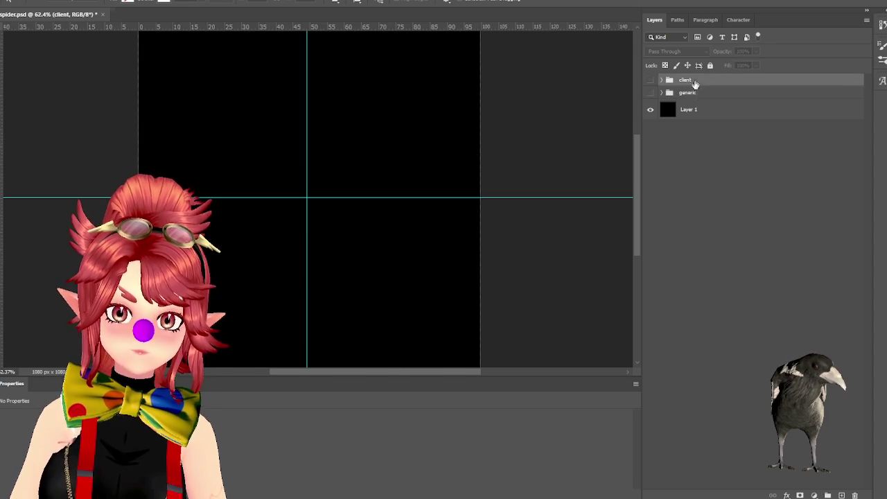
{"action": "key", "text": "Delete"}
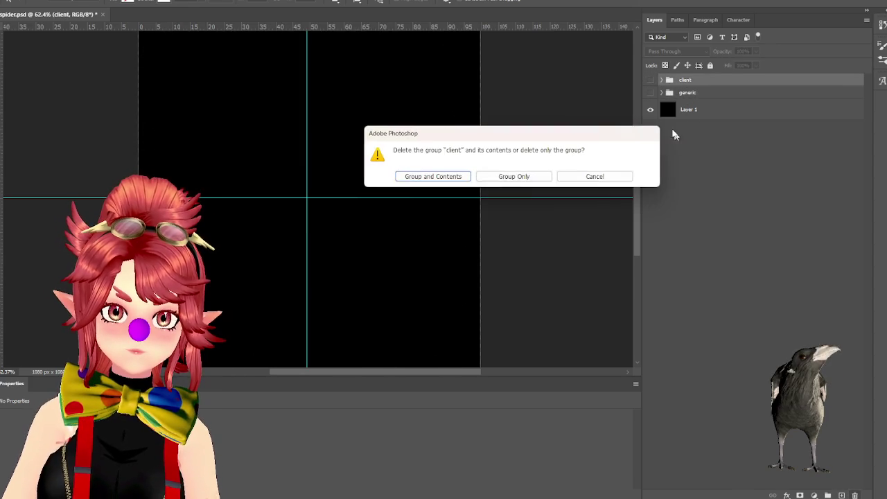
{"action": "left_click", "coordinate": [452, 177]}
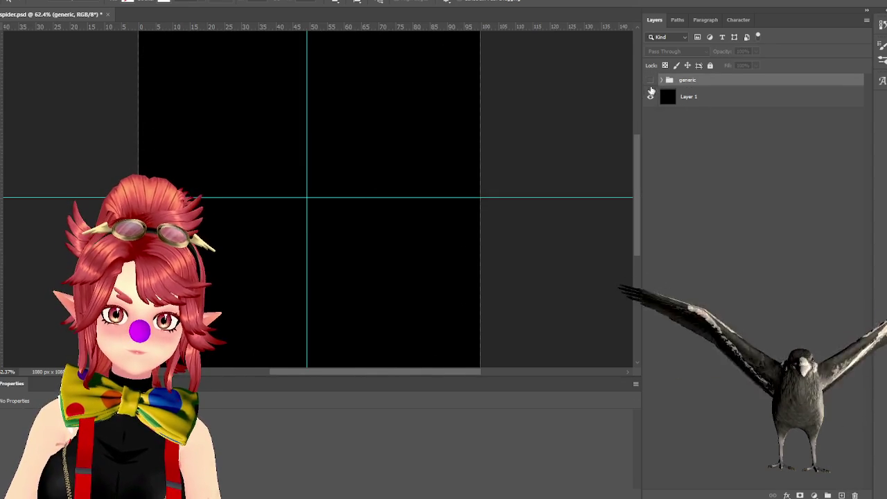
- Rename the generic group to 'web' and expand it to show its shape layers
{"action": "left_click", "coordinate": [650, 80]}
{"action": "left_click", "coordinate": [650, 80]}
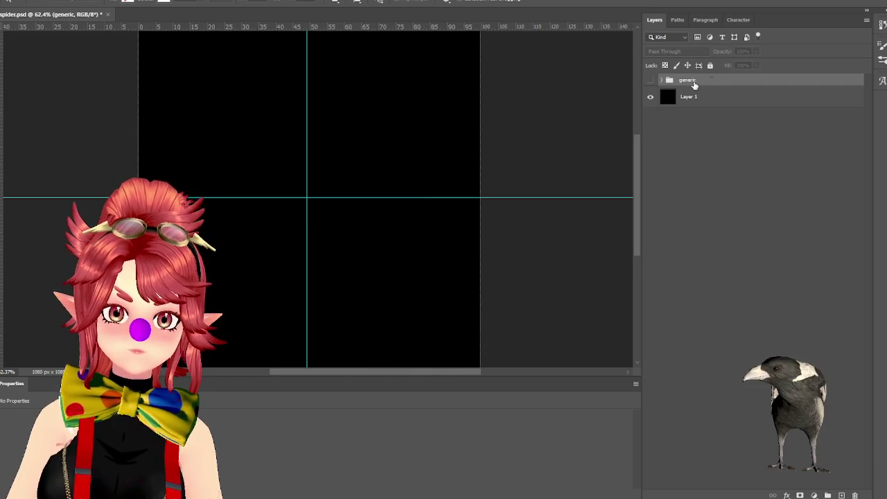
{"action": "type", "text": "web"}
{"action": "key", "text": "Return"}
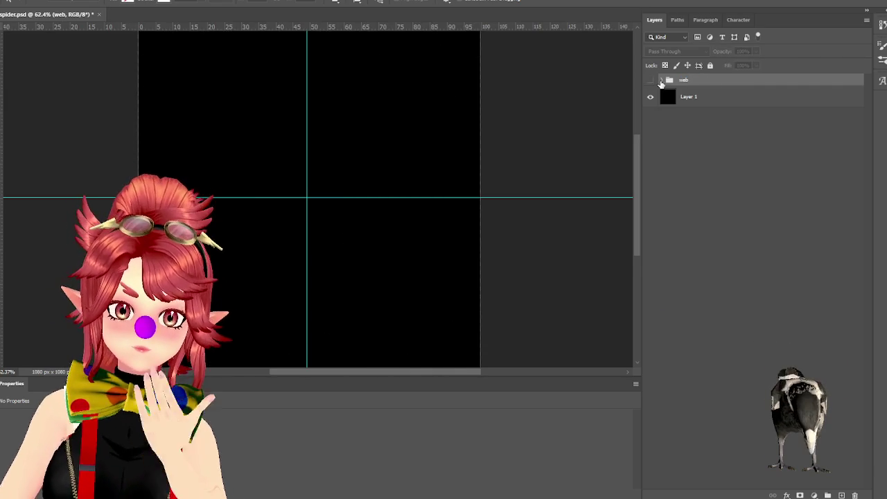
{"action": "left_click", "coordinate": [660, 80]}
{"action": "left_click", "coordinate": [651, 81]}
- Identify the zigzag layers Shape 13 and Shape 14, then select Shapes 12 through 8
{"action": "left_click", "coordinate": [649, 97]}
{"action": "left_click", "coordinate": [649, 97]}
{"action": "left_click", "coordinate": [650, 119]}
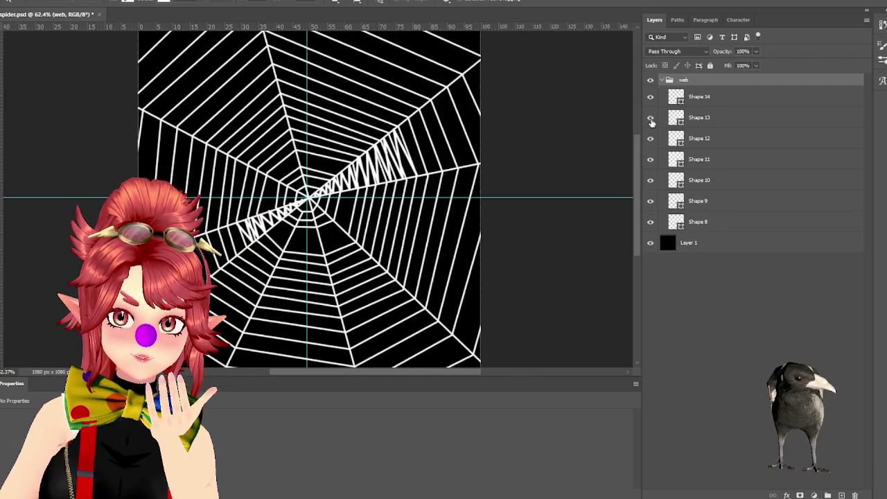
{"action": "left_click", "coordinate": [651, 118]}
{"action": "left_click", "coordinate": [649, 98]}
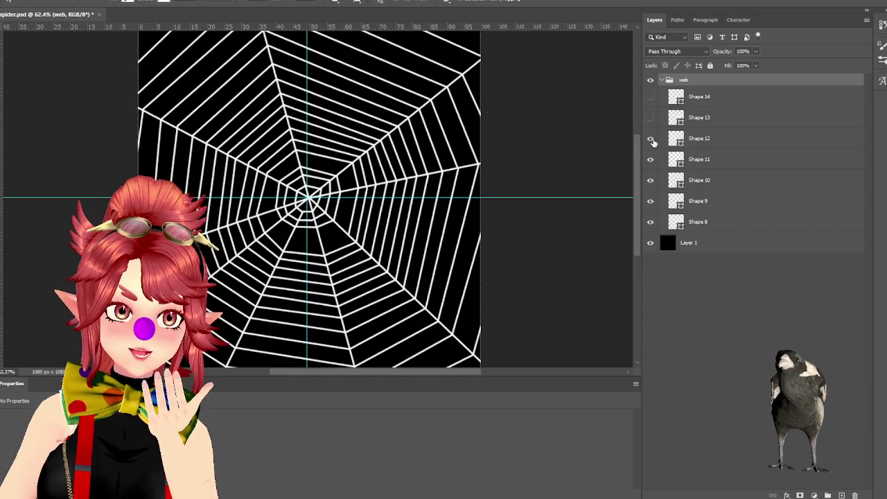
{"action": "left_click", "coordinate": [704, 146]}
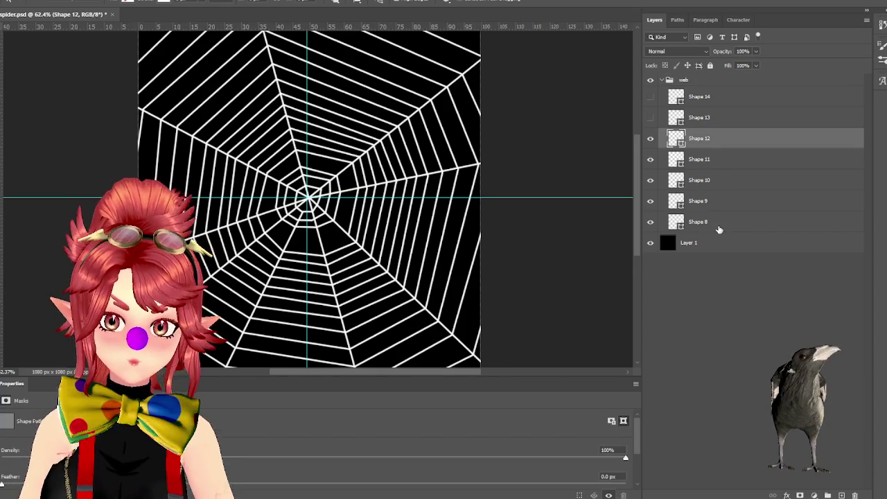
{"action": "left_click", "coordinate": [715, 224], "text": "shift"}
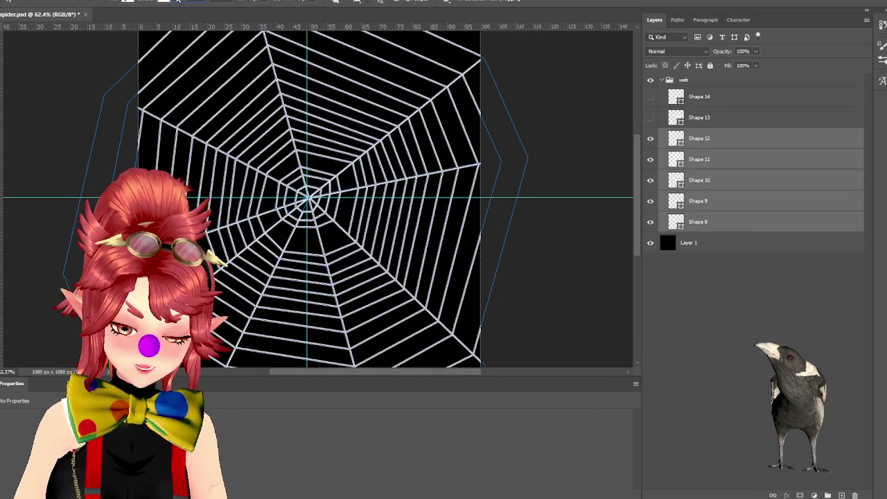
- Make the Shape 13 and Shape 14 zigzag strands visible in white and hide the path outlines
{"action": "left_click", "coordinate": [178, 1]}
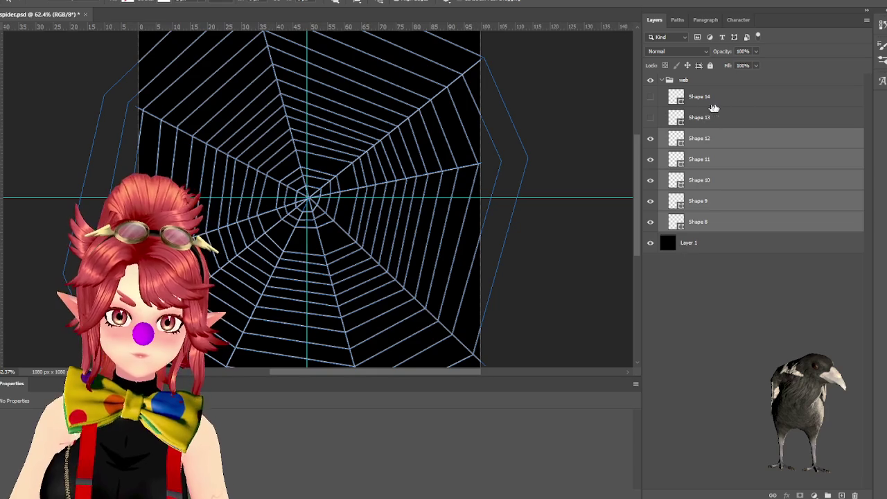
{"action": "left_click", "coordinate": [654, 118]}
{"action": "left_click", "coordinate": [650, 97]}
{"action": "left_click", "coordinate": [512, 216]}
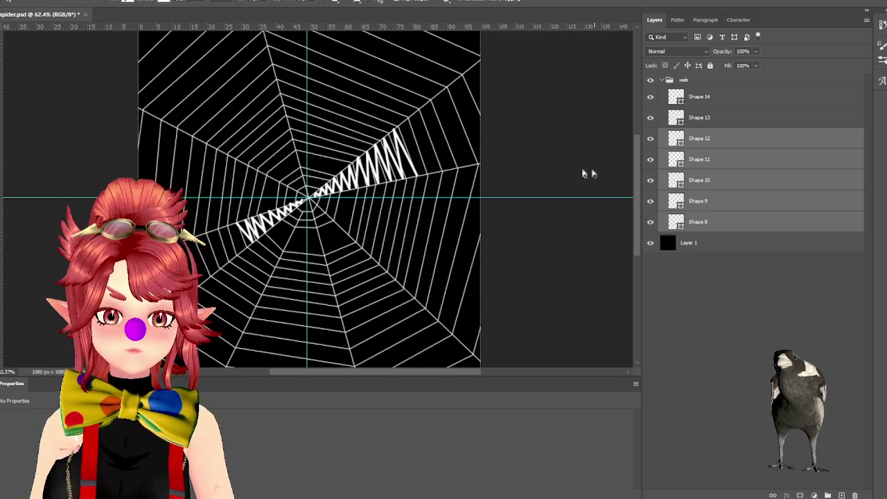
- Zoom in on the web centre and select the upper-right zigzag layer Shape 13
{"action": "left_click_drag", "start_coordinate": [370, 196], "coordinate": [408, 221]}
{"action": "scroll", "coordinate": [388, 208], "scroll_direction": "up", "scroll_amount": 2, "text": "alt"}
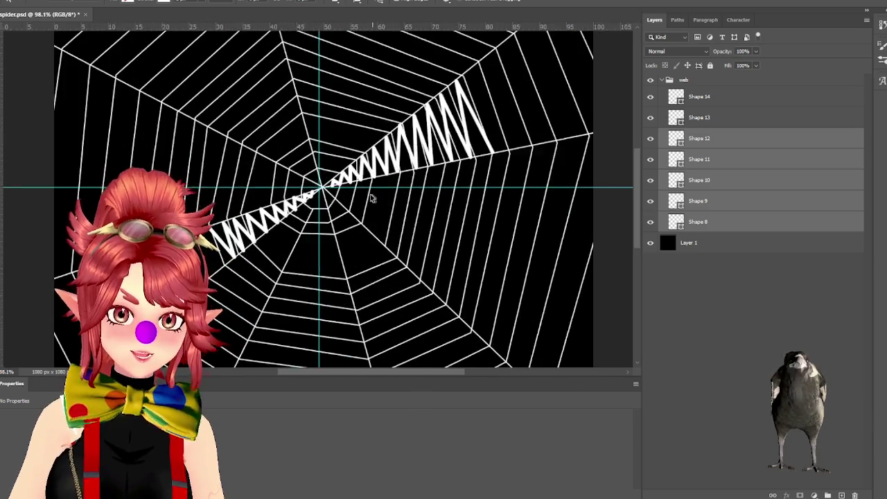
{"action": "scroll", "coordinate": [370, 194], "scroll_direction": "up", "scroll_amount": 2, "text": "alt"}
{"action": "scroll", "coordinate": [347, 208], "scroll_direction": "up", "scroll_amount": 2, "text": "alt"}
{"action": "scroll", "coordinate": [319, 232], "scroll_direction": "up", "scroll_amount": 2, "text": "alt"}
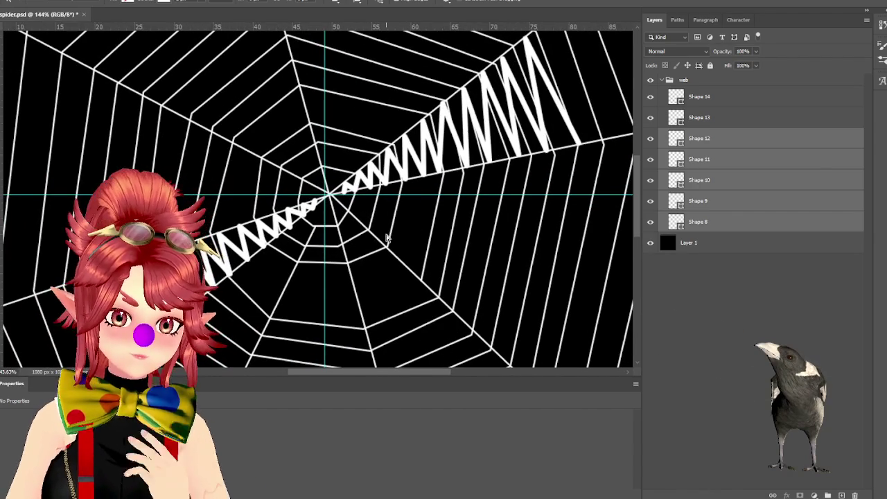
{"action": "left_click", "coordinate": [685, 119]}
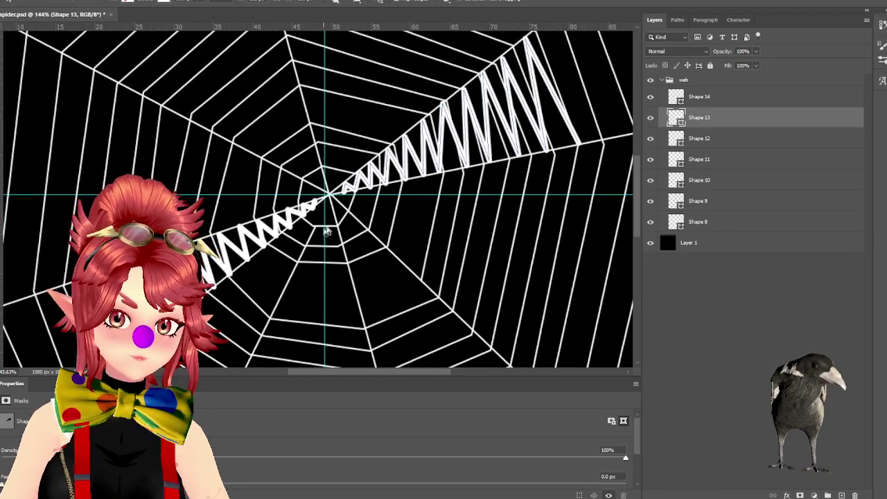
- Display the Shape 13 zigzag path's anchor points and inspect them up close near the web centre
{"action": "scroll", "coordinate": [433, 114], "scroll_direction": "up", "scroll_amount": 3, "text": "alt"}
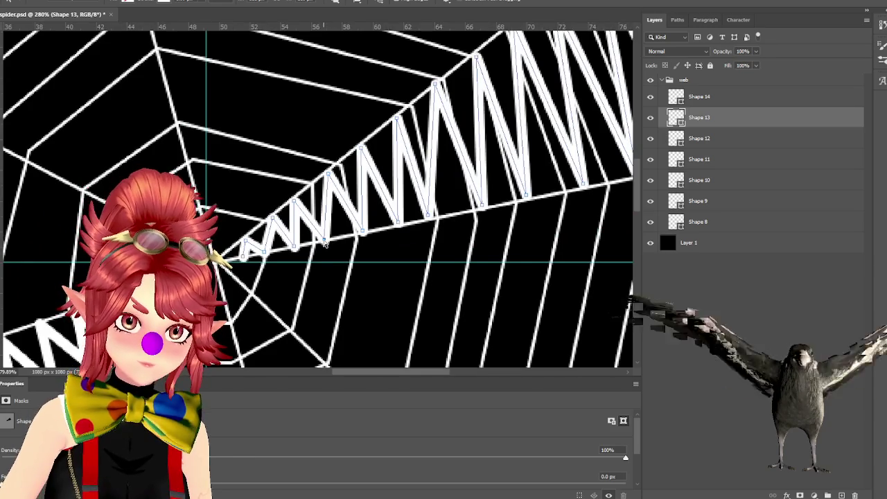
{"action": "left_click", "coordinate": [291, 253]}
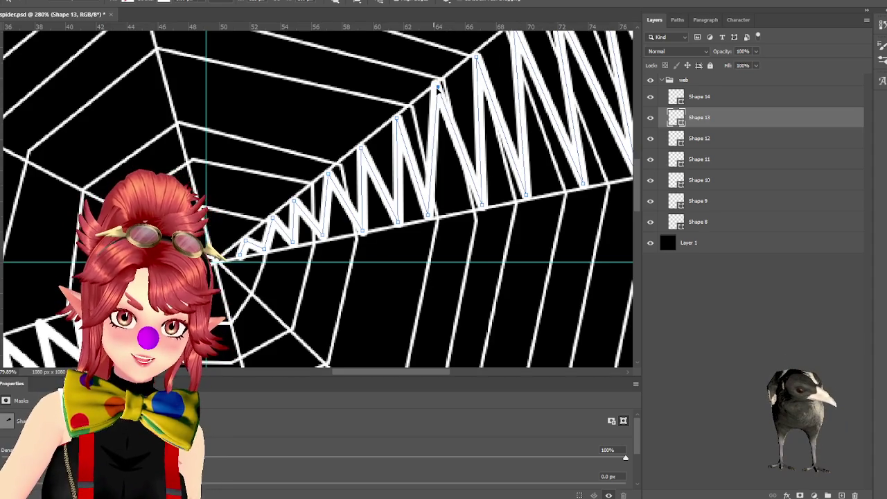
{"action": "left_click_drag", "start_coordinate": [340, 372], "coordinate": [390, 376]}
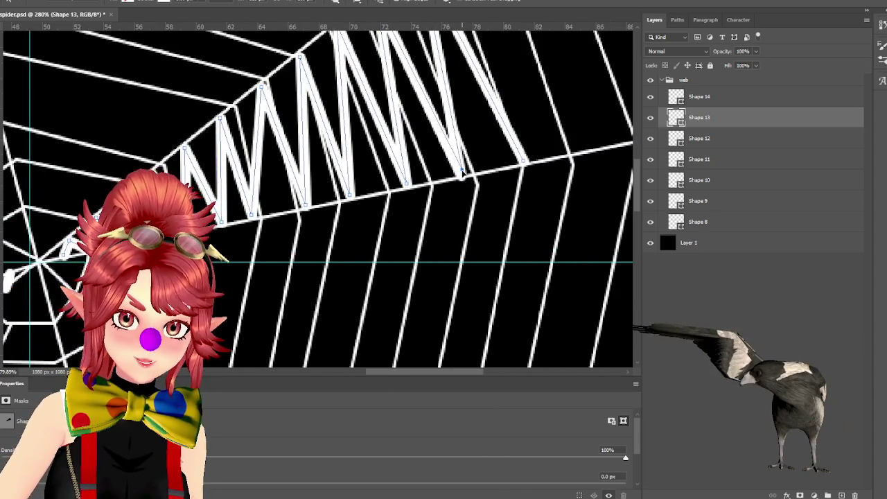
{"action": "left_click_drag", "start_coordinate": [639, 213], "coordinate": [638, 191]}
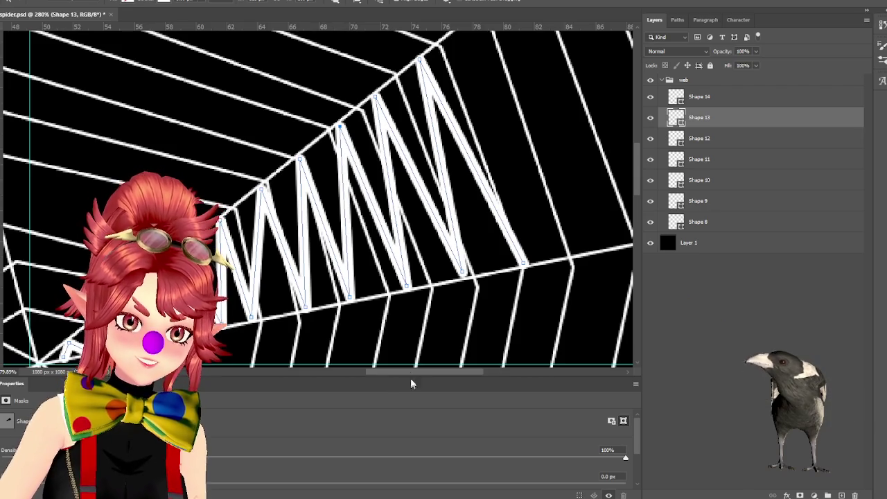
{"action": "left_click_drag", "start_coordinate": [403, 379], "coordinate": [340, 372]}
{"action": "scroll", "coordinate": [336, 287], "scroll_direction": "down", "scroll_amount": 1}
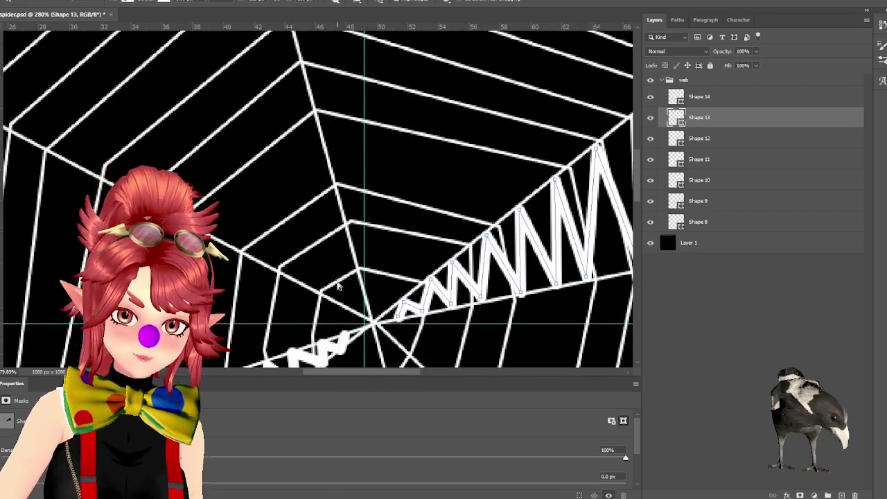
{"action": "scroll", "coordinate": [331, 293], "scroll_direction": "down", "scroll_amount": 1}
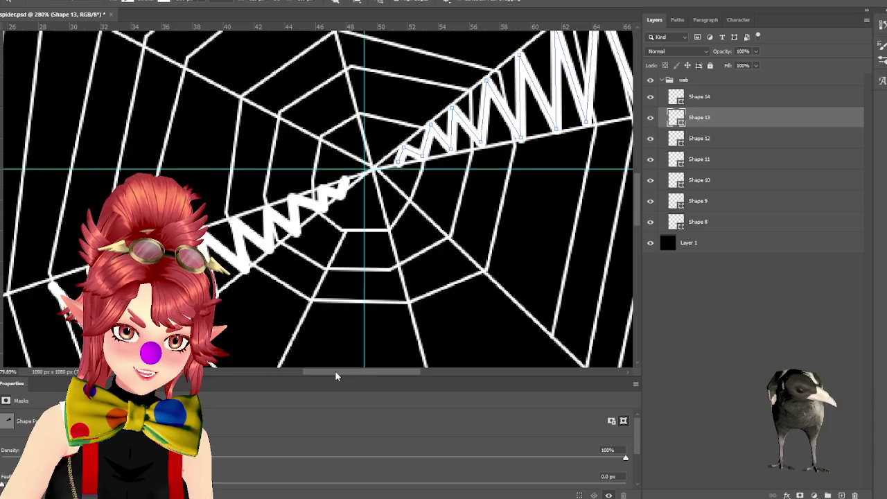
{"action": "left_click_drag", "start_coordinate": [339, 372], "coordinate": [305, 372]}
{"action": "scroll", "coordinate": [536, 244], "scroll_direction": "up", "scroll_amount": 2, "text": "alt"}
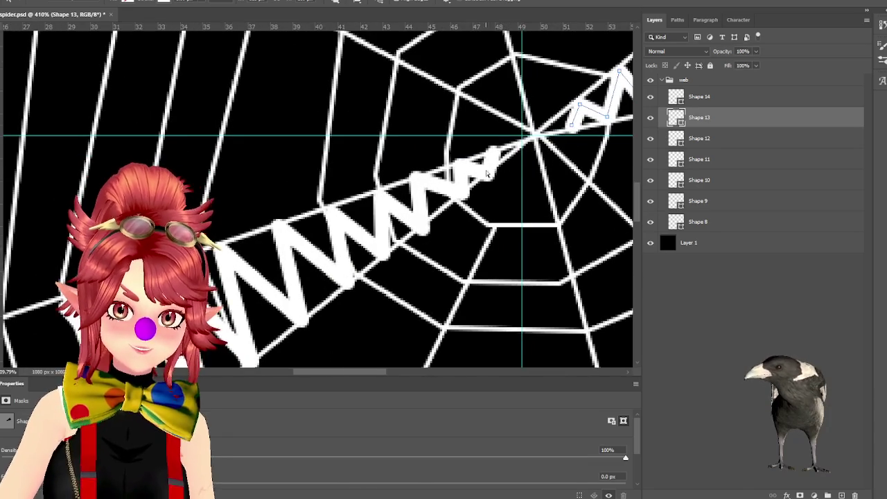
{"action": "left_click", "coordinate": [701, 97]}
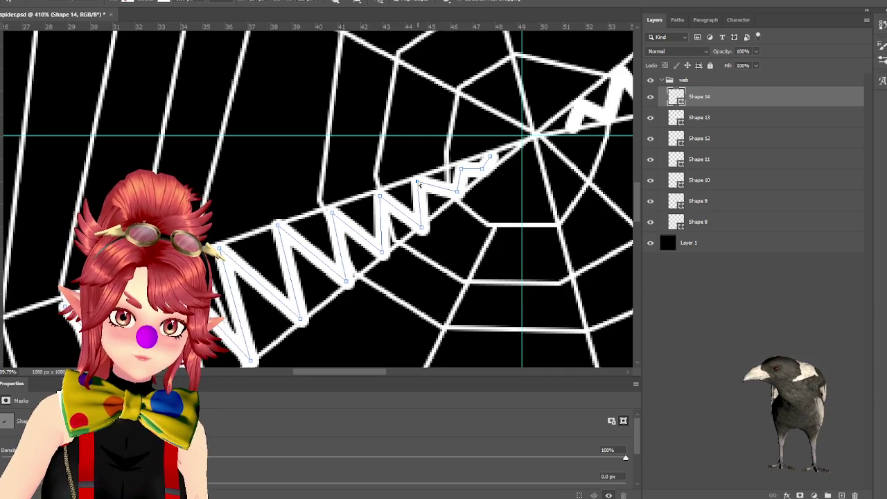
- Add two anchor points extending the end of the Shape 14 zigzag path
{"action": "left_click", "coordinate": [418, 223]}
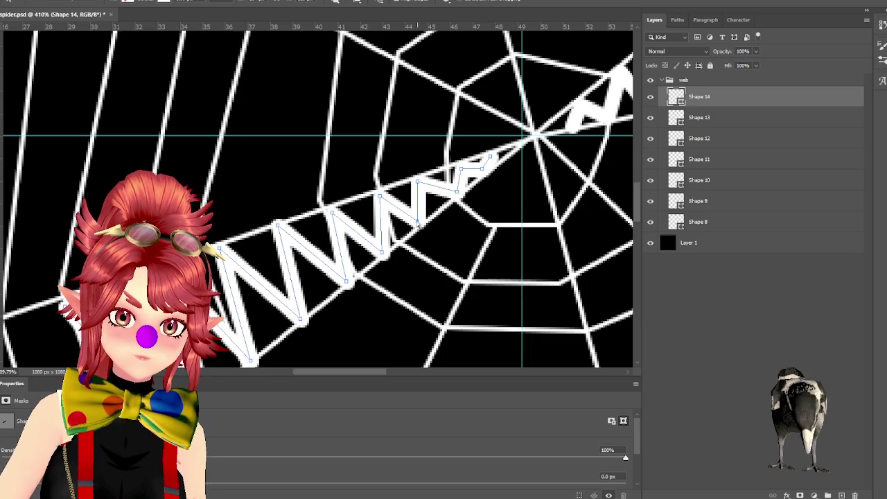
{"action": "left_click", "coordinate": [379, 248]}
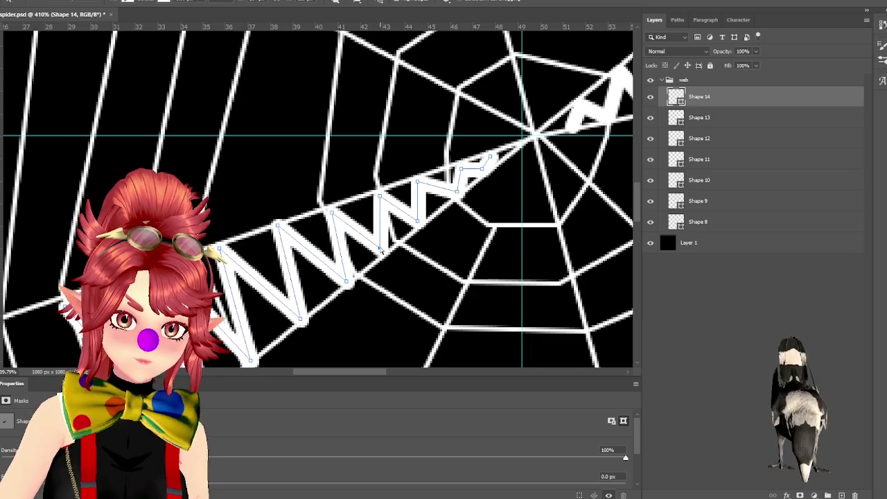
{"action": "left_click_drag", "start_coordinate": [361, 373], "coordinate": [350, 373]}
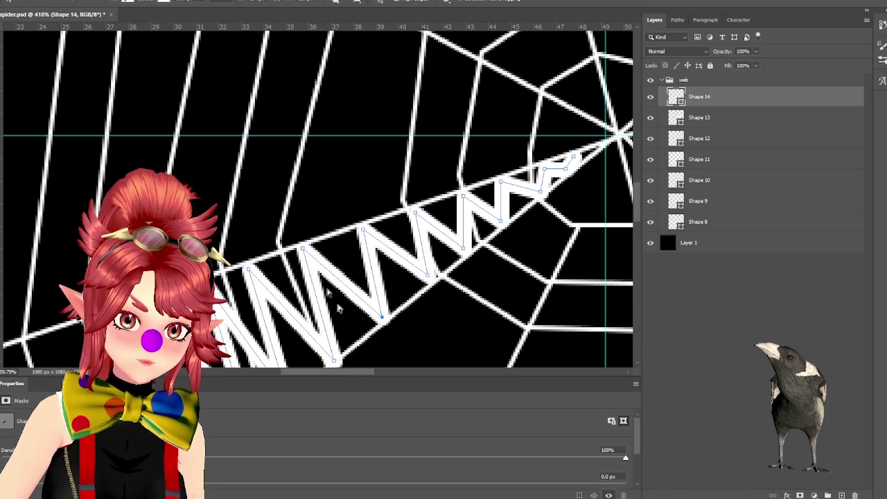
{"action": "left_click_drag", "start_coordinate": [361, 376], "coordinate": [401, 284]}
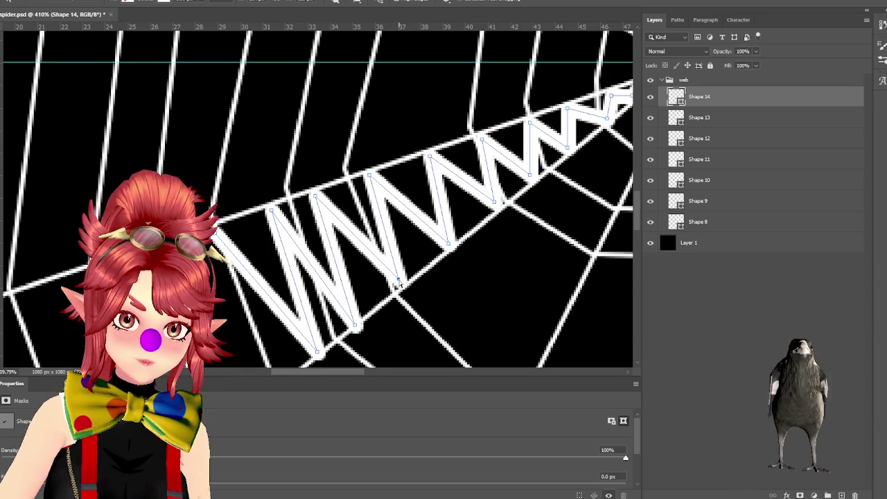
{"action": "left_click", "coordinate": [314, 196]}
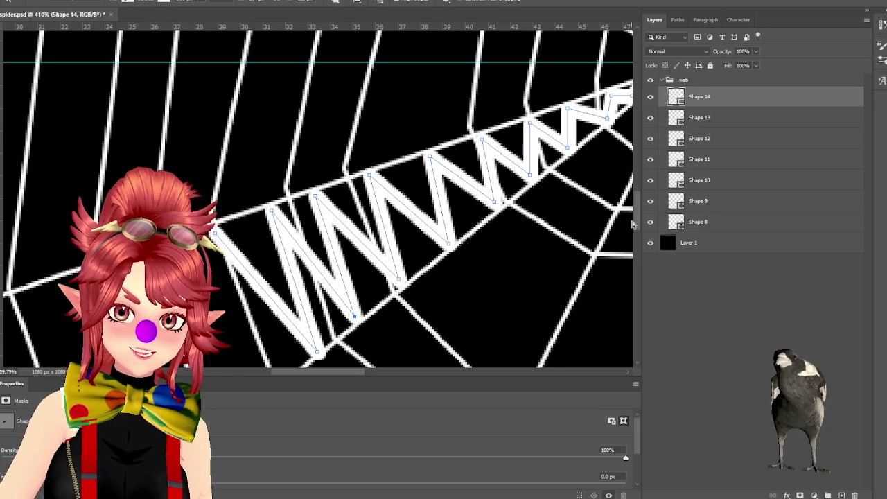
{"action": "scroll", "coordinate": [340, 111], "scroll_direction": "down", "scroll_amount": 2}
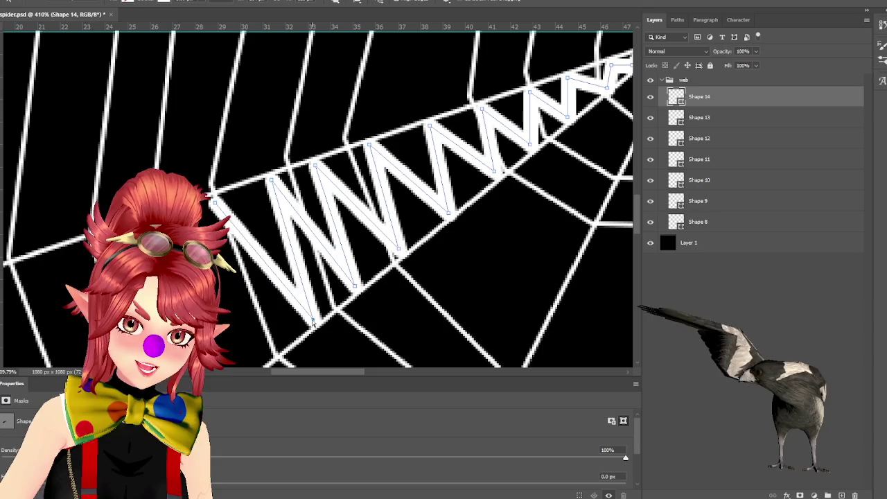
- Add further zigzag points along the spoke, finishing with a top point, then zoom out to check
{"action": "left_click", "coordinate": [436, 279]}
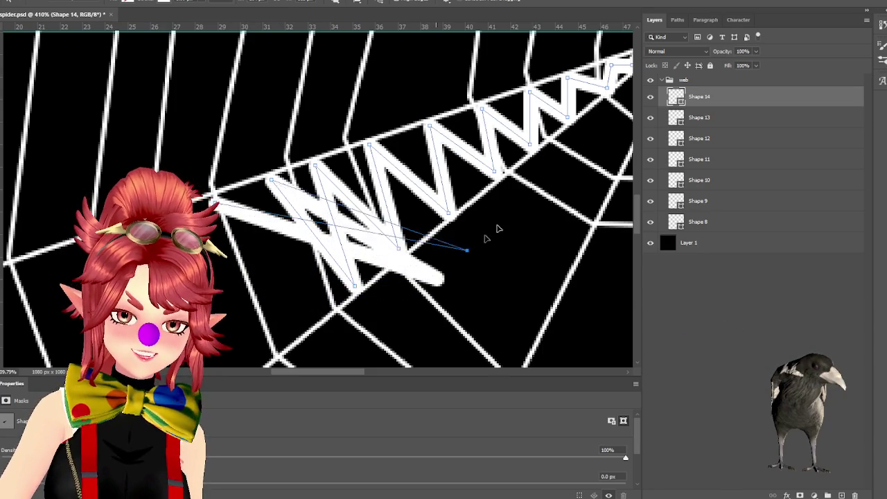
{"action": "left_click", "coordinate": [308, 231]}
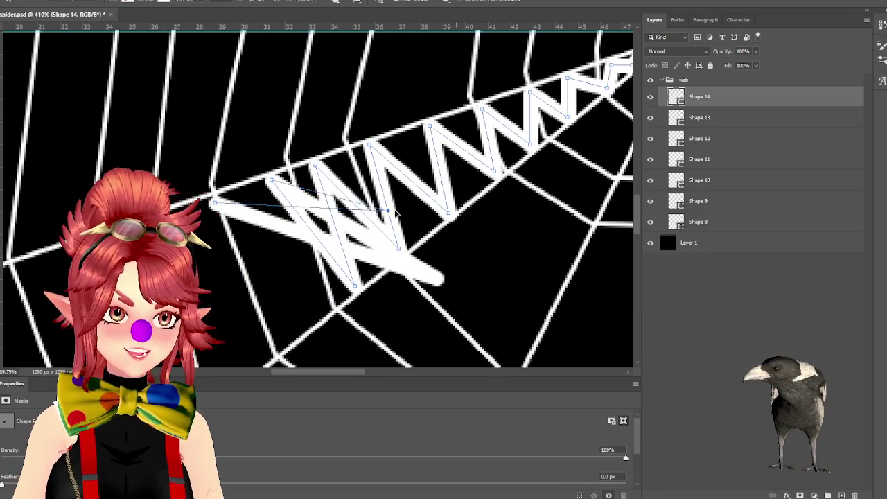
{"action": "left_click", "coordinate": [273, 279]}
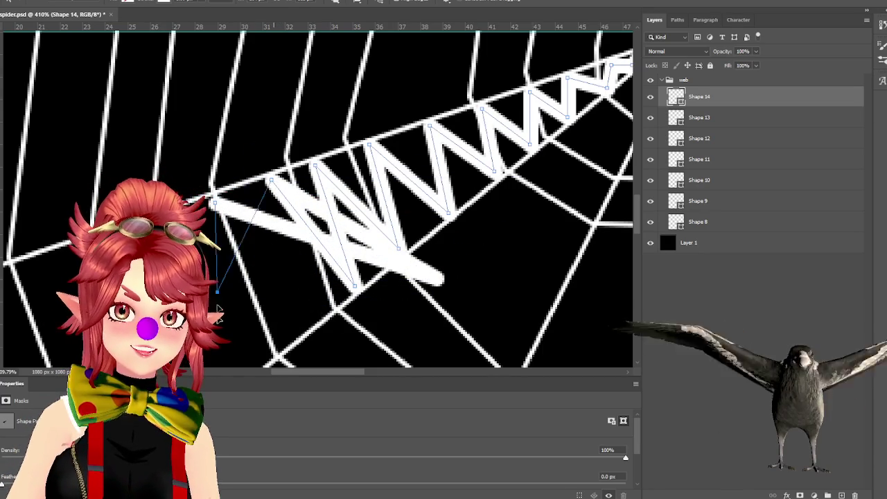
{"action": "left_click", "coordinate": [308, 330]}
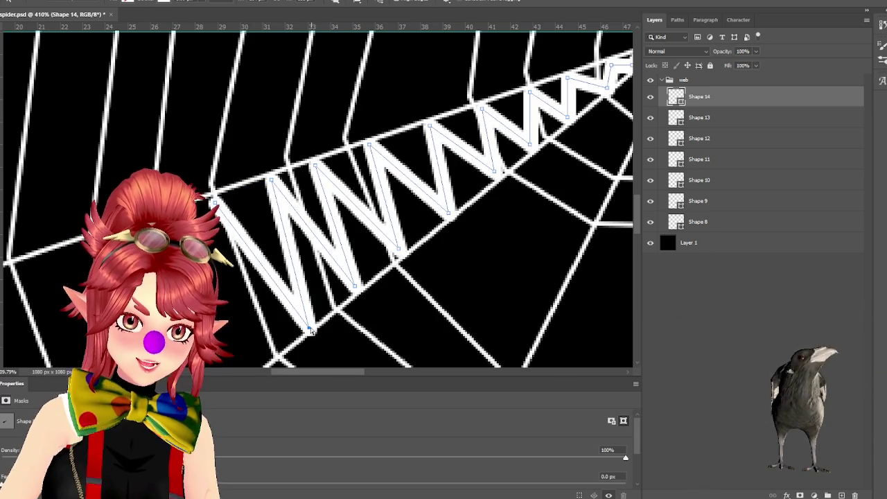
{"action": "left_click", "coordinate": [309, 323]}
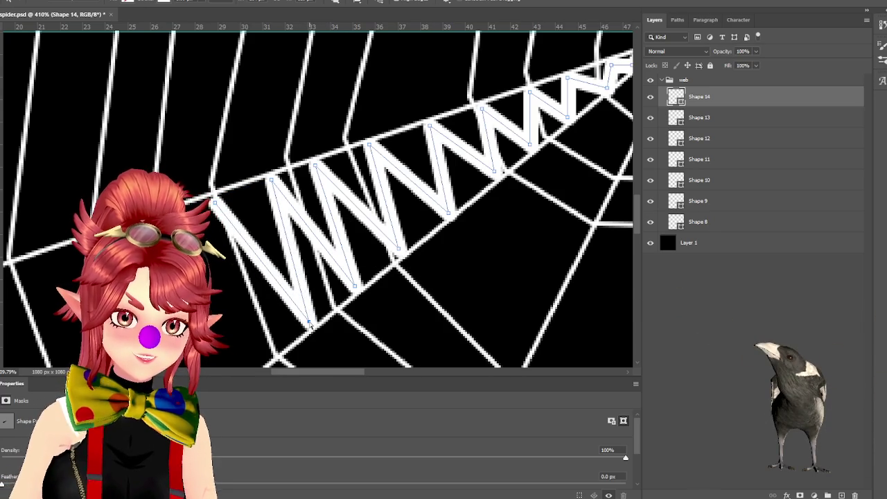
{"action": "left_click", "coordinate": [216, 198]}
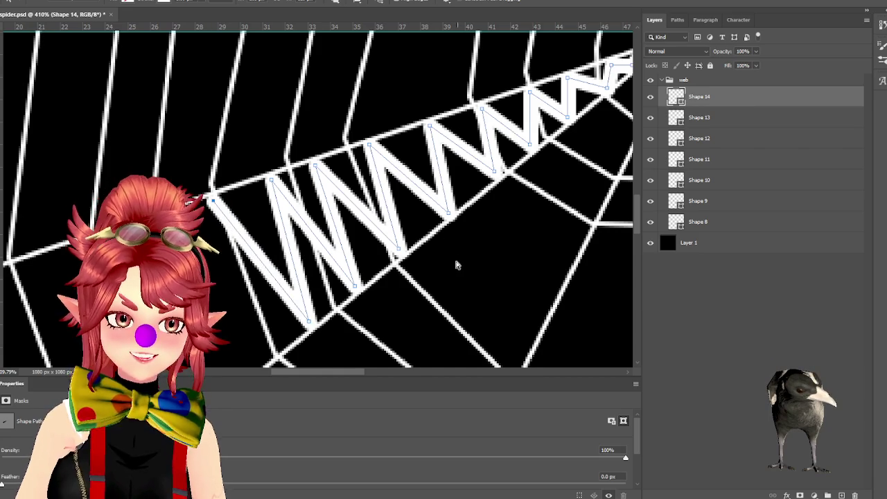
{"action": "scroll", "coordinate": [454, 273], "scroll_direction": "down", "scroll_amount": 3, "text": "alt"}
{"action": "scroll", "coordinate": [450, 280], "scroll_direction": "down", "scroll_amount": 1, "text": "alt"}
{"action": "scroll", "coordinate": [430, 326], "scroll_direction": "up", "scroll_amount": 1, "text": "alt"}
{"action": "scroll", "coordinate": [402, 367], "scroll_direction": "up", "scroll_amount": 1, "text": "alt"}
{"action": "left_click_drag", "start_coordinate": [374, 374], "coordinate": [454, 374]}
{"action": "scroll", "coordinate": [323, 268], "scroll_direction": "up", "scroll_amount": 2}
{"action": "scroll", "coordinate": [349, 132], "scroll_direction": "up", "scroll_amount": 5, "text": "alt"}
{"action": "left_click", "coordinate": [708, 117]}
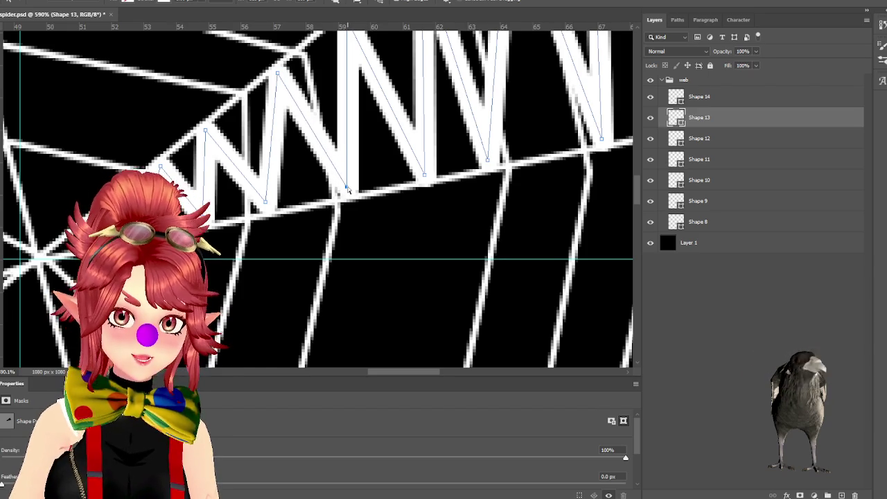
- Nudge the upper-right zigzag's top point slightly right and bring the web centre into view
{"action": "scroll", "coordinate": [485, 258], "scroll_direction": "down", "scroll_amount": 2, "text": "alt"}
{"action": "scroll", "coordinate": [385, 192], "scroll_direction": "down", "scroll_amount": 2, "text": "alt"}
{"action": "scroll", "coordinate": [386, 193], "scroll_direction": "down", "scroll_amount": 1, "text": "alt"}
{"action": "scroll", "coordinate": [382, 192], "scroll_direction": "down", "scroll_amount": 1, "text": "alt"}
{"action": "scroll", "coordinate": [377, 194], "scroll_direction": "down", "scroll_amount": 1, "text": "alt"}
{"action": "scroll", "coordinate": [374, 196], "scroll_direction": "down", "scroll_amount": 2, "text": "alt"}
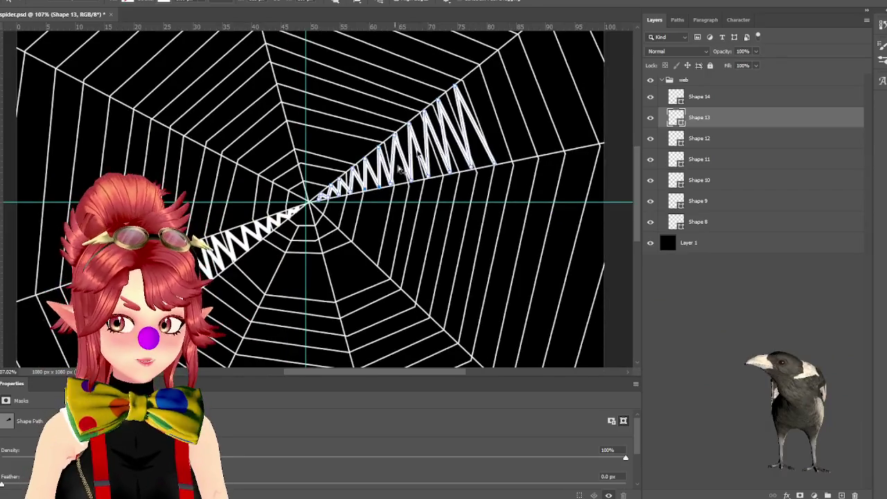
{"action": "scroll", "coordinate": [499, 89], "scroll_direction": "up", "scroll_amount": 2, "text": "alt"}
{"action": "scroll", "coordinate": [423, 113], "scroll_direction": "up", "scroll_amount": 2, "text": "alt"}
{"action": "scroll", "coordinate": [473, 99], "scroll_direction": "down", "scroll_amount": 1, "text": "alt"}
{"action": "scroll", "coordinate": [472, 98], "scroll_direction": "up", "scroll_amount": 1, "text": "alt"}
{"action": "left_click_drag", "start_coordinate": [402, 61], "coordinate": [406, 63]}
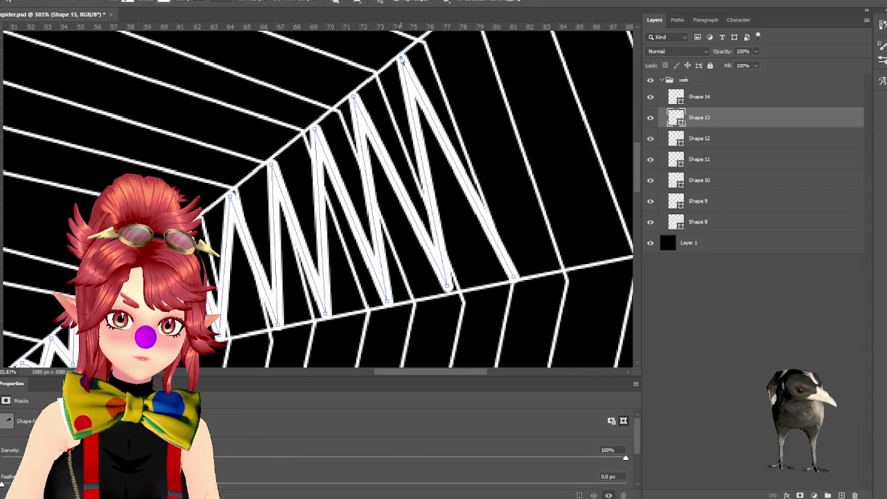
{"action": "left_click_drag", "start_coordinate": [467, 375], "coordinate": [397, 374]}
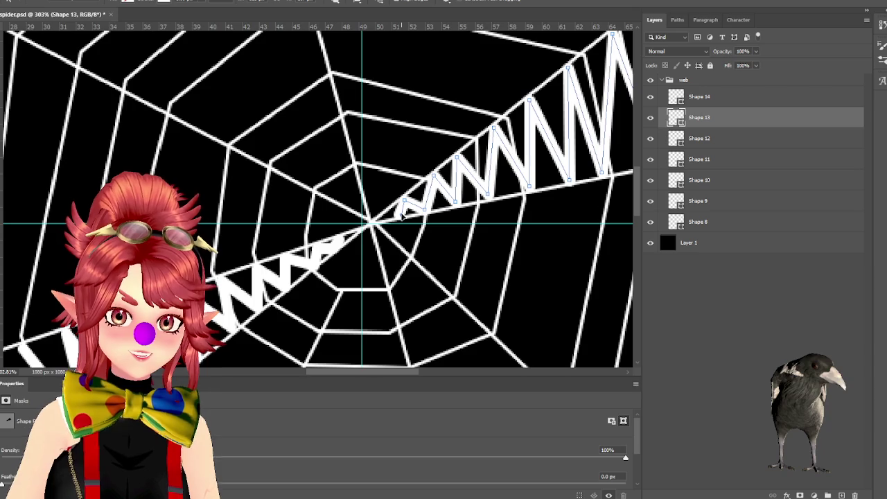
{"action": "scroll", "coordinate": [383, 262], "scroll_direction": "down", "scroll_amount": 2}
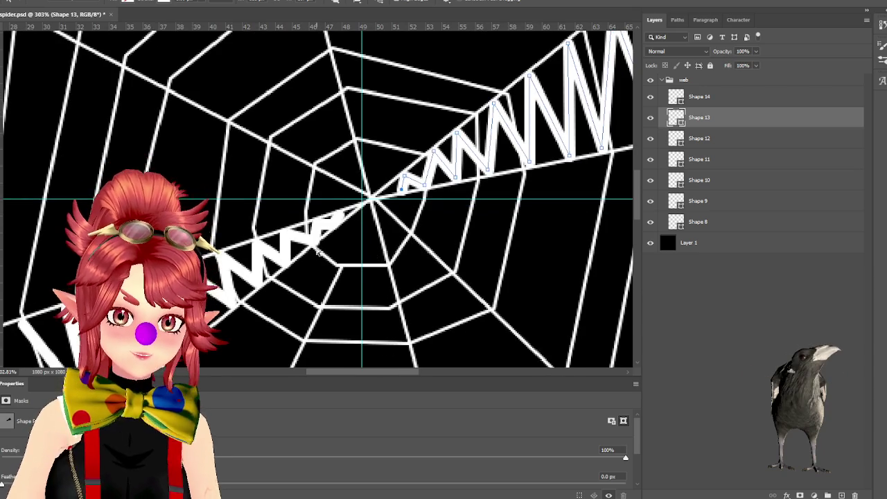
- Select the lower-left zigzag strand, show its path anchor points, and open the File menu
{"action": "left_click", "coordinate": [698, 100]}
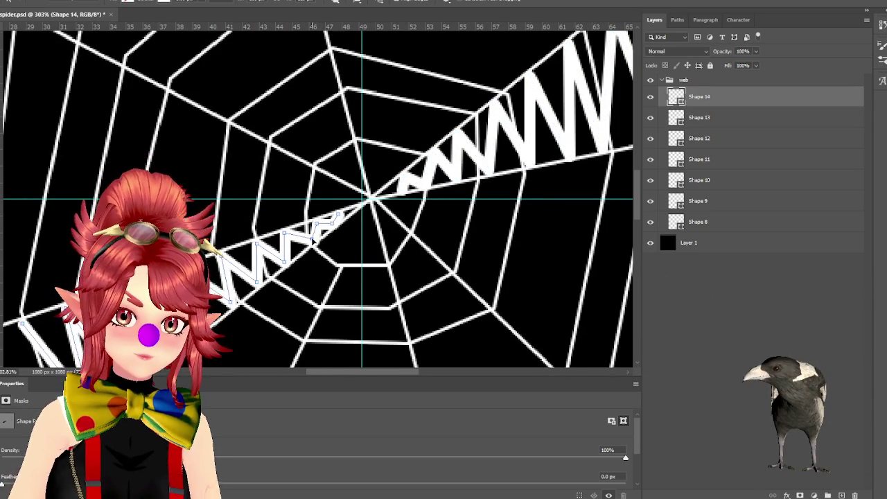
{"action": "scroll", "coordinate": [359, 287], "scroll_direction": "left", "scroll_amount": 2}
{"action": "scroll", "coordinate": [360, 286], "scroll_direction": "up", "scroll_amount": 2, "text": "alt"}
{"action": "scroll", "coordinate": [375, 154], "scroll_direction": "down", "scroll_amount": 3, "text": "alt"}
{"action": "scroll", "coordinate": [361, 197], "scroll_direction": "down", "scroll_amount": 2, "text": "alt"}
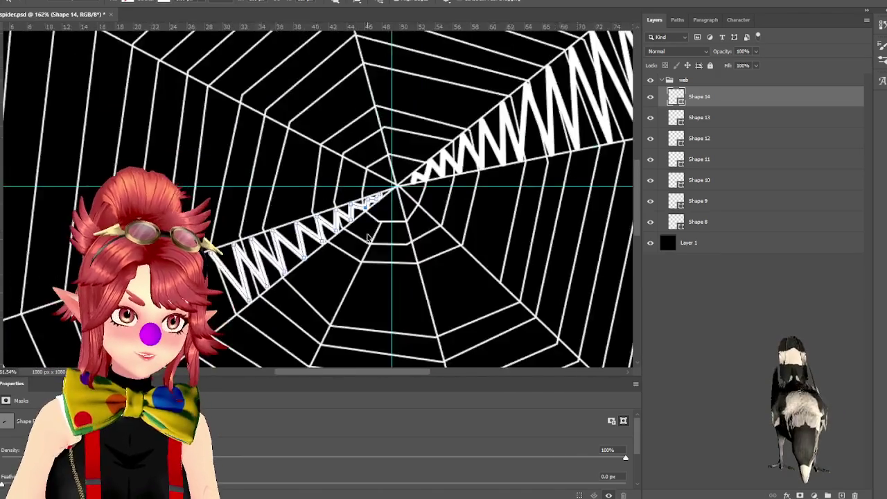
{"action": "scroll", "coordinate": [369, 237], "scroll_direction": "down", "scroll_amount": 3, "text": "alt"}
{"action": "scroll", "coordinate": [370, 256], "scroll_direction": "up", "scroll_amount": 3, "text": "alt"}
{"action": "scroll", "coordinate": [211, 223], "scroll_direction": "down", "scroll_amount": 1, "text": "alt"}
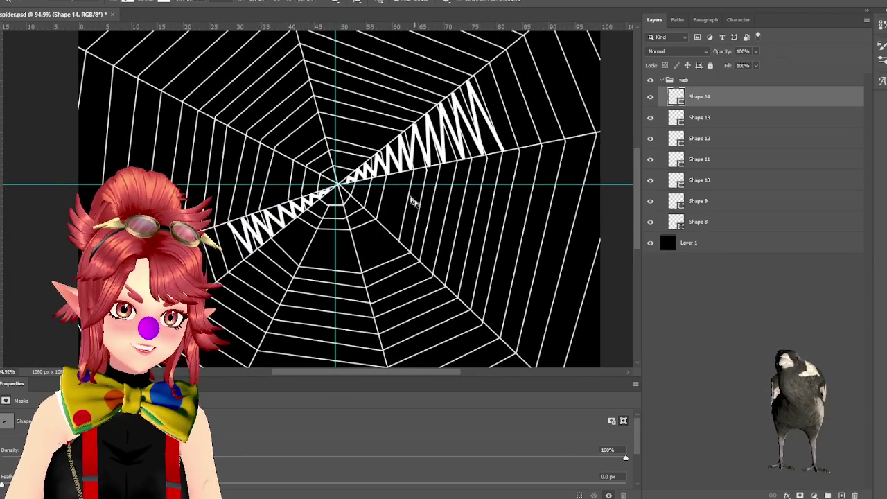
{"action": "scroll", "coordinate": [311, 235], "scroll_direction": "up", "scroll_amount": 1, "text": "alt"}
{"action": "scroll", "coordinate": [229, 263], "scroll_direction": "up", "scroll_amount": 1, "text": "alt"}
{"action": "scroll", "coordinate": [218, 278], "scroll_direction": "up", "scroll_amount": 2, "text": "alt"}
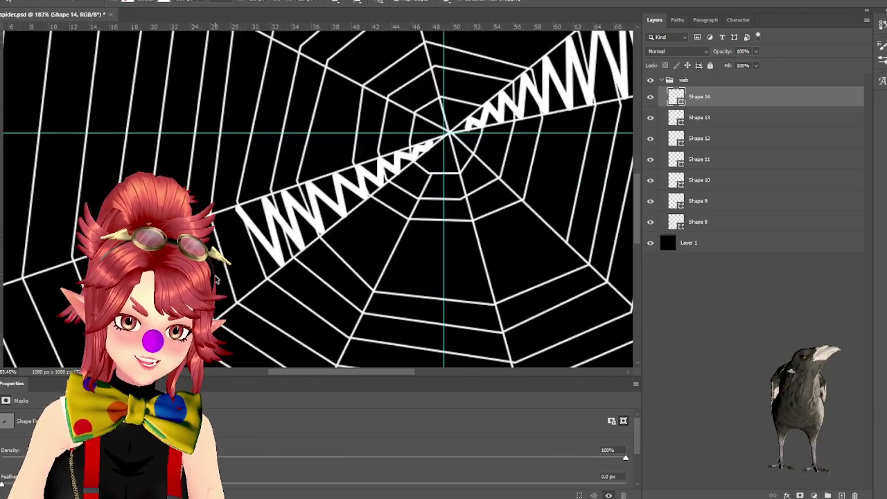
{"action": "scroll", "coordinate": [218, 277], "scroll_direction": "up", "scroll_amount": 2, "text": "alt"}
{"action": "left_click", "coordinate": [255, 161]}
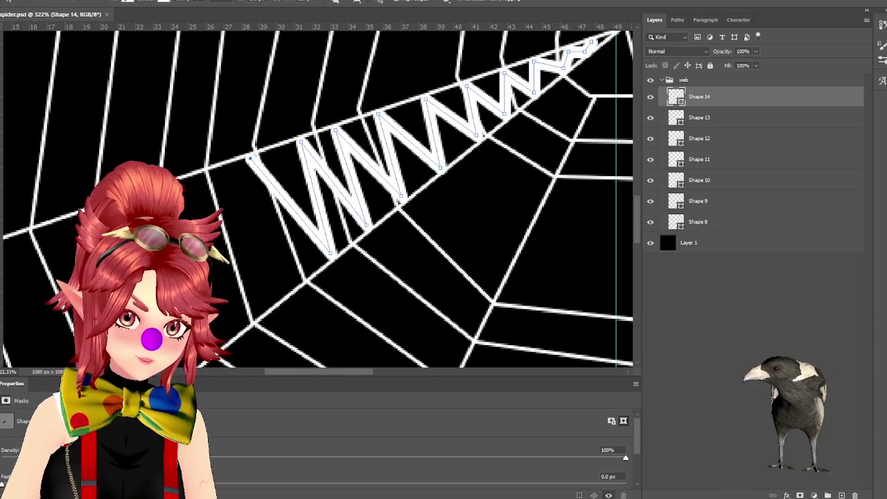
{"action": "left_click", "coordinate": [14, 0]}
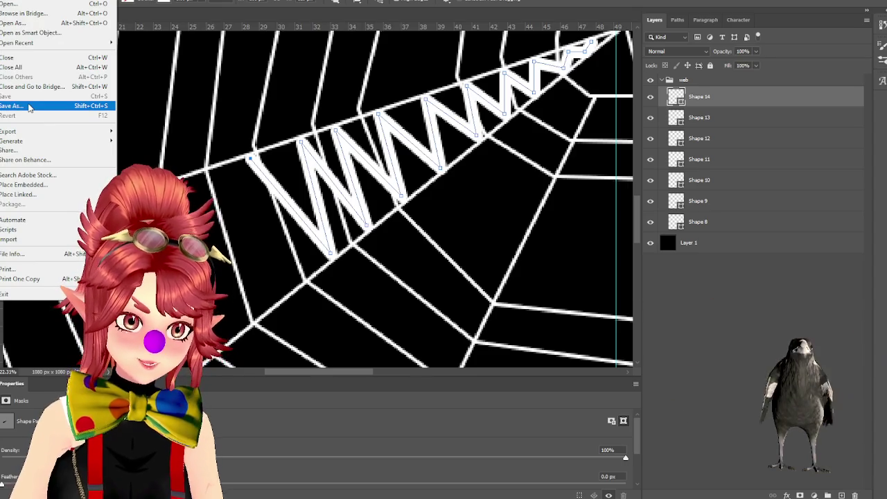
- Quick Export the web artwork as PNG and switch to the spider overlay in the browser
{"action": "mouse_move", "coordinate": [27, 131]}
{"action": "left_click", "coordinate": [509, 191]}
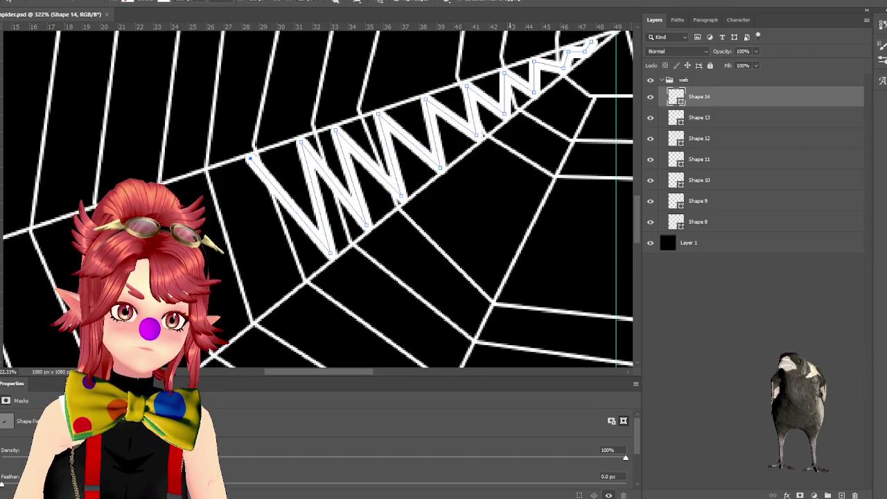
{"action": "key", "text": "alt+Tab"}
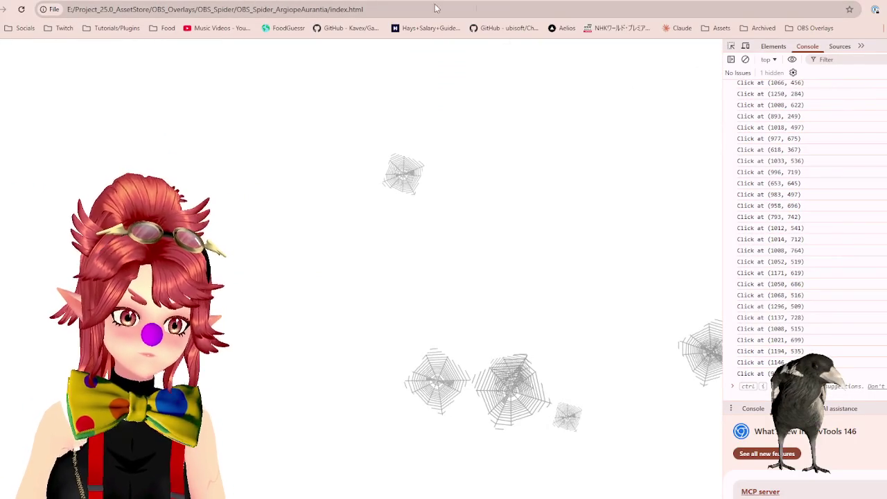
- Open tools/encode_png.html and drop spiderweb.png from the Models folder onto the encoder
{"action": "key", "text": "alt+Tab"}
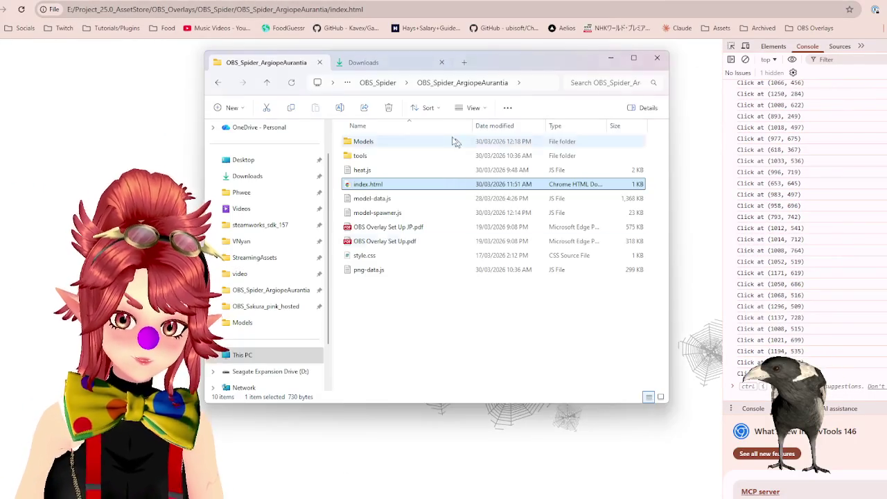
{"action": "double_click", "coordinate": [382, 156]}
{"action": "double_click", "coordinate": [378, 155]}
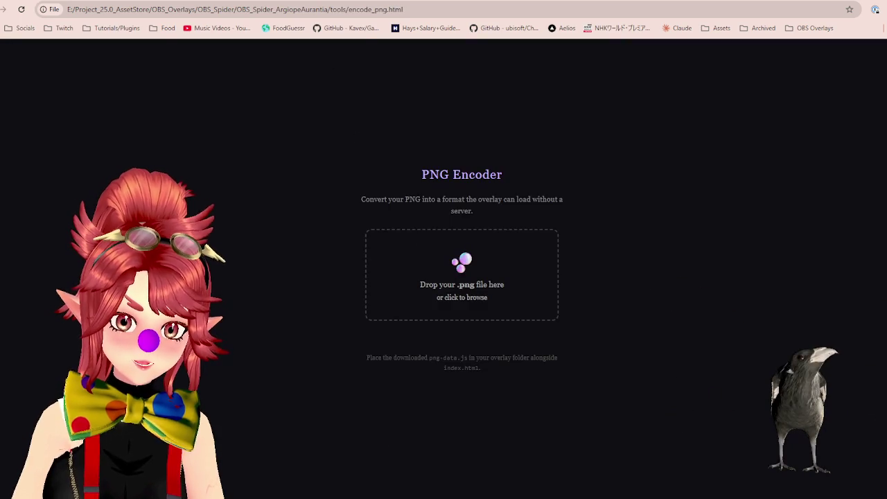
{"action": "key", "text": "alt+Tab"}
{"action": "left_click", "coordinate": [407, 82]}
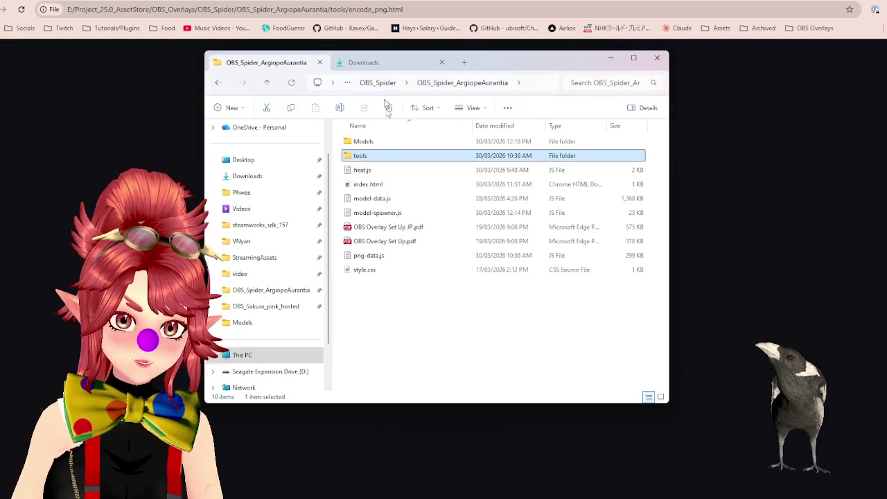
{"action": "double_click", "coordinate": [365, 142]}
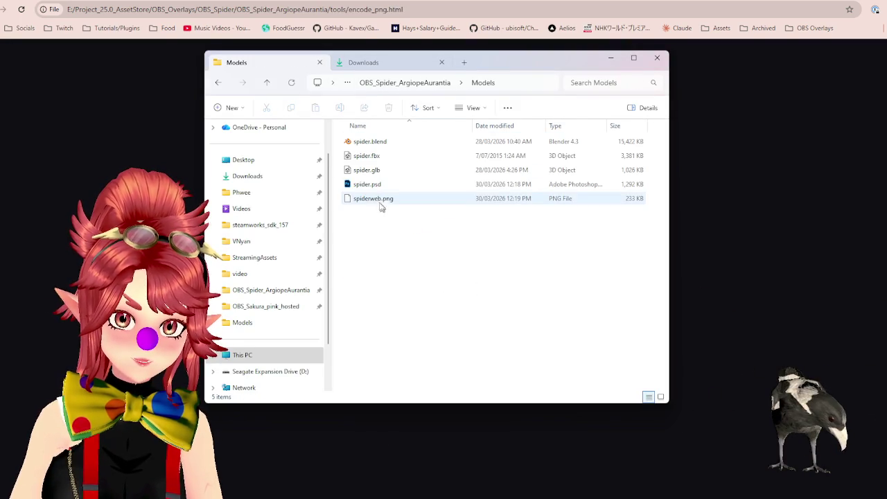
{"action": "left_click_drag", "start_coordinate": [492, 67], "coordinate": [278, 119]}
{"action": "mouse_move", "coordinate": [278, 250]}
{"action": "left_mouse_down"}
{"action": "mouse_move", "coordinate": [490, 279]}
{"action": "mouse_move", "coordinate": [463, 283]}
{"action": "left_mouse_up"}
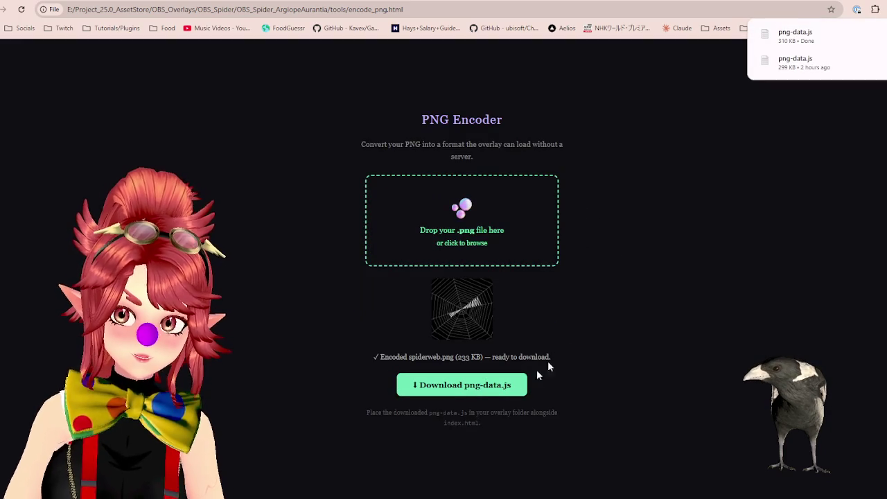
- Copy the downloaded png-data.js from Downloads into the OBS_Spider_ArgiopeAurantia project folder
{"action": "key", "text": "alt+Tab"}
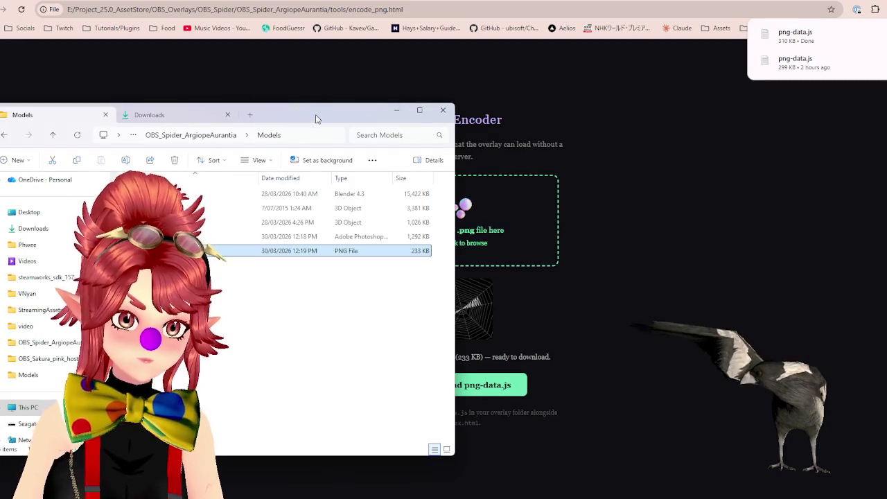
{"action": "left_click_drag", "start_coordinate": [317, 118], "coordinate": [511, 95]}
{"action": "left_click", "coordinate": [356, 94]}
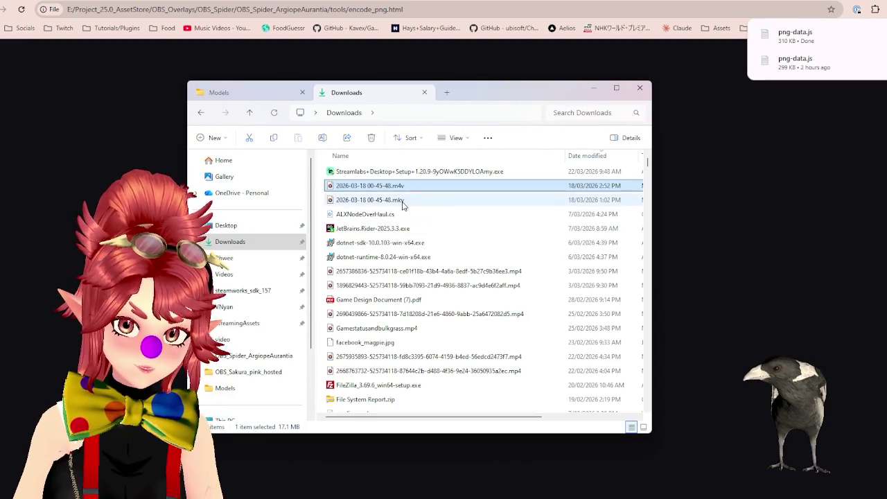
{"action": "left_click", "coordinate": [381, 200]}
{"action": "left_click", "coordinate": [357, 172]}
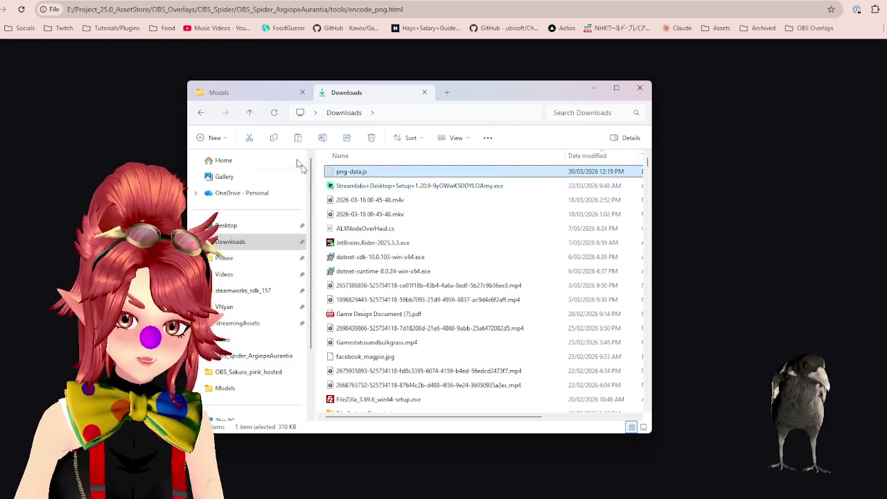
{"action": "left_click", "coordinate": [262, 97]}
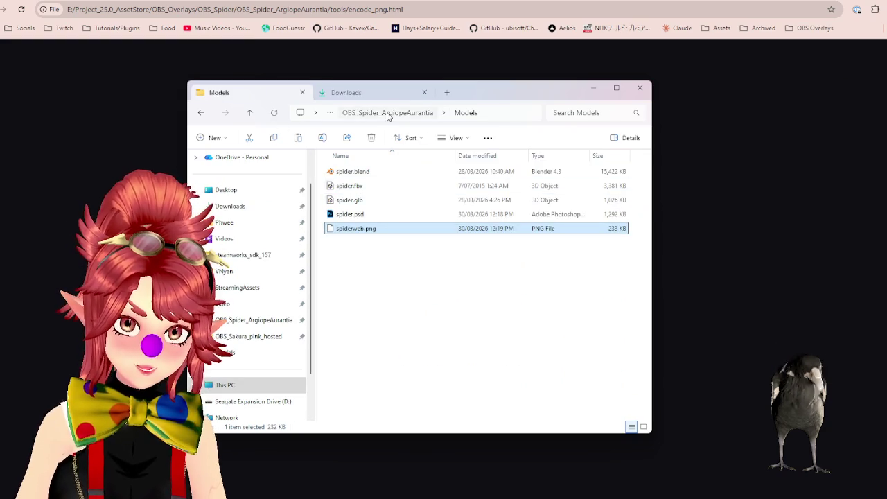
{"action": "left_click", "coordinate": [383, 112]}
{"action": "left_click_drag", "start_coordinate": [396, 273], "coordinate": [383, 342]}
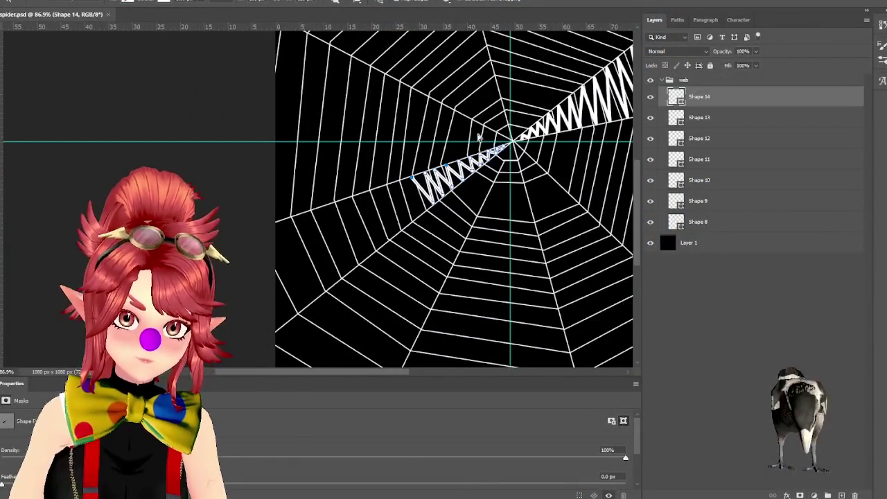
- Zoom into the web and select Shape 13, then Shape 12, ending on Shape 11
{"action": "scroll", "coordinate": [464, 126], "scroll_direction": "down", "scroll_amount": 3, "text": "alt"}
{"action": "scroll", "coordinate": [450, 281], "scroll_direction": "up", "scroll_amount": 3, "text": "alt"}
{"action": "scroll", "coordinate": [416, 242], "scroll_direction": "up", "scroll_amount": 3, "text": "alt"}
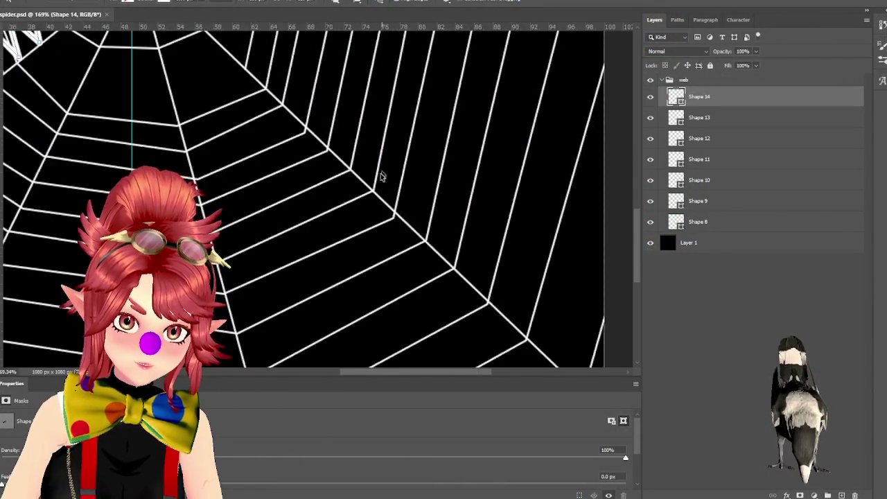
{"action": "scroll", "coordinate": [408, 206], "scroll_direction": "up", "scroll_amount": 3, "text": "alt"}
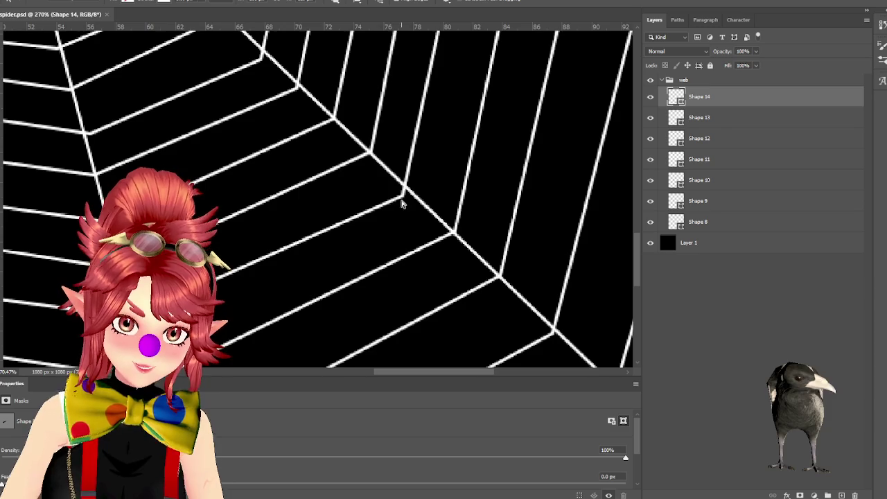
{"action": "left_click", "coordinate": [702, 121]}
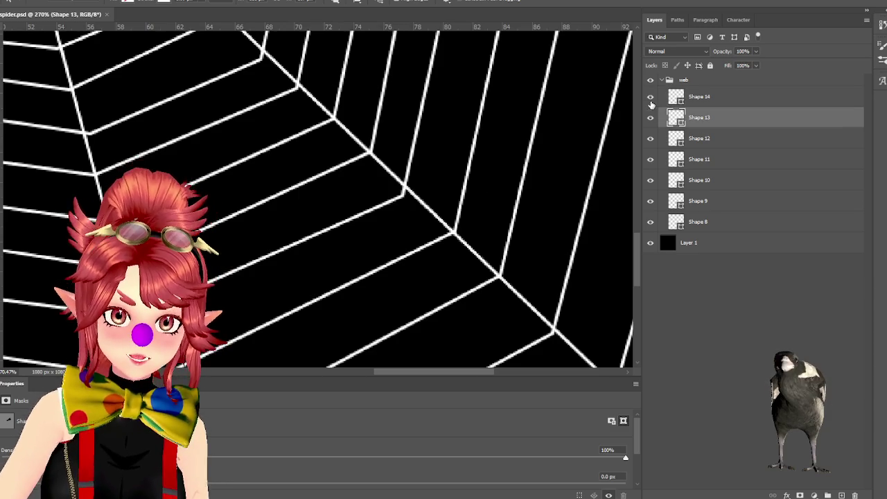
{"action": "left_click", "coordinate": [709, 142]}
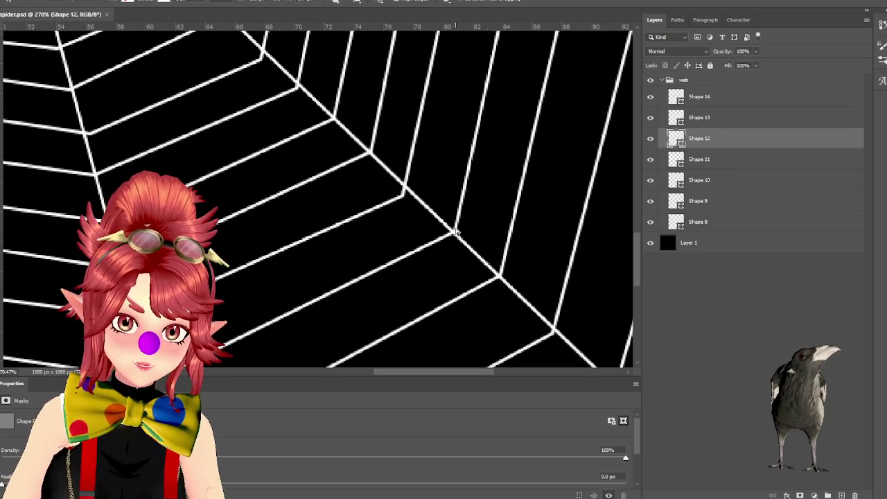
{"action": "left_click", "coordinate": [661, 160]}
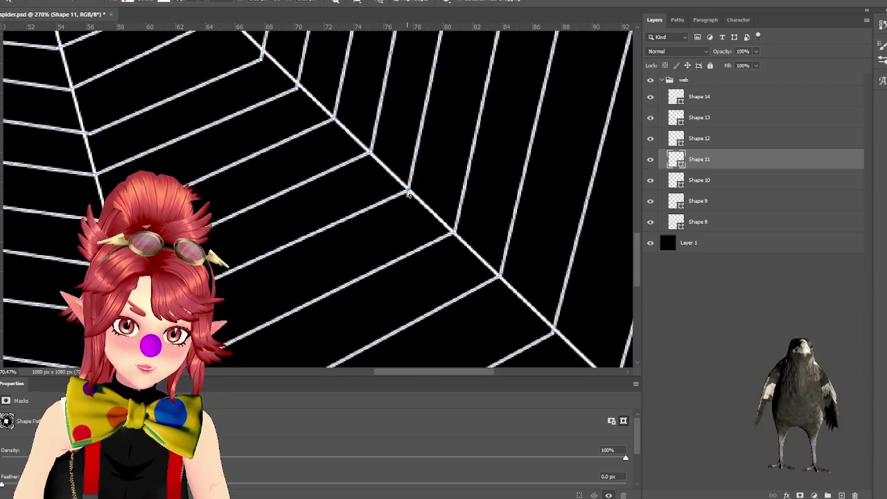
{"action": "scroll", "coordinate": [482, 250], "scroll_direction": "right", "scroll_amount": 2}
{"action": "scroll", "coordinate": [563, 287], "scroll_direction": "down", "scroll_amount": 3}
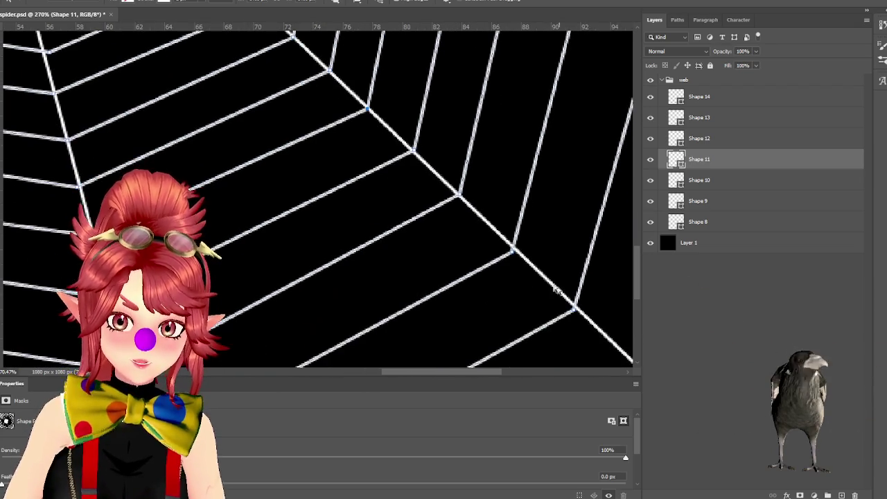
{"action": "left_click_drag", "start_coordinate": [512, 251], "coordinate": [516, 252]}
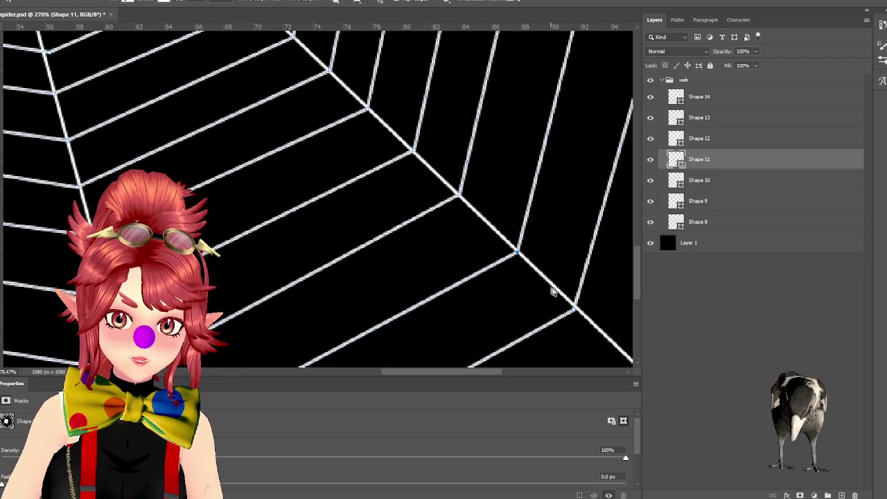
{"action": "scroll", "coordinate": [497, 291], "scroll_direction": "right", "scroll_amount": 5}
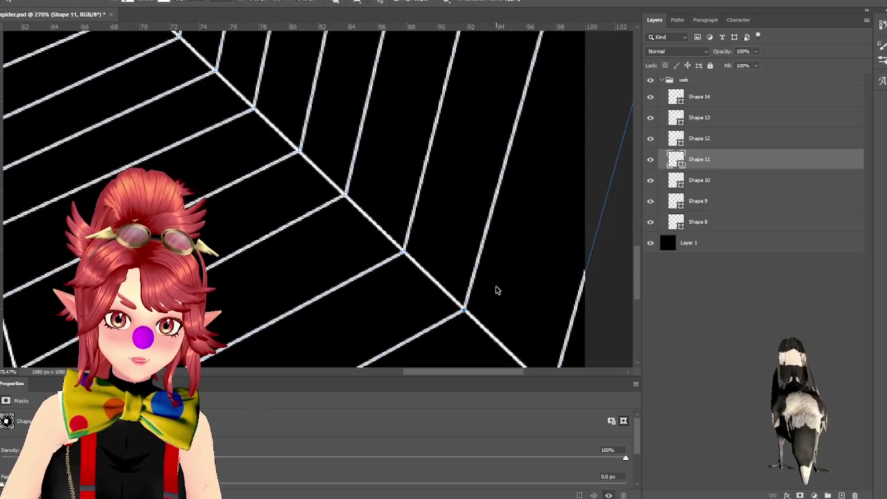
{"action": "scroll", "coordinate": [493, 299], "scroll_direction": "down", "scroll_amount": 2}
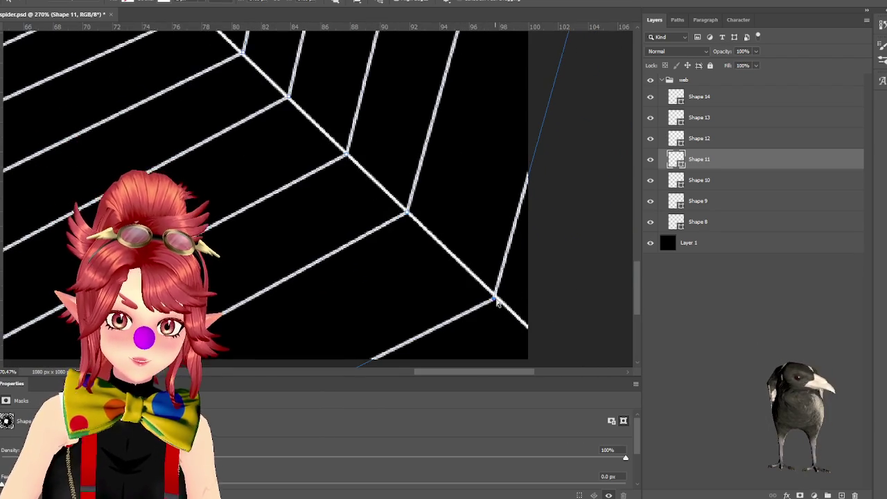
{"action": "scroll", "coordinate": [506, 357], "scroll_direction": "left", "scroll_amount": 6}
{"action": "scroll", "coordinate": [488, 290], "scroll_direction": "up", "scroll_amount": 3}
{"action": "scroll", "coordinate": [371, 243], "scroll_direction": "up", "scroll_amount": 3}
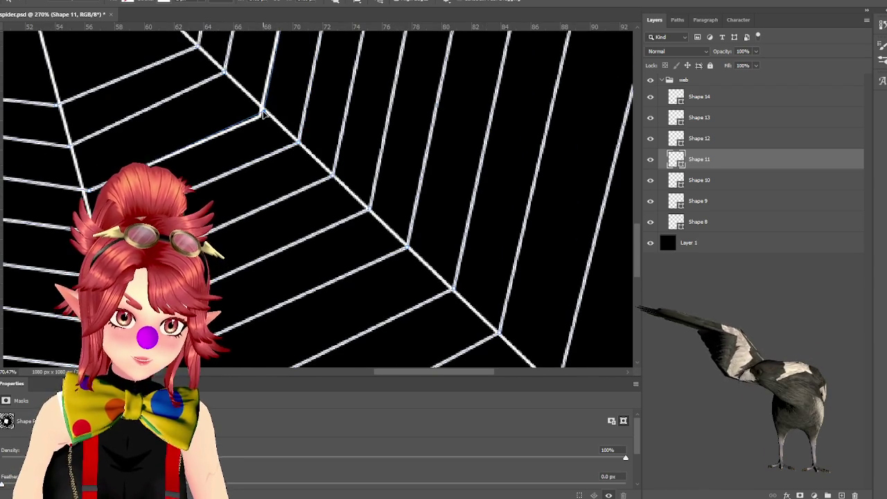
{"action": "scroll", "coordinate": [407, 194], "scroll_direction": "up", "scroll_amount": 1}
{"action": "scroll", "coordinate": [544, 242], "scroll_direction": "down", "scroll_amount": 2}
{"action": "scroll", "coordinate": [526, 257], "scroll_direction": "down", "scroll_amount": 2}
{"action": "scroll", "coordinate": [335, 173], "scroll_direction": "down", "scroll_amount": 2}
{"action": "scroll", "coordinate": [431, 194], "scroll_direction": "up", "scroll_amount": 2}
{"action": "scroll", "coordinate": [417, 218], "scroll_direction": "up", "scroll_amount": 1}
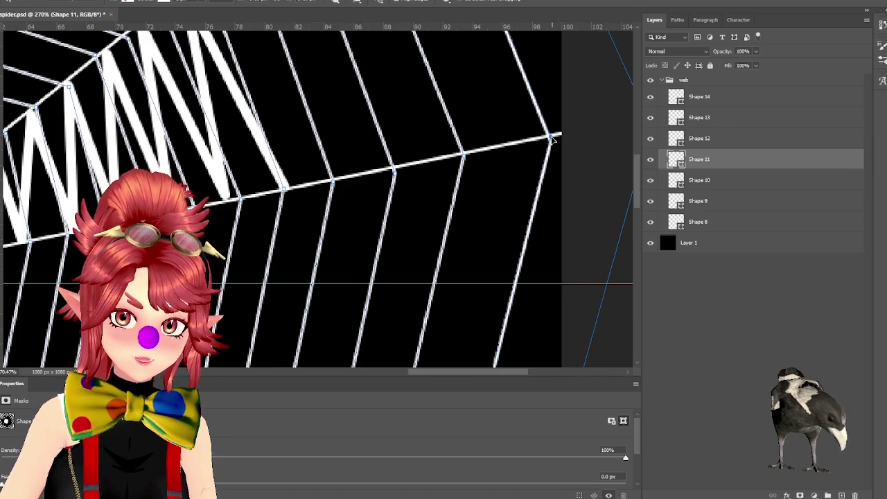
{"action": "left_click_drag", "start_coordinate": [639, 191], "coordinate": [651, 127]}
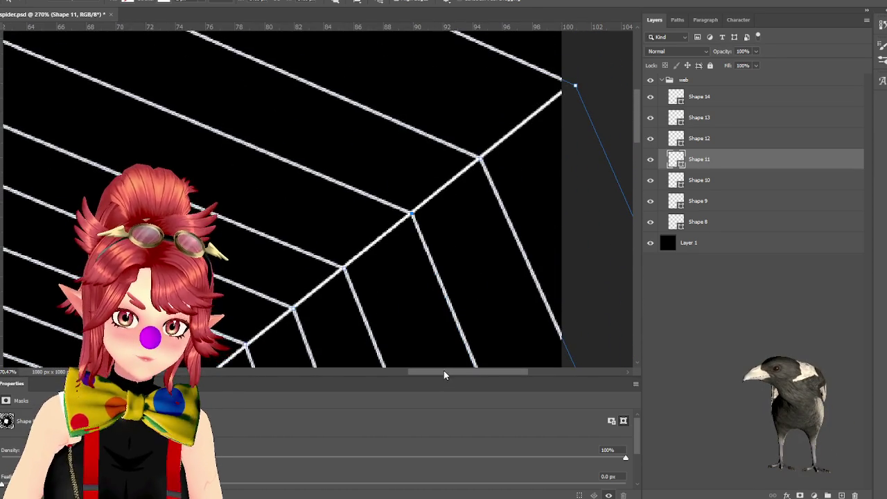
{"action": "left_click_drag", "start_coordinate": [445, 375], "coordinate": [409, 372]}
{"action": "scroll", "coordinate": [388, 293], "scroll_direction": "down", "scroll_amount": 5}
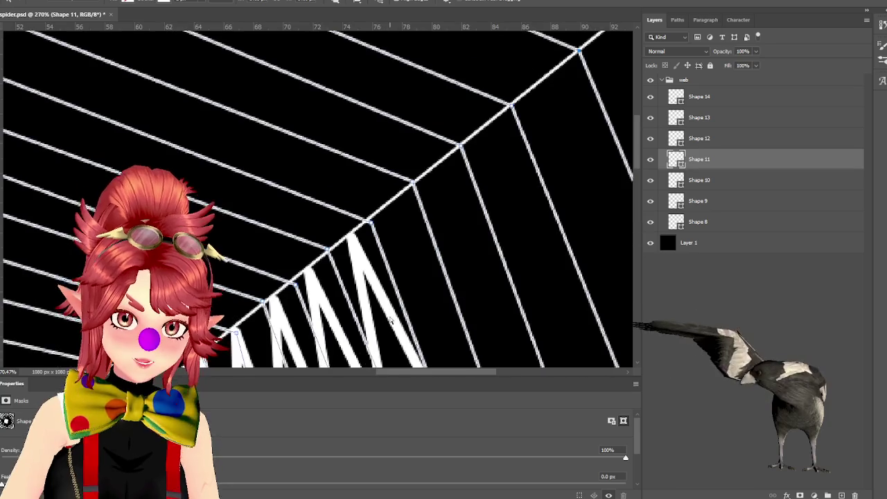
{"action": "scroll", "coordinate": [390, 319], "scroll_direction": "down", "scroll_amount": 2}
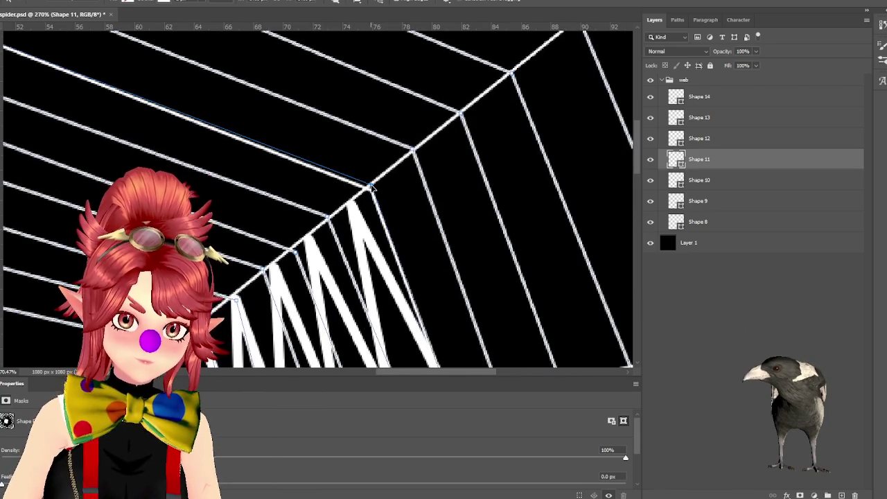
{"action": "left_click_drag", "start_coordinate": [383, 376], "coordinate": [364, 370]}
{"action": "scroll", "coordinate": [473, 214], "scroll_direction": "down", "scroll_amount": 2}
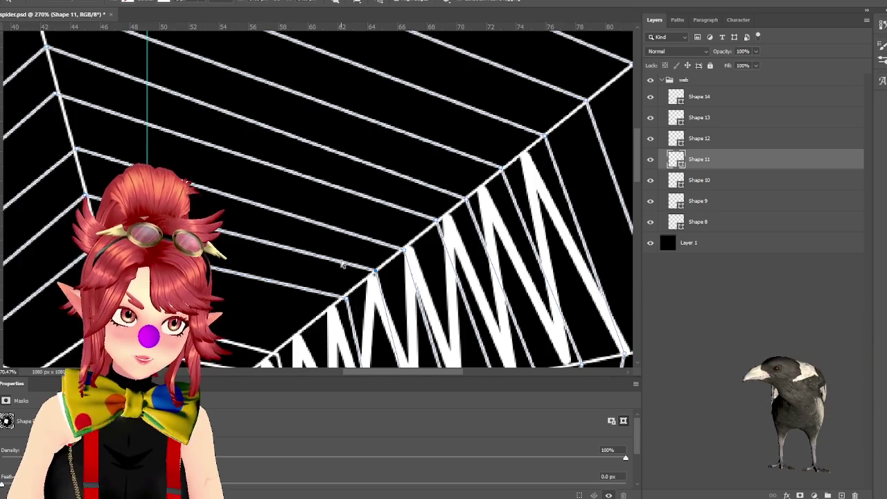
{"action": "scroll", "coordinate": [341, 260], "scroll_direction": "down", "scroll_amount": 1}
{"action": "scroll", "coordinate": [336, 262], "scroll_direction": "down", "scroll_amount": 1}
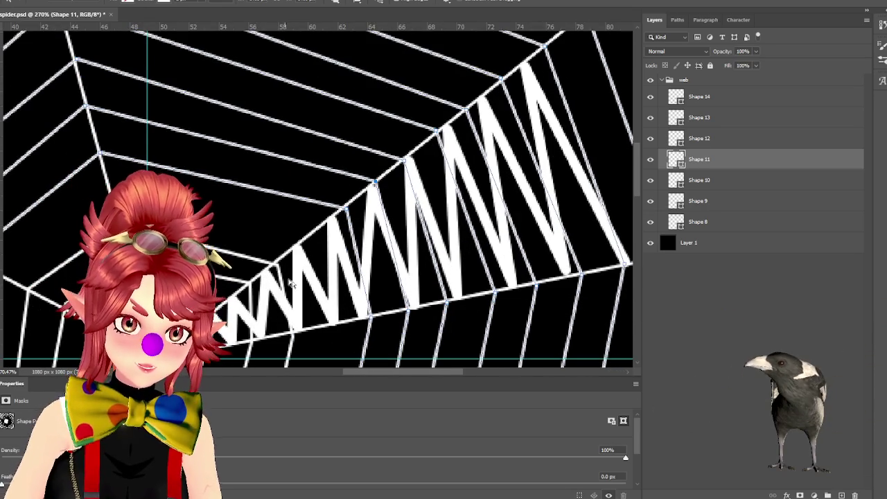
{"action": "left_click", "coordinate": [650, 180]}
{"action": "left_click", "coordinate": [695, 180]}
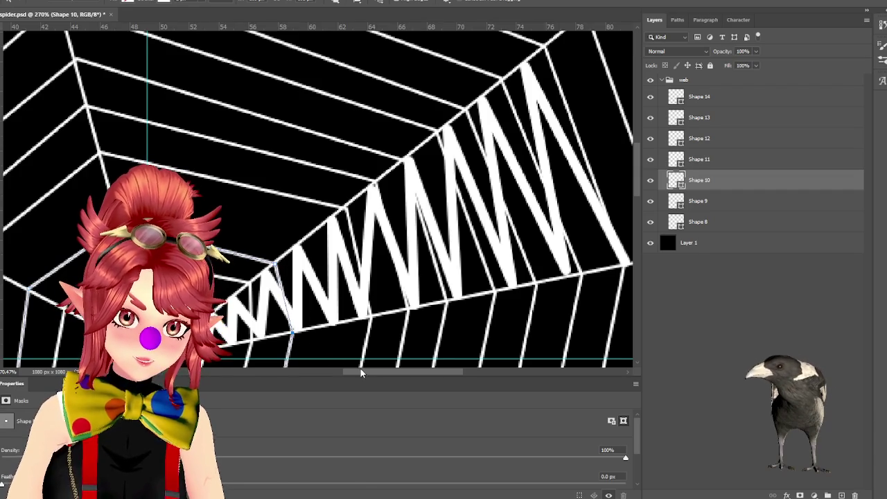
{"action": "left_click_drag", "start_coordinate": [361, 373], "coordinate": [327, 369]}
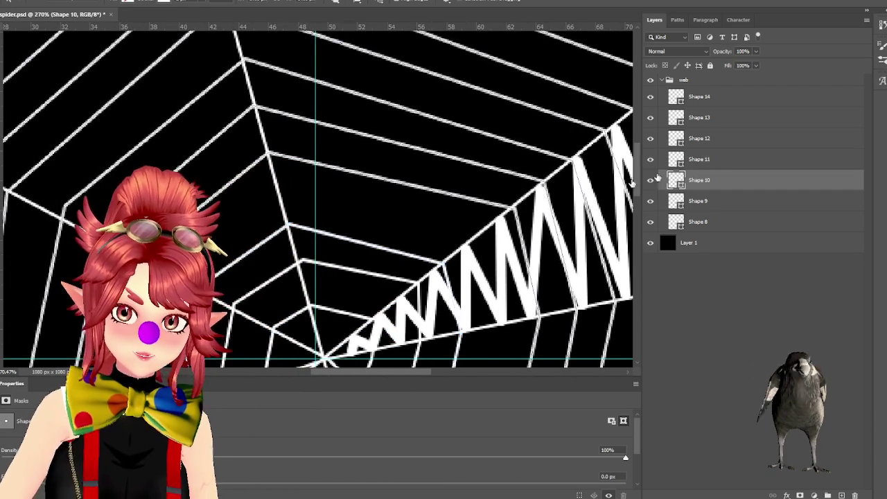
{"action": "left_click", "coordinate": [705, 161]}
{"action": "left_click", "coordinate": [652, 160]}
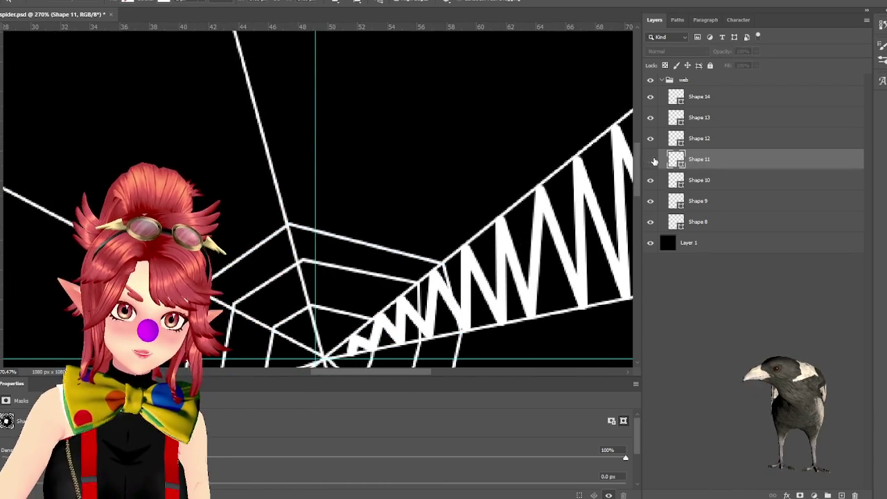
{"action": "left_click", "coordinate": [651, 160]}
{"action": "left_click", "coordinate": [705, 181]}
{"action": "left_click", "coordinate": [649, 180]}
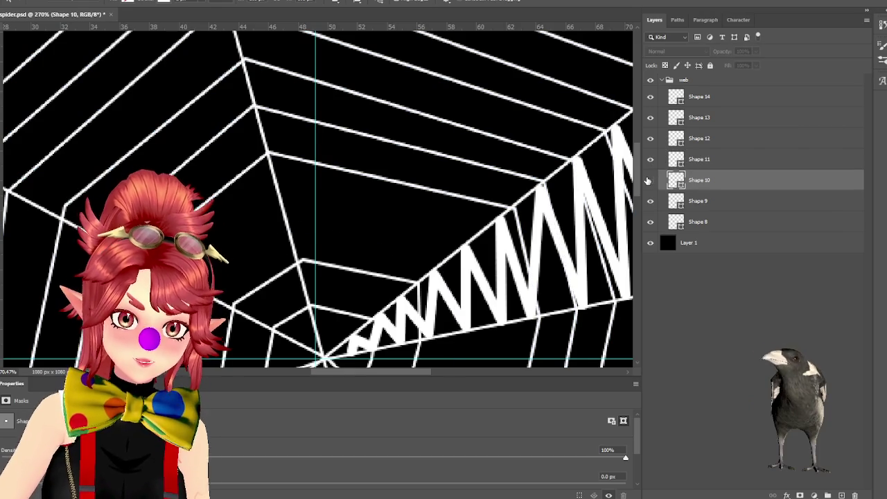
{"action": "left_click", "coordinate": [649, 180]}
{"action": "left_click", "coordinate": [719, 202]}
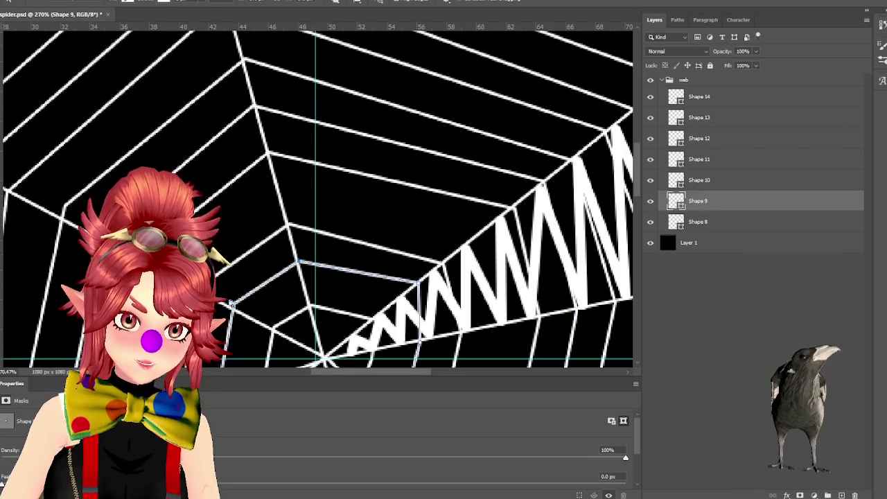
{"action": "scroll", "coordinate": [236, 305], "scroll_direction": "down", "scroll_amount": 5}
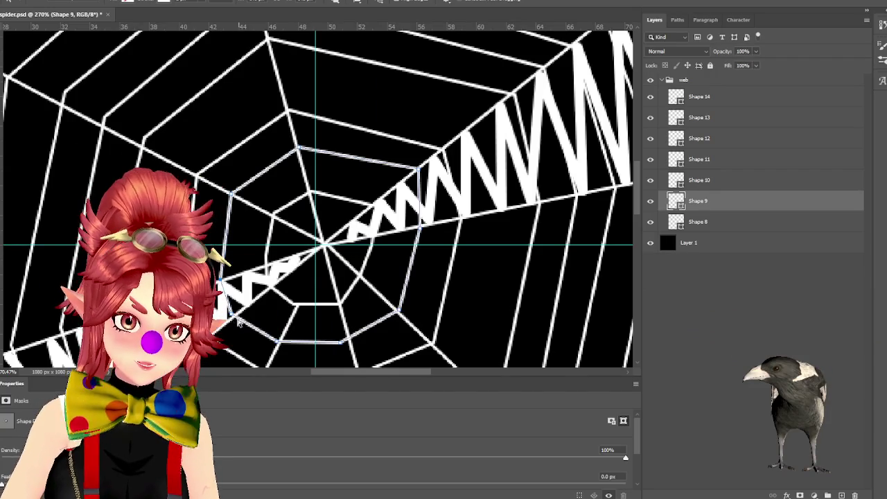
{"action": "left_click", "coordinate": [236, 315]}
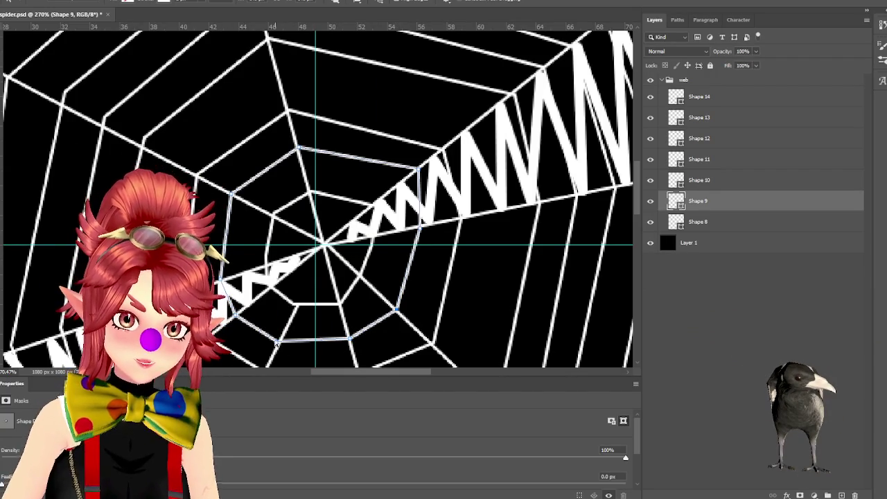
{"action": "left_click", "coordinate": [705, 181]}
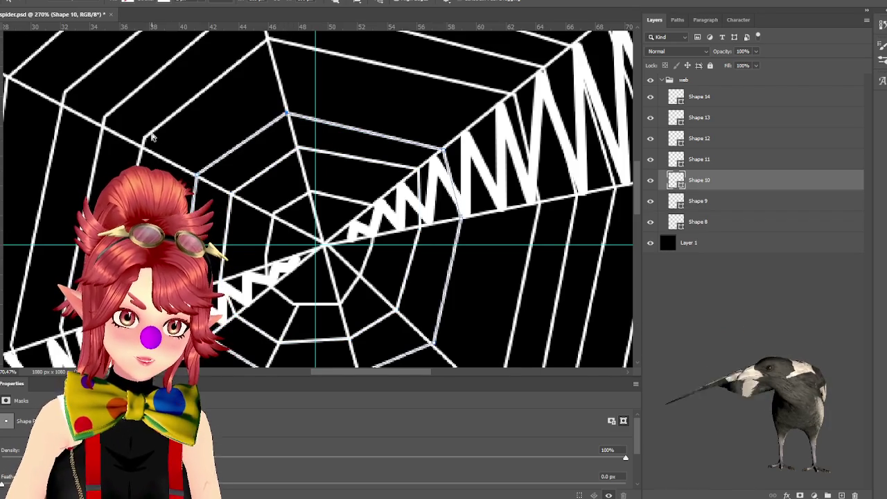
{"action": "scroll", "coordinate": [332, 138], "scroll_direction": "up", "scroll_amount": 1}
{"action": "scroll", "coordinate": [333, 139], "scroll_direction": "up", "scroll_amount": 4}
{"action": "left_click", "coordinate": [316, 108]}
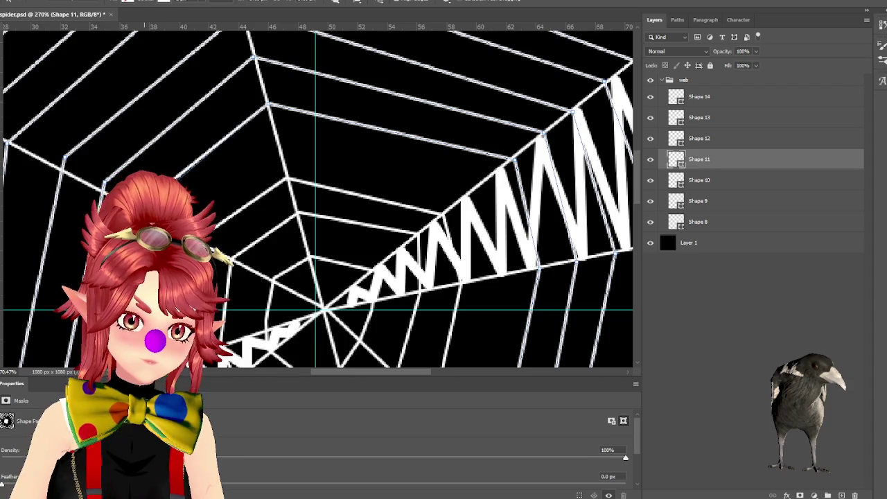
{"action": "scroll", "coordinate": [249, 149], "scroll_direction": "up", "scroll_amount": 3}
{"action": "scroll", "coordinate": [243, 147], "scroll_direction": "up", "scroll_amount": 3}
{"action": "scroll", "coordinate": [255, 157], "scroll_direction": "up", "scroll_amount": 3}
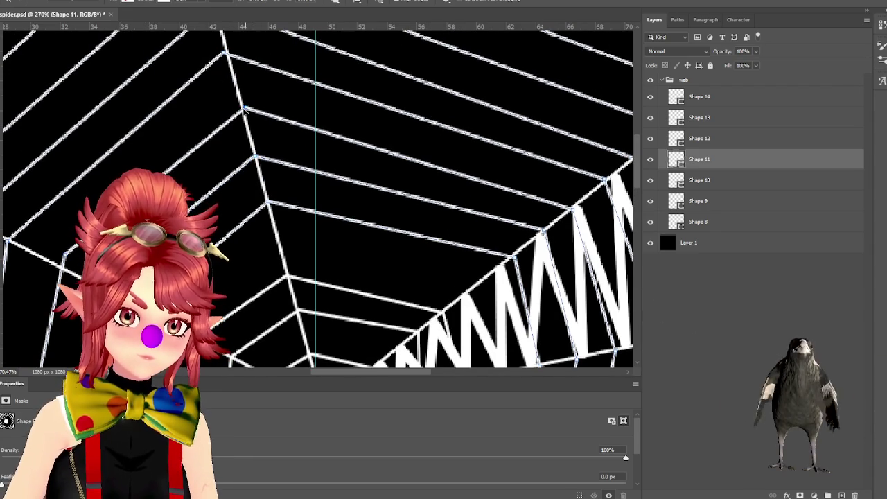
{"action": "scroll", "coordinate": [236, 135], "scroll_direction": "up", "scroll_amount": 3}
{"action": "scroll", "coordinate": [223, 159], "scroll_direction": "up", "scroll_amount": 3}
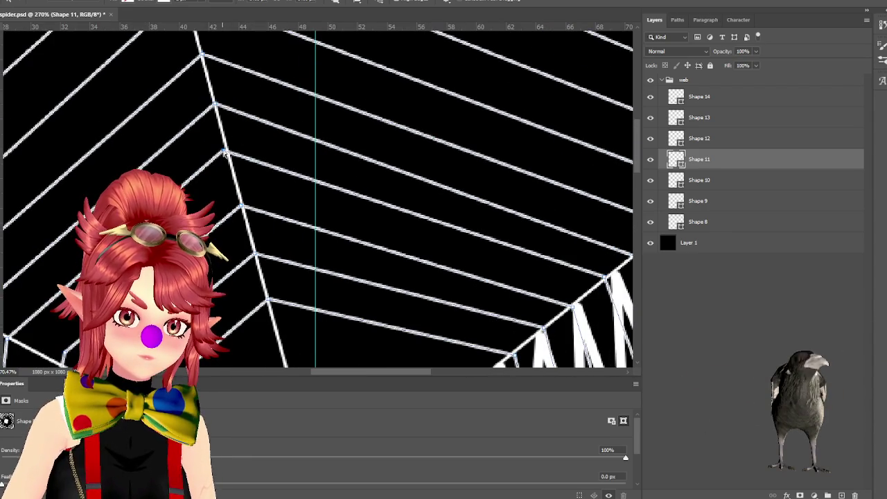
{"action": "scroll", "coordinate": [208, 149], "scroll_direction": "up", "scroll_amount": 2}
{"action": "scroll", "coordinate": [197, 152], "scroll_direction": "up", "scroll_amount": 2}
{"action": "scroll", "coordinate": [196, 165], "scroll_direction": "up", "scroll_amount": 1}
{"action": "scroll", "coordinate": [186, 165], "scroll_direction": "down", "scroll_amount": 2}
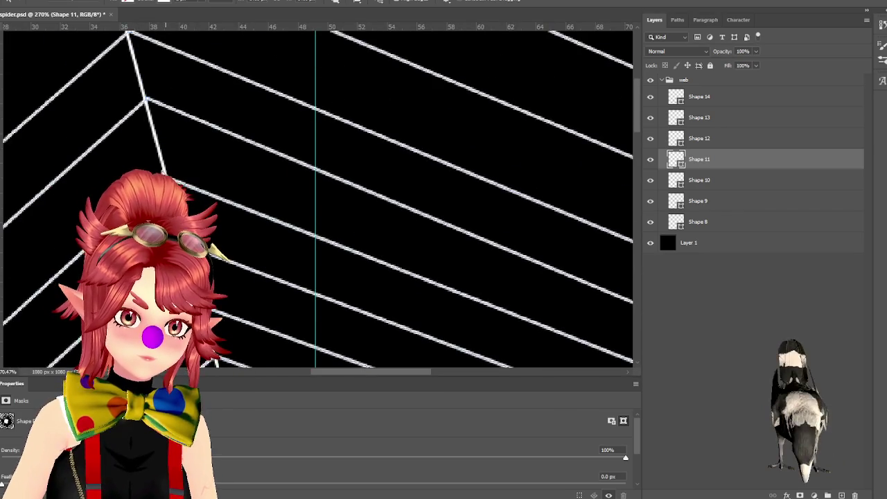
{"action": "scroll", "coordinate": [317, 197], "scroll_direction": "up", "scroll_amount": 2}
{"action": "scroll", "coordinate": [317, 197], "scroll_direction": "left", "scroll_amount": 5, "text": "shift"}
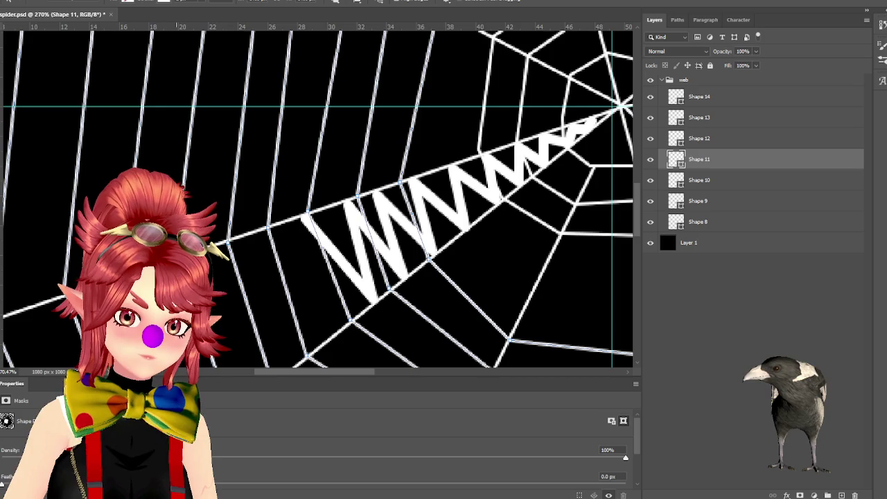
{"action": "scroll", "coordinate": [66, 163], "scroll_direction": "down", "scroll_amount": 3}
{"action": "scroll", "coordinate": [66, 162], "scroll_direction": "down", "scroll_amount": 2}
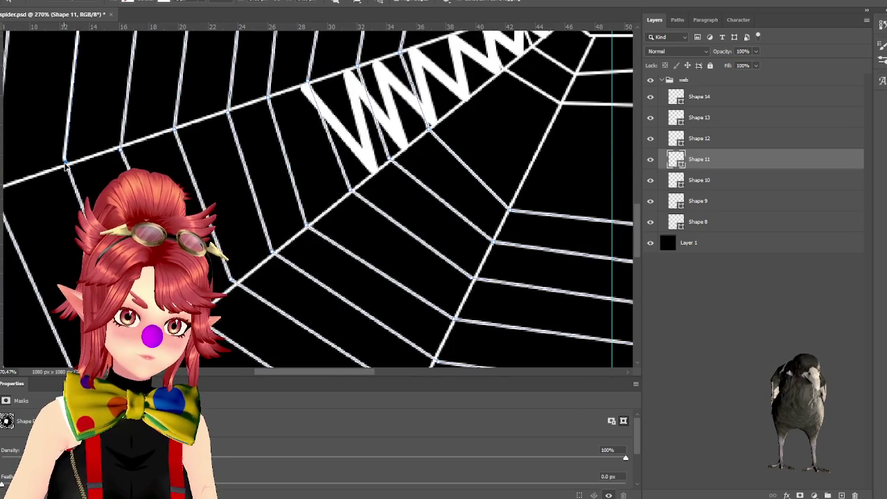
{"action": "left_click_drag", "start_coordinate": [287, 371], "coordinate": [248, 372]}
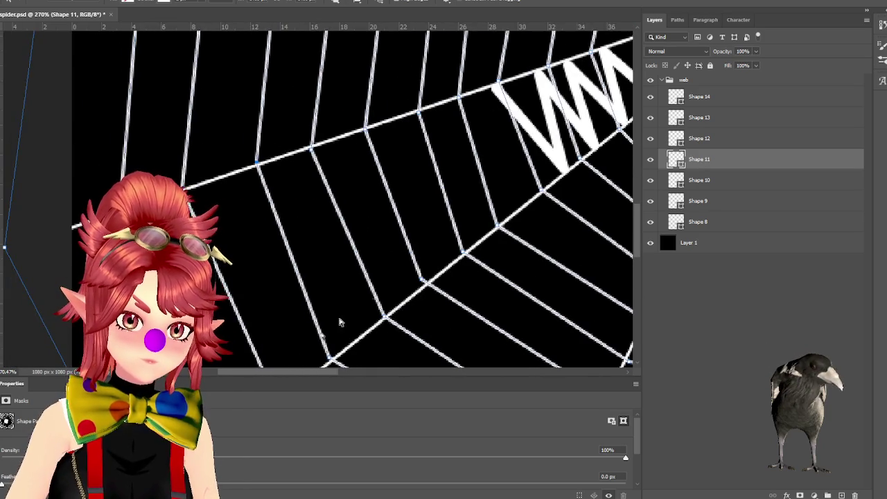
{"action": "scroll", "coordinate": [224, 205], "scroll_direction": "down", "scroll_amount": 2}
{"action": "scroll", "coordinate": [223, 205], "scroll_direction": "down", "scroll_amount": 1}
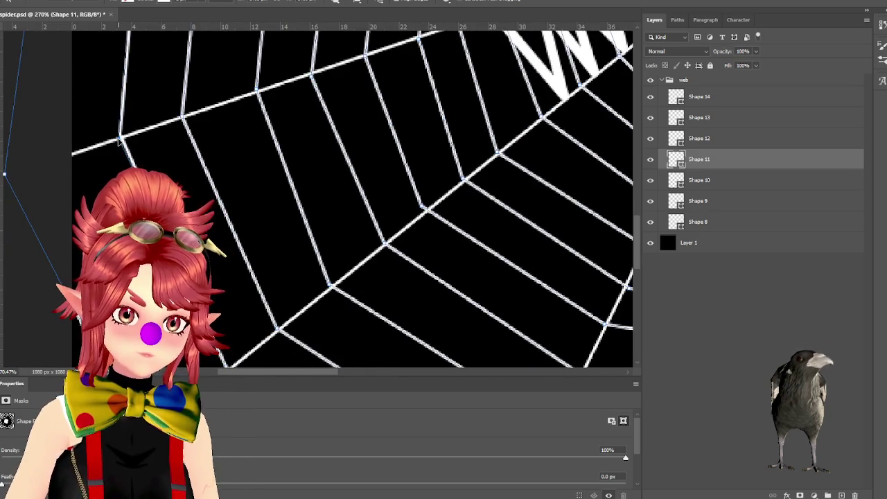
{"action": "scroll", "coordinate": [368, 220], "scroll_direction": "down", "scroll_amount": 2}
{"action": "scroll", "coordinate": [368, 219], "scroll_direction": "down", "scroll_amount": 1}
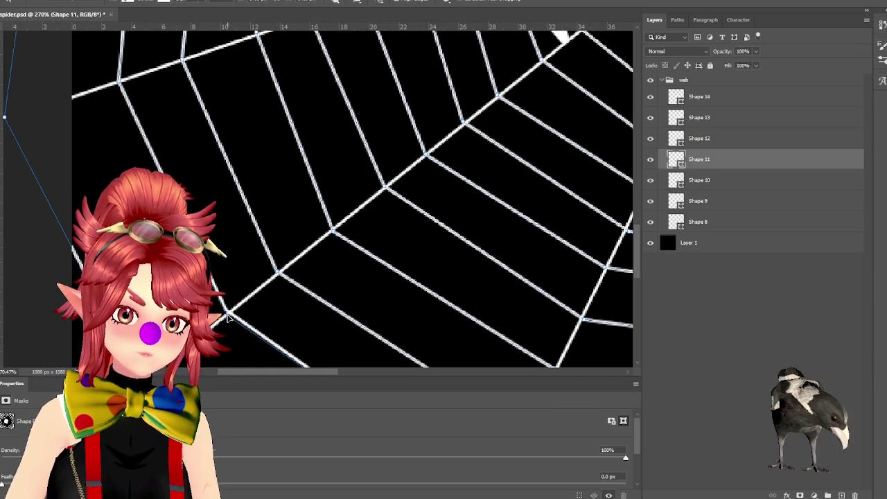
{"action": "scroll", "coordinate": [277, 315], "scroll_direction": "down", "scroll_amount": 2}
{"action": "scroll", "coordinate": [347, 305], "scroll_direction": "down", "scroll_amount": 2}
{"action": "scroll", "coordinate": [443, 287], "scroll_direction": "down", "scroll_amount": 2}
{"action": "scroll", "coordinate": [526, 282], "scroll_direction": "down", "scroll_amount": 1}
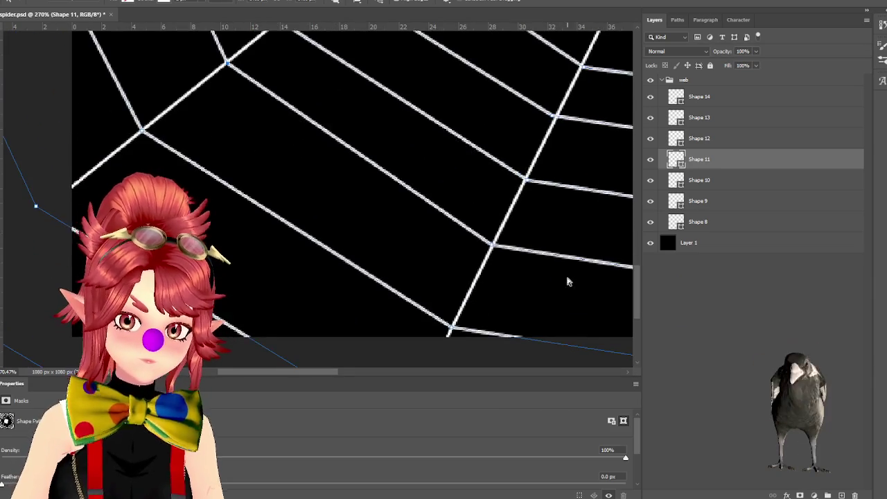
{"action": "scroll", "coordinate": [567, 282], "scroll_direction": "up", "scroll_amount": 2}
{"action": "scroll", "coordinate": [563, 256], "scroll_direction": "up", "scroll_amount": 2}
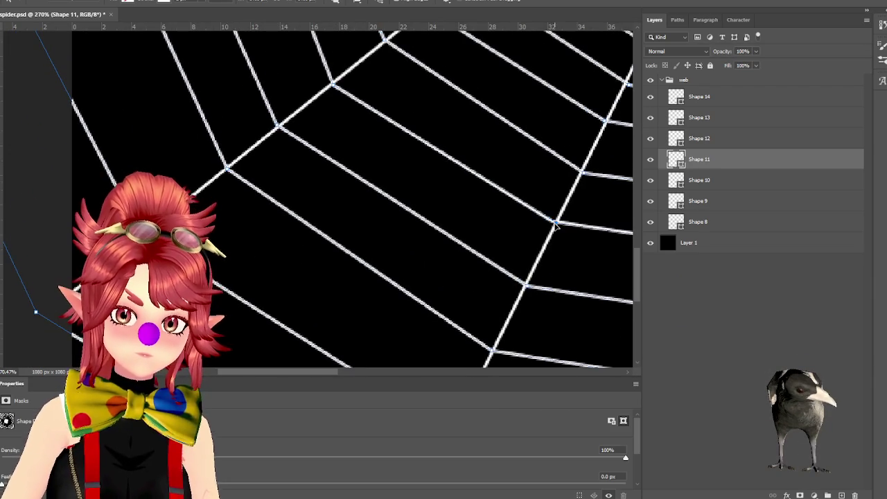
{"action": "scroll", "coordinate": [587, 225], "scroll_direction": "up", "scroll_amount": 2}
{"action": "scroll", "coordinate": [589, 232], "scroll_direction": "up", "scroll_amount": 2}
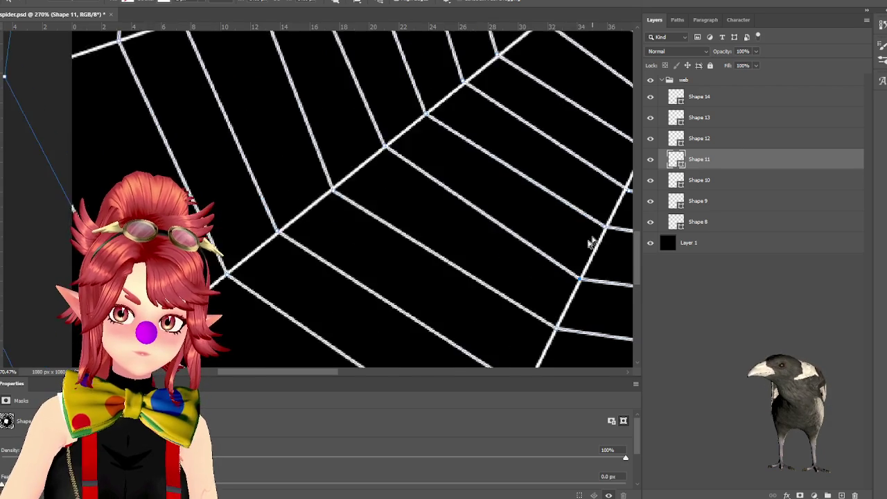
{"action": "scroll", "coordinate": [593, 237], "scroll_direction": "up", "scroll_amount": 2}
{"action": "left_click_drag", "start_coordinate": [321, 374], "coordinate": [376, 370]}
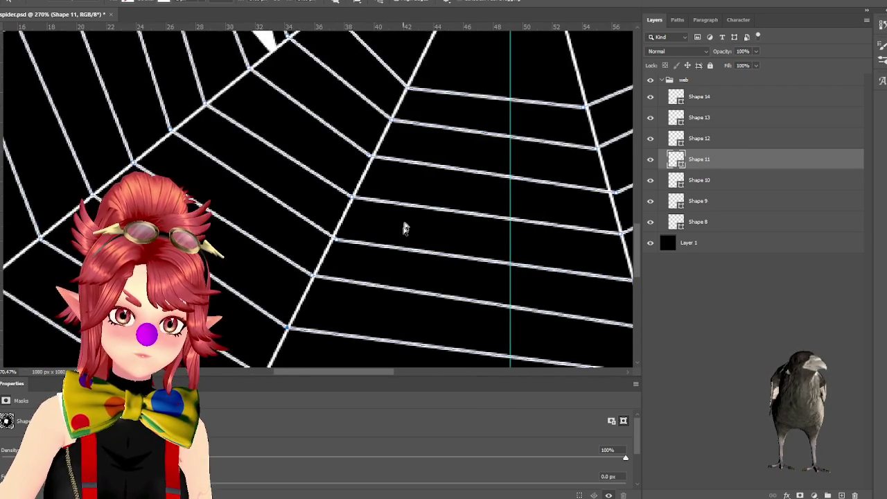
{"action": "scroll", "coordinate": [395, 238], "scroll_direction": "up", "scroll_amount": 2}
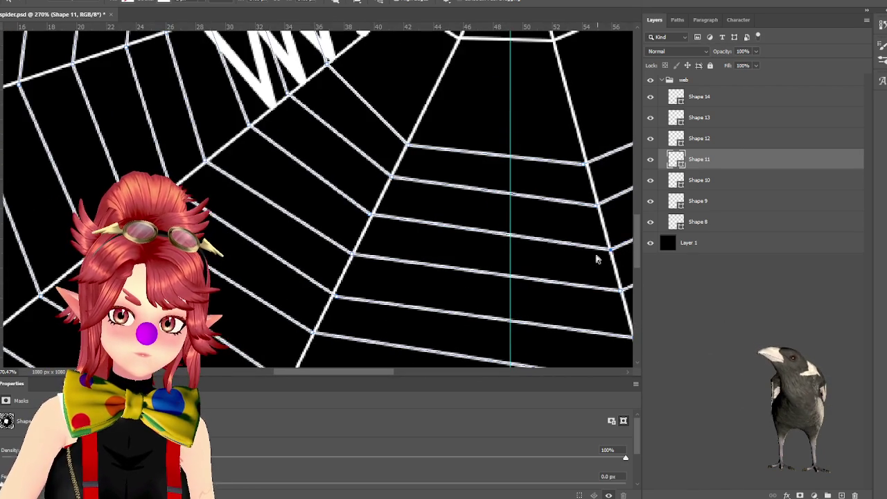
{"action": "scroll", "coordinate": [600, 257], "scroll_direction": "down", "scroll_amount": 1}
{"action": "left_click_drag", "start_coordinate": [386, 374], "coordinate": [439, 374]}
{"action": "scroll", "coordinate": [406, 293], "scroll_direction": "down", "scroll_amount": 2}
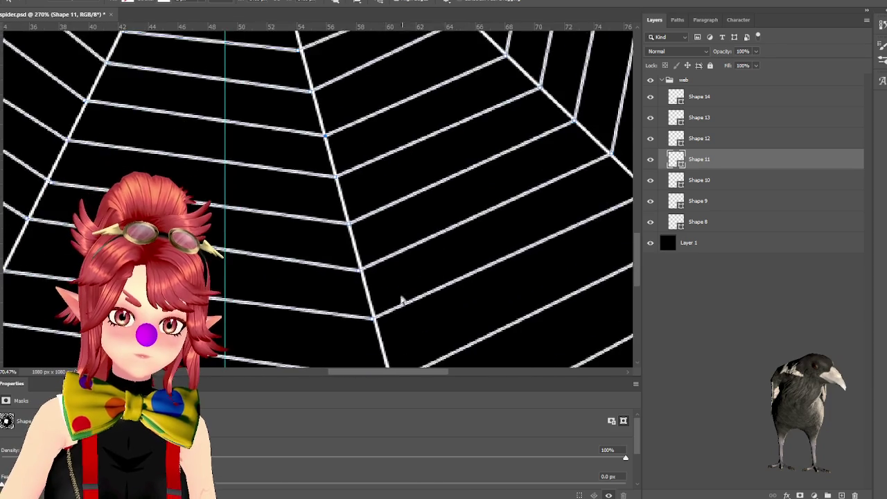
{"action": "scroll", "coordinate": [360, 216], "scroll_direction": "down", "scroll_amount": 2}
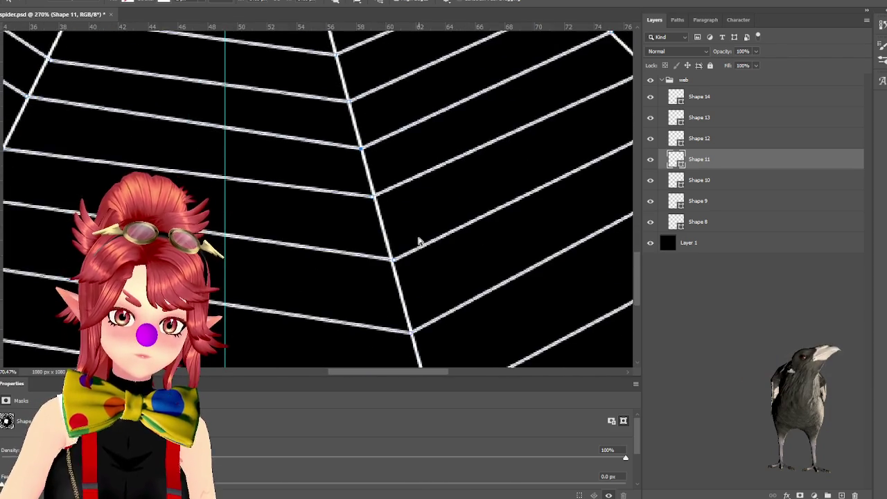
{"action": "scroll", "coordinate": [471, 263], "scroll_direction": "down", "scroll_amount": 1}
{"action": "scroll", "coordinate": [470, 264], "scroll_direction": "down", "scroll_amount": 2}
{"action": "scroll", "coordinate": [490, 273], "scroll_direction": "up", "scroll_amount": 3}
{"action": "scroll", "coordinate": [552, 297], "scroll_direction": "up", "scroll_amount": 1}
{"action": "scroll", "coordinate": [478, 277], "scroll_direction": "up", "scroll_amount": 3}
{"action": "scroll", "coordinate": [340, 212], "scroll_direction": "up", "scroll_amount": 2}
{"action": "scroll", "coordinate": [340, 214], "scroll_direction": "up", "scroll_amount": 2}
{"action": "scroll", "coordinate": [380, 257], "scroll_direction": "up", "scroll_amount": 1}
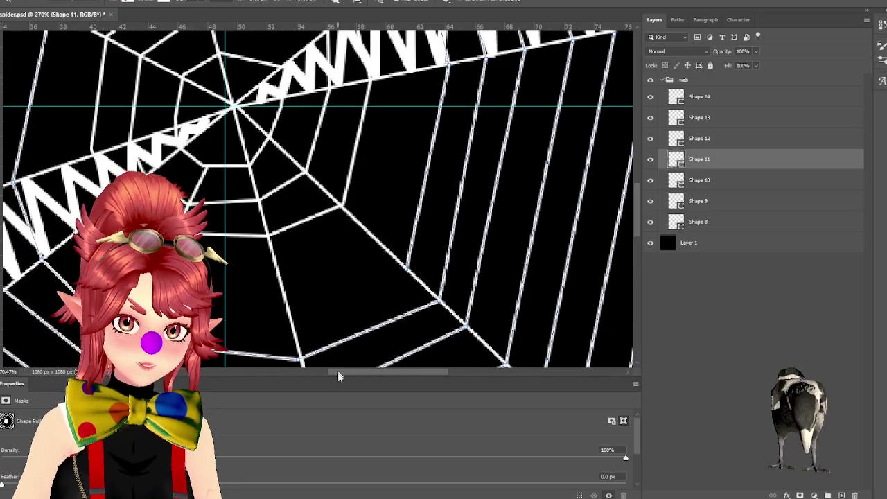
{"action": "left_click_drag", "start_coordinate": [352, 372], "coordinate": [327, 372]}
{"action": "scroll", "coordinate": [350, 237], "scroll_direction": "up", "scroll_amount": 1}
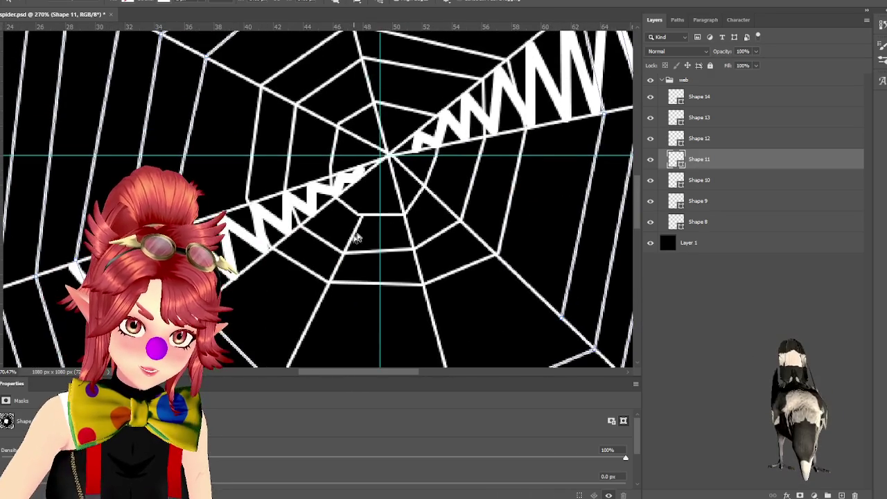
{"action": "left_click", "coordinate": [683, 218]}
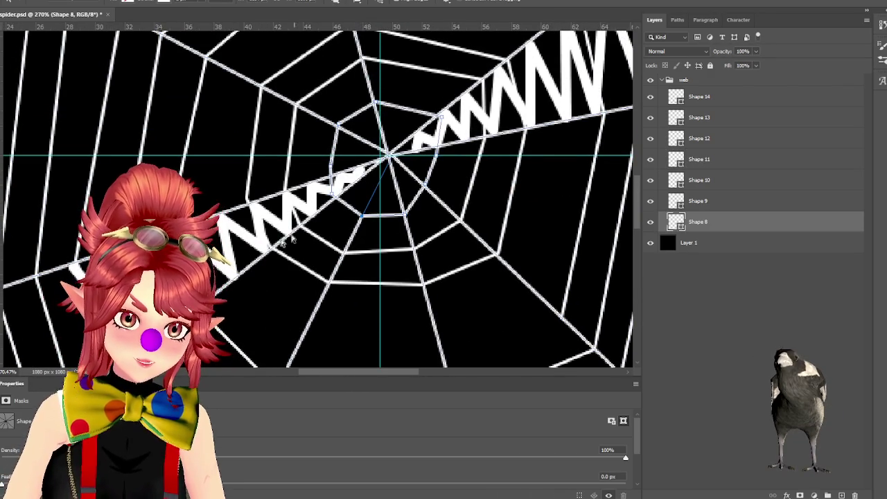
- Select layers Shape 8 through Shape 12, then deselect the web paths to hide their outlines
{"action": "scroll", "coordinate": [277, 248], "scroll_direction": "up", "scroll_amount": 1, "text": "alt"}
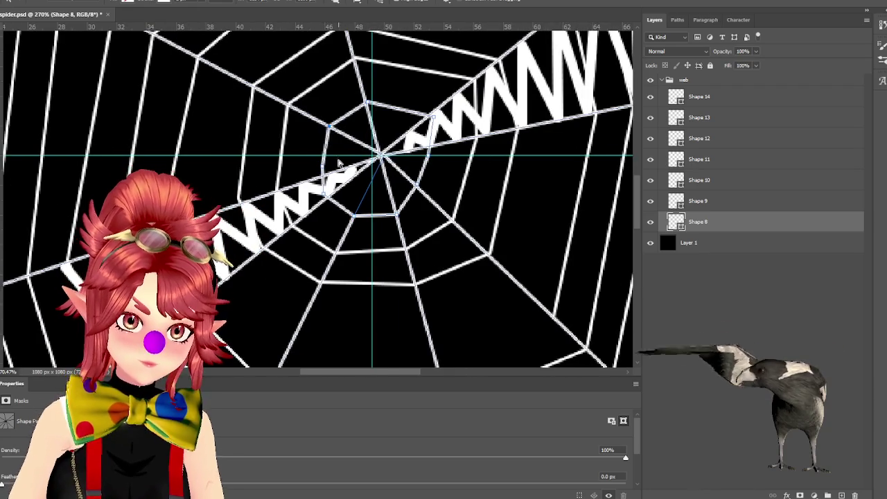
{"action": "scroll", "coordinate": [417, 147], "scroll_direction": "right", "scroll_amount": 1, "text": "ctrl"}
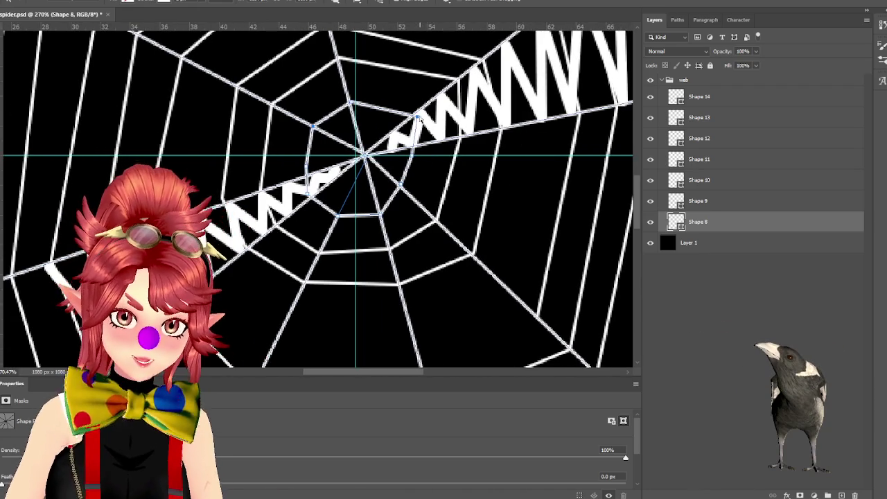
{"action": "scroll", "coordinate": [416, 115], "scroll_direction": "down", "scroll_amount": 2, "text": "alt"}
{"action": "scroll", "coordinate": [366, 198], "scroll_direction": "down", "scroll_amount": 2, "text": "alt"}
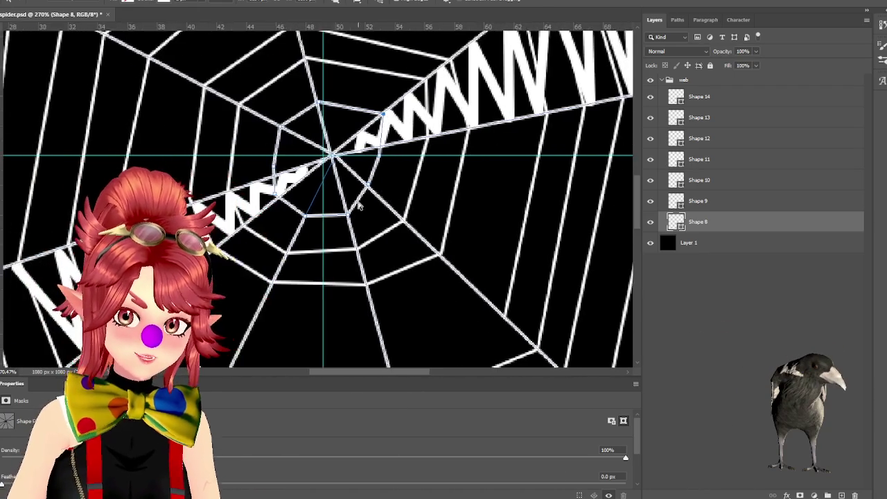
{"action": "scroll", "coordinate": [357, 198], "scroll_direction": "down", "scroll_amount": 3, "text": "alt"}
{"action": "scroll", "coordinate": [337, 208], "scroll_direction": "down", "scroll_amount": 2, "text": "alt"}
{"action": "scroll", "coordinate": [319, 232], "scroll_direction": "down", "scroll_amount": 2, "text": "alt"}
{"action": "scroll", "coordinate": [318, 233], "scroll_direction": "up", "scroll_amount": 2, "text": "alt"}
{"action": "scroll", "coordinate": [319, 233], "scroll_direction": "up", "scroll_amount": 1, "text": "alt"}
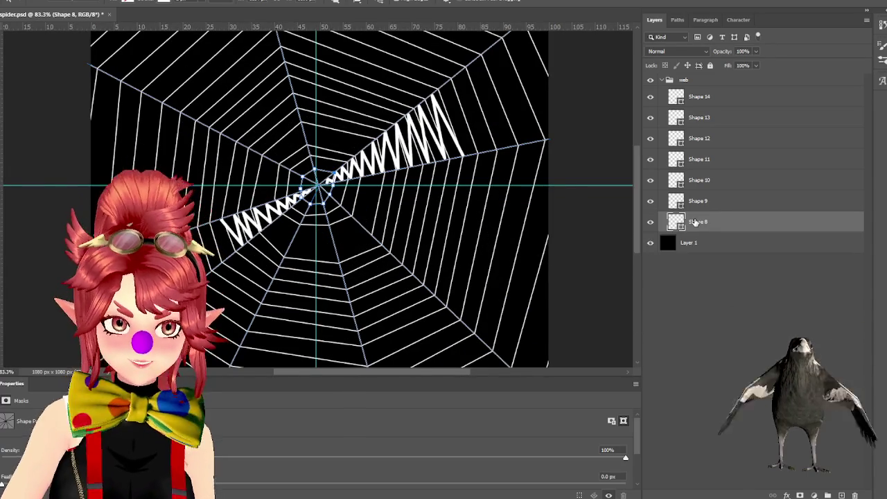
{"action": "left_click", "coordinate": [705, 137], "text": "shift"}
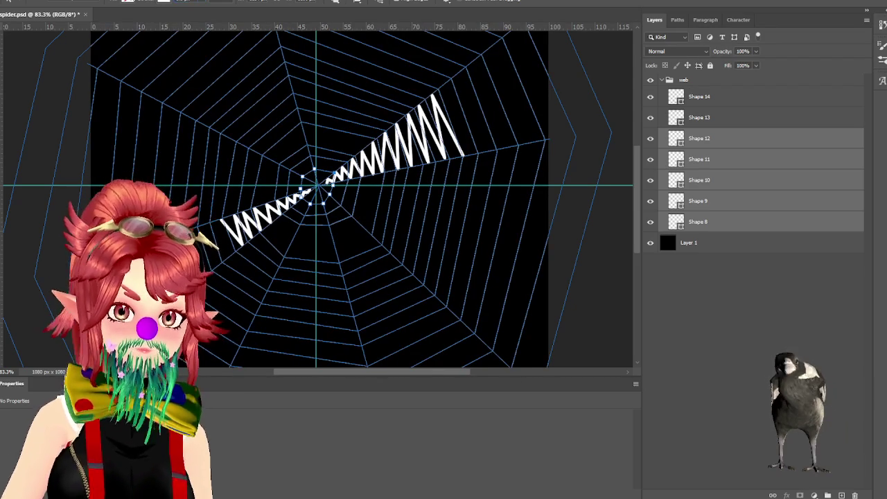
{"action": "left_click", "coordinate": [599, 311]}
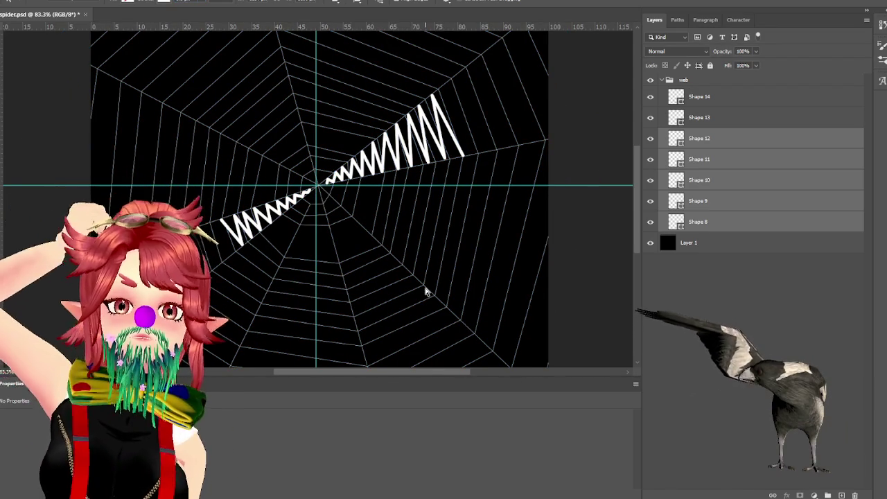
- Select the Shape 13 and Shape 14 zigzag layers and view their Stroke Options
{"action": "left_click", "coordinate": [712, 118]}
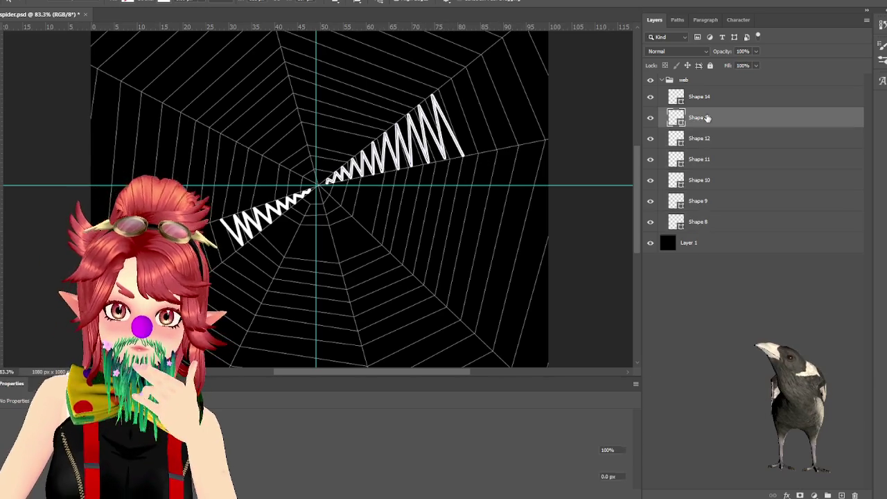
{"action": "left_click", "coordinate": [710, 103], "text": "shift"}
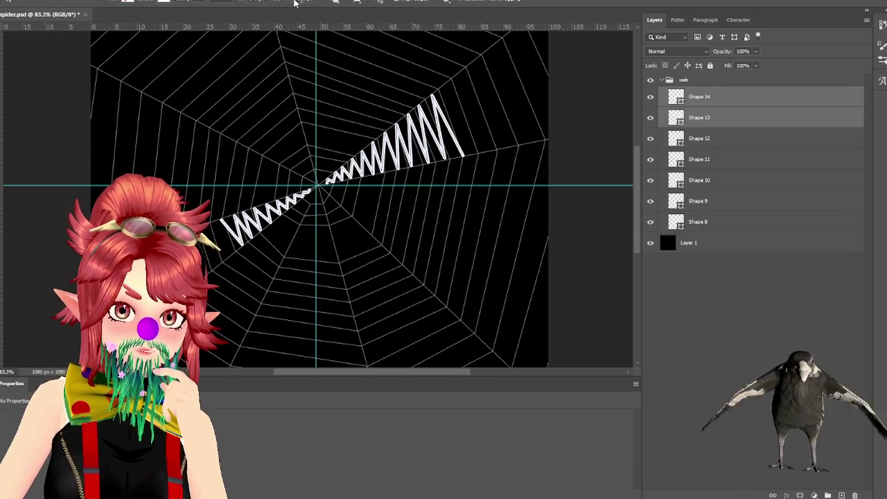
{"action": "left_click", "coordinate": [231, 3]}
{"action": "left_click", "coordinate": [345, 171]}
{"action": "scroll", "coordinate": [345, 171], "scroll_direction": "up", "scroll_amount": 5, "text": "alt"}
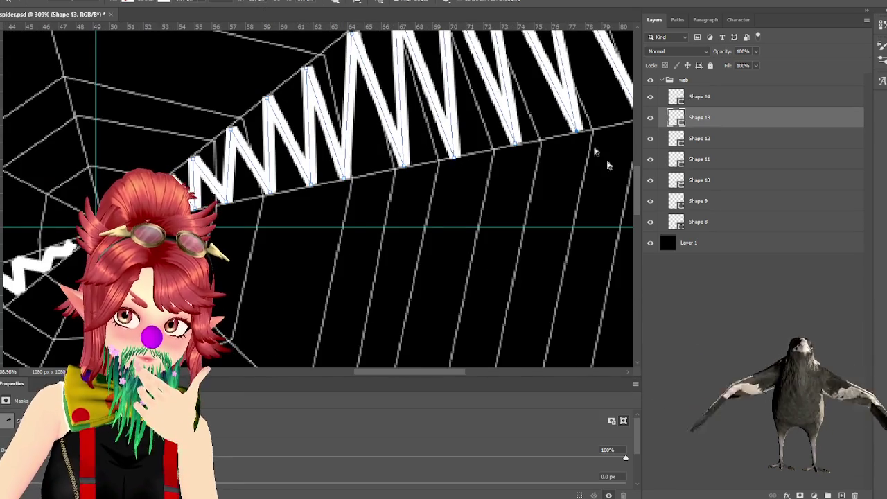
{"action": "scroll", "coordinate": [374, 128], "scroll_direction": "up", "scroll_amount": 3}
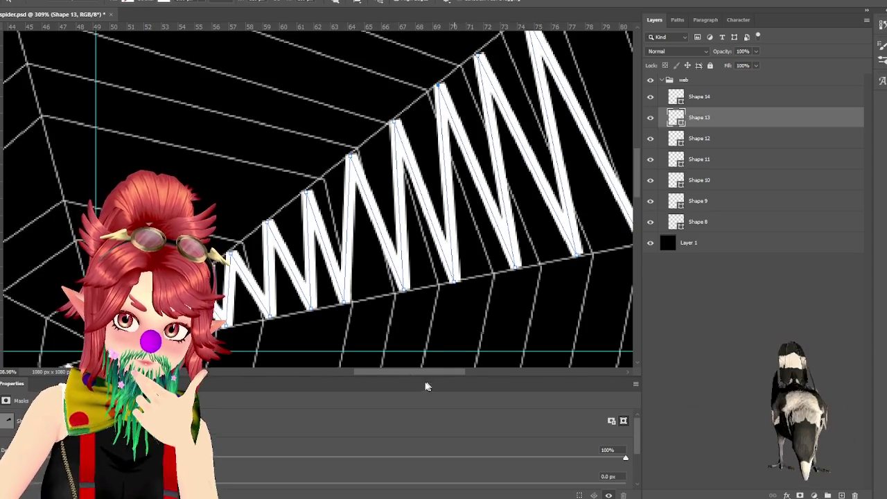
{"action": "left_click_drag", "start_coordinate": [385, 371], "coordinate": [417, 371]}
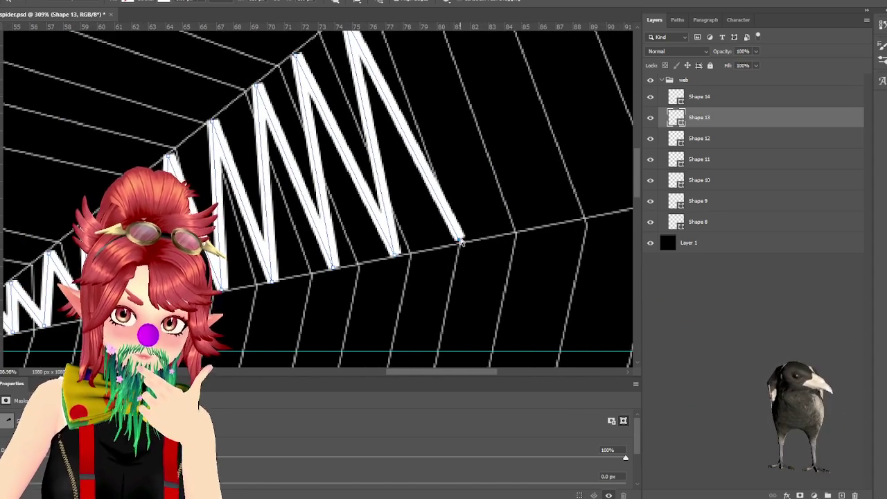
{"action": "scroll", "coordinate": [635, 181], "scroll_direction": "up", "scroll_amount": 3}
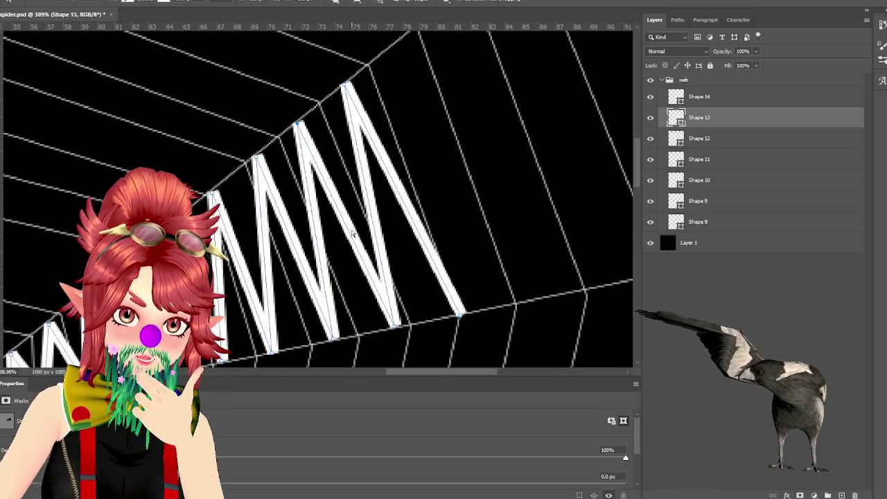
{"action": "scroll", "coordinate": [363, 234], "scroll_direction": "down", "scroll_amount": 3, "text": "alt"}
{"action": "scroll", "coordinate": [326, 271], "scroll_direction": "down", "scroll_amount": 3, "text": "alt"}
{"action": "scroll", "coordinate": [307, 281], "scroll_direction": "up", "scroll_amount": 2, "text": "alt"}
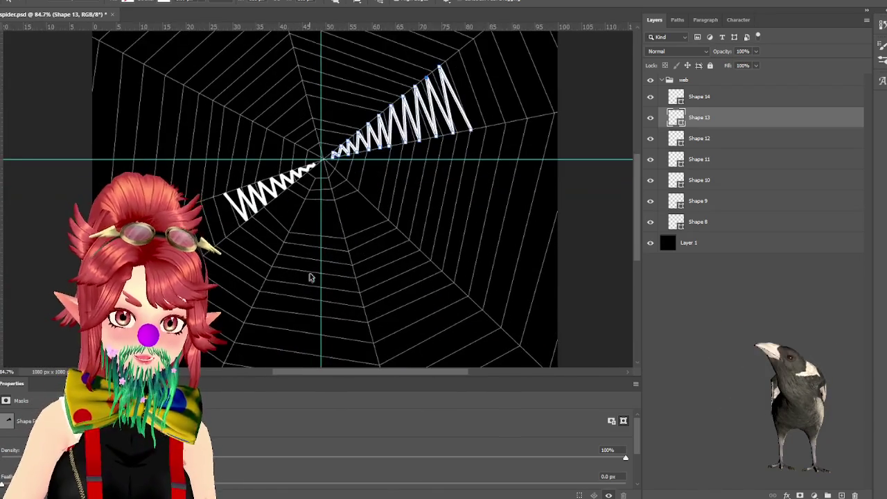
{"action": "scroll", "coordinate": [307, 282], "scroll_direction": "up", "scroll_amount": 1, "text": "alt"}
{"action": "key", "text": "Escape"}
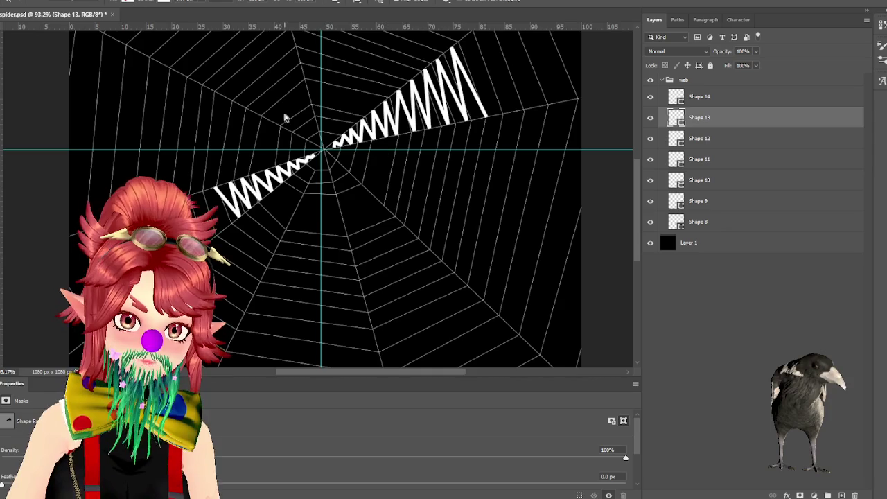
{"action": "scroll", "coordinate": [471, 229], "scroll_direction": "down", "scroll_amount": 2, "text": "alt"}
{"action": "scroll", "coordinate": [364, 200], "scroll_direction": "up", "scroll_amount": 1, "text": "alt"}
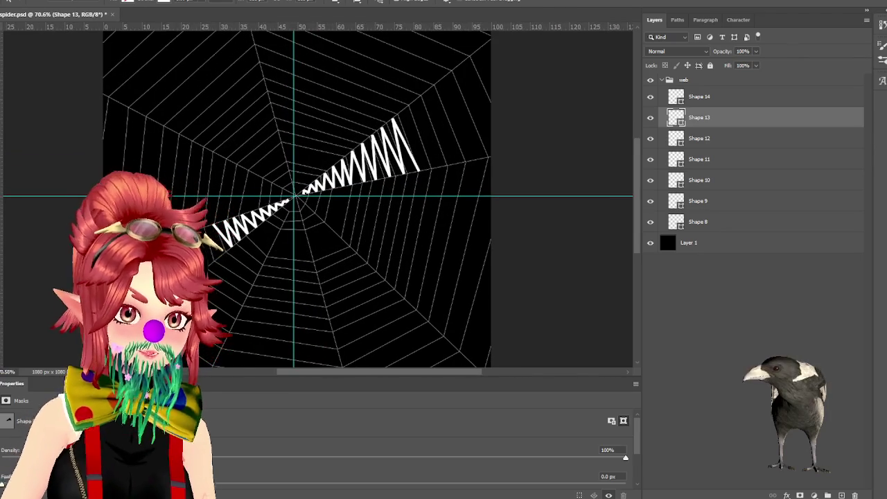
- Export the web image as a PNG and go to the Models folder in File Explorer
{"action": "left_click", "coordinate": [10, 2]}
{"action": "mouse_move", "coordinate": [28, 131]}
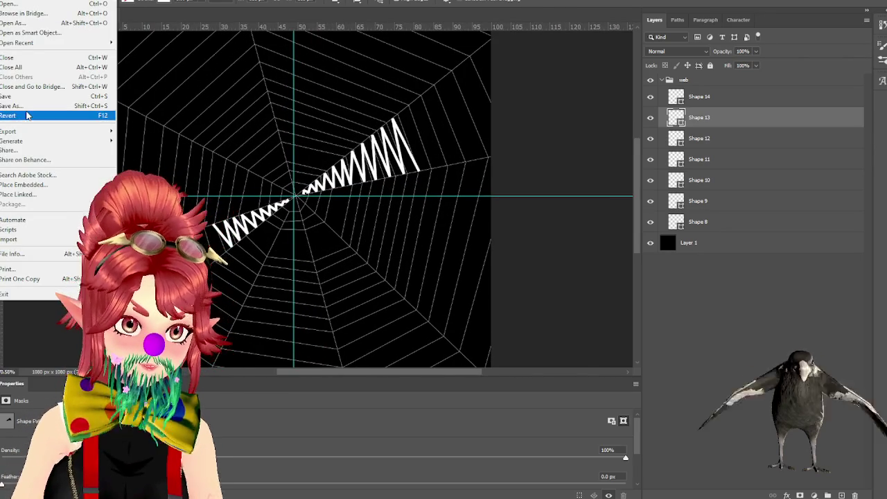
{"action": "left_click", "coordinate": [156, 139]}
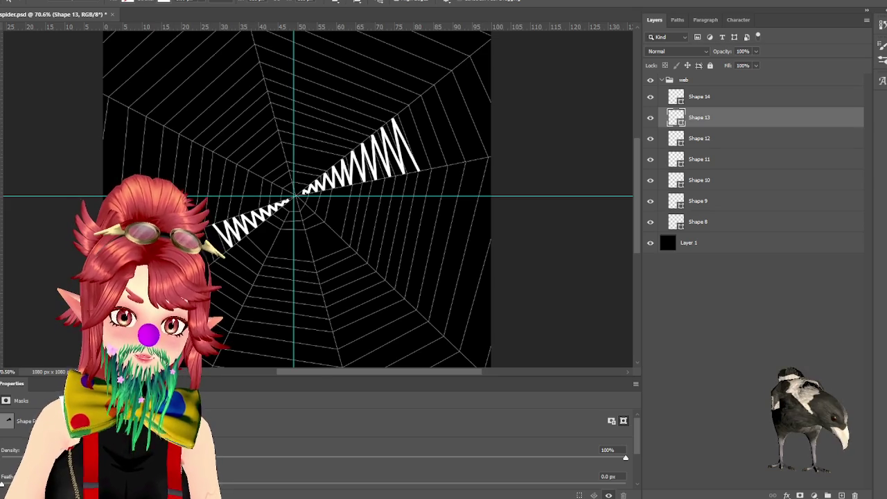
{"action": "key", "text": "alt+Tab"}
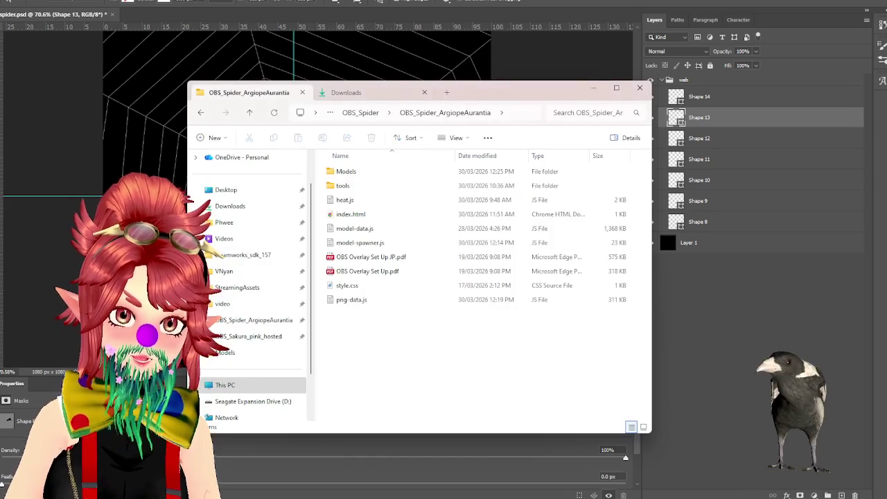
{"action": "double_click", "coordinate": [347, 173]}
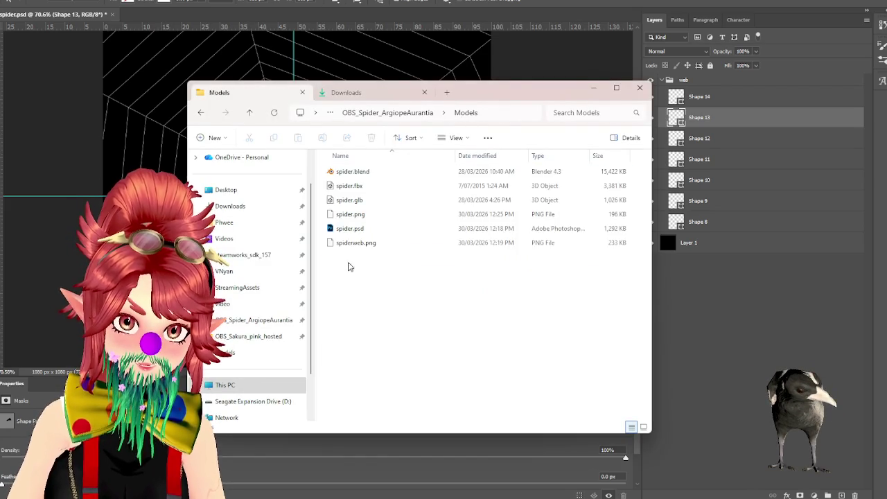
- Delete the old spiderweb.png and rename the new spider.png export to spiderweb.png
{"action": "left_click", "coordinate": [362, 242]}
{"action": "key", "text": "Delete"}
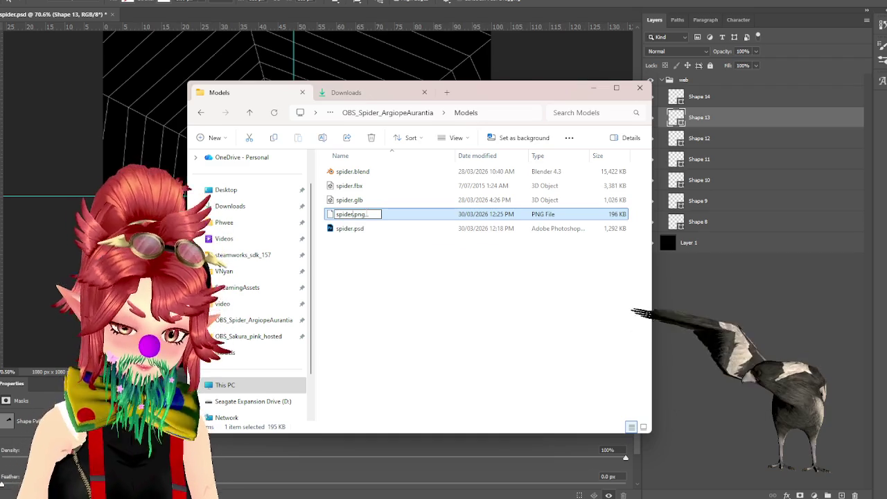
{"action": "type", "text": "web"}
{"action": "key", "text": "Return"}
{"action": "mouse_move", "coordinate": [521, 96]}
{"action": "left_mouse_down"}
{"action": "mouse_move", "coordinate": [633, 115]}
{"action": "mouse_move", "coordinate": [568, 103]}
{"action": "left_mouse_up"}
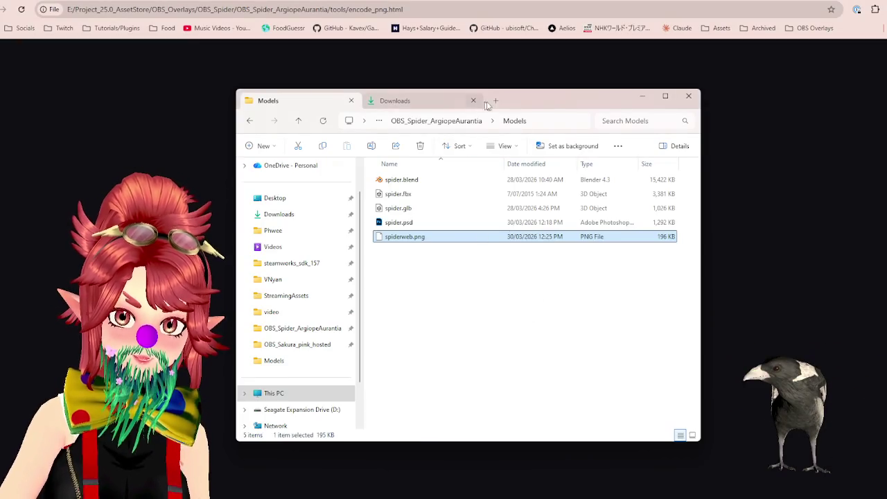
- Encode spiderweb.png in the PNG Encoder and download the resulting png-data.js
{"action": "left_click_drag", "start_coordinate": [487, 104], "coordinate": [736, 115]}
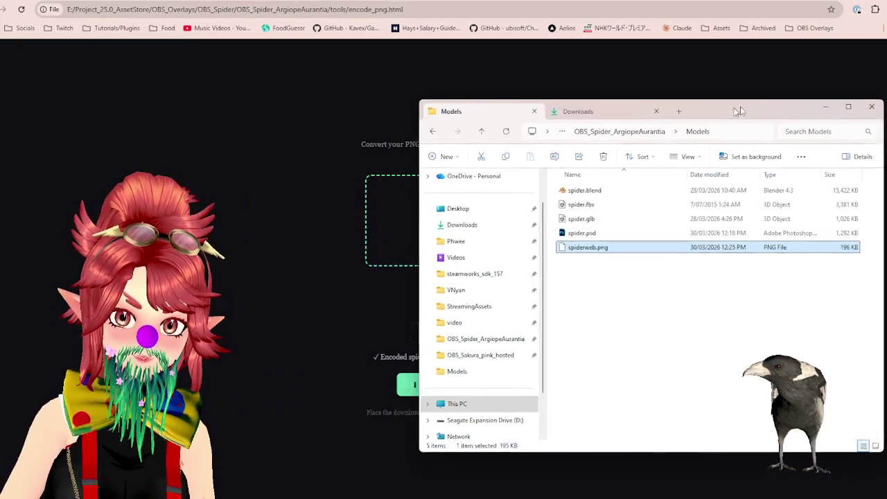
{"action": "left_click_drag", "start_coordinate": [533, 223], "coordinate": [453, 249]}
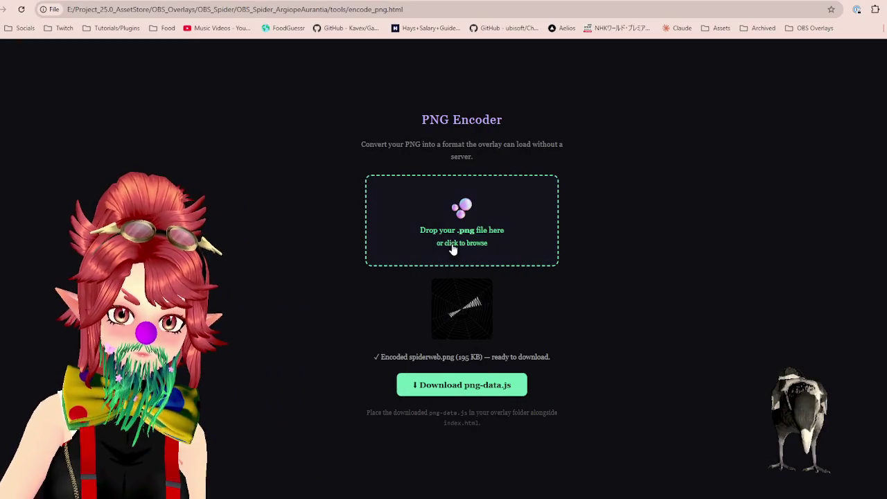
{"action": "left_click", "coordinate": [436, 392]}
- Move png-data.js from Downloads into the overlay project folder, replacing the old copy
{"action": "key", "text": "alt+Tab"}
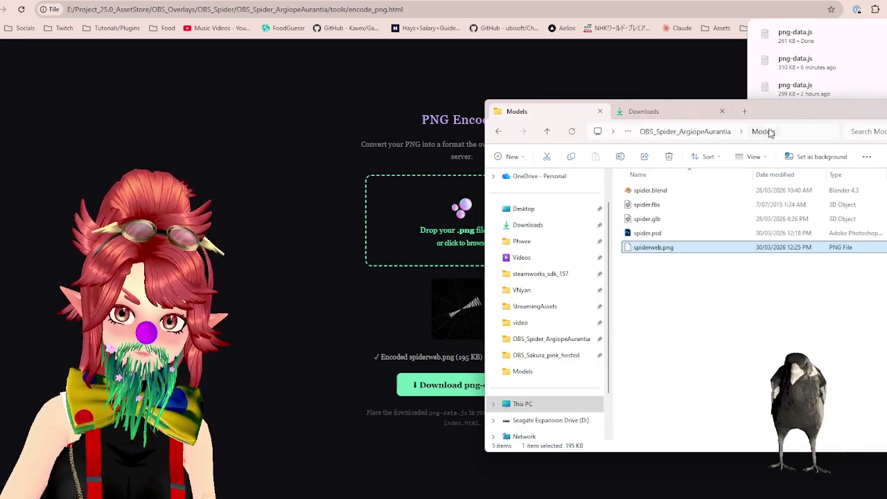
{"action": "left_click_drag", "start_coordinate": [800, 111], "coordinate": [490, 97]}
{"action": "left_click", "coordinate": [346, 97]}
{"action": "left_click", "coordinate": [356, 194]}
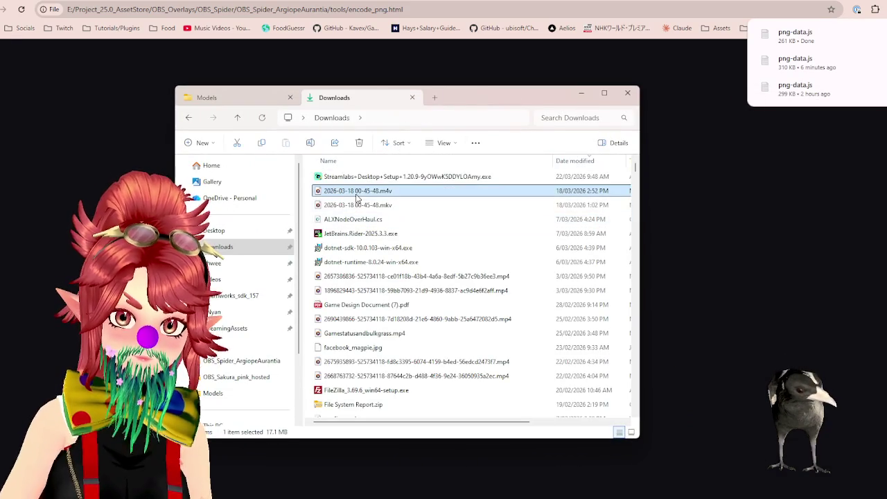
{"action": "left_click", "coordinate": [353, 179]}
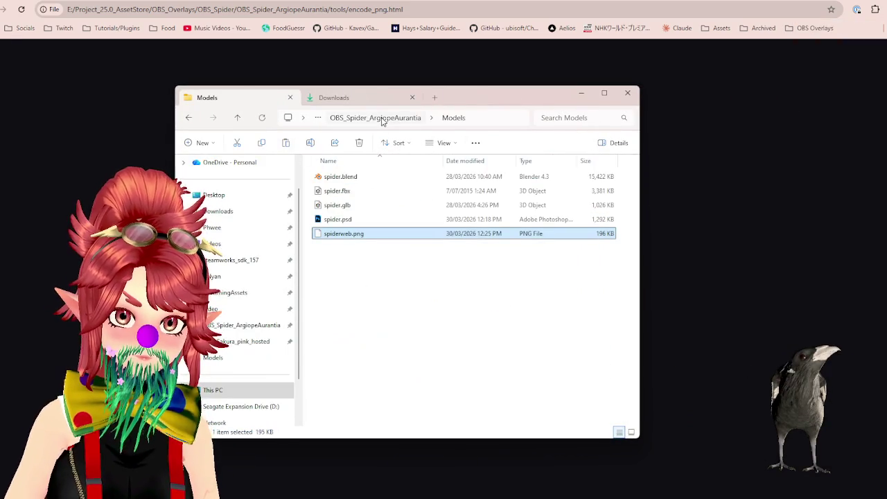
{"action": "left_click", "coordinate": [382, 120]}
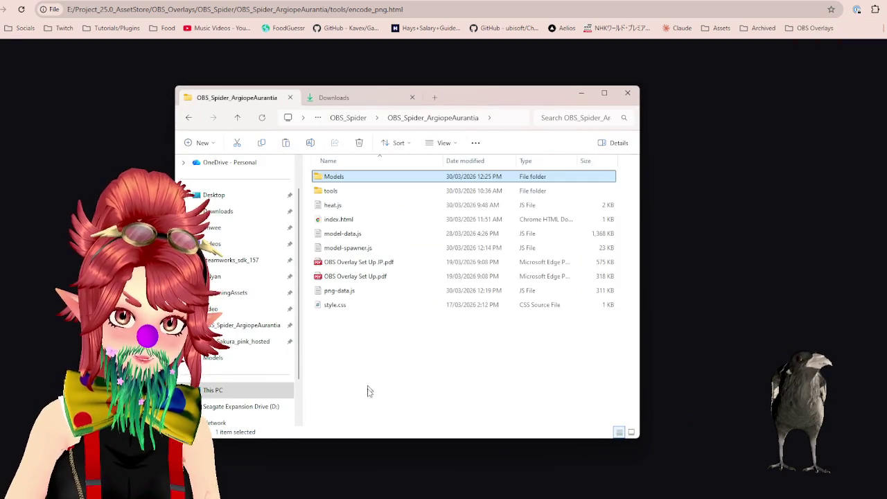
{"action": "key", "text": "ctrl+v"}
{"action": "left_click", "coordinate": [476, 167]}
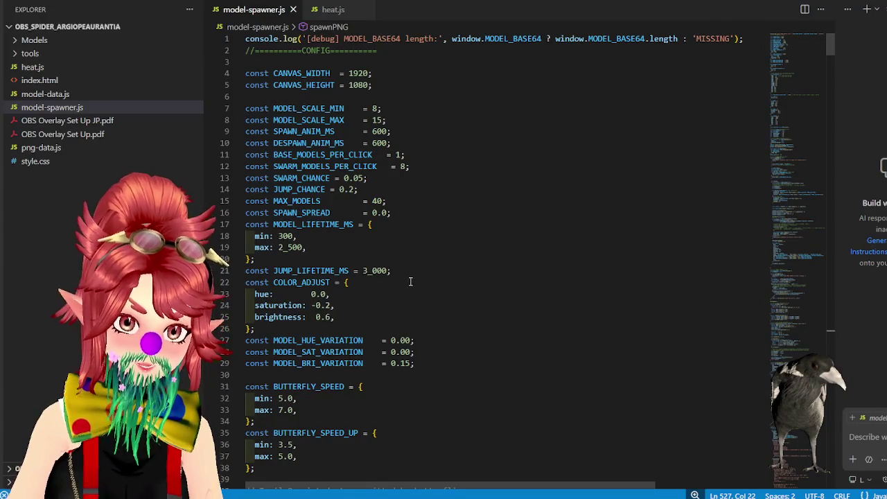
- Scroll model-spawner.js to the spawnPNG, createTexture and createPNGMesh functions
{"action": "scroll", "coordinate": [410, 281], "scroll_direction": "down", "scroll_amount": 5}
{"action": "mouse_move", "coordinate": [830, 55]}
{"action": "left_mouse_down"}
{"action": "mouse_move", "coordinate": [836, 214]}
{"action": "mouse_move", "coordinate": [844, 163]}
{"action": "mouse_move", "coordinate": [849, 179]}
{"action": "mouse_move", "coordinate": [818, 457]}
{"action": "left_mouse_up"}
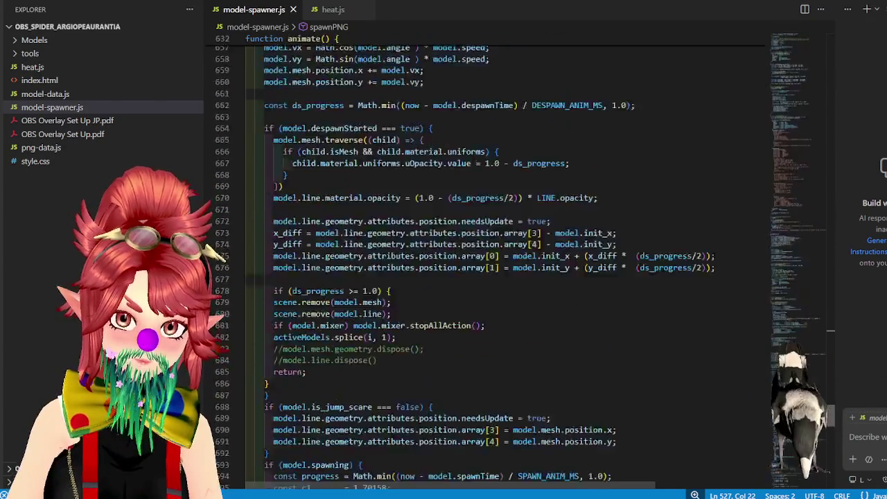
{"action": "scroll", "coordinate": [463, 291], "scroll_direction": "down", "scroll_amount": 4}
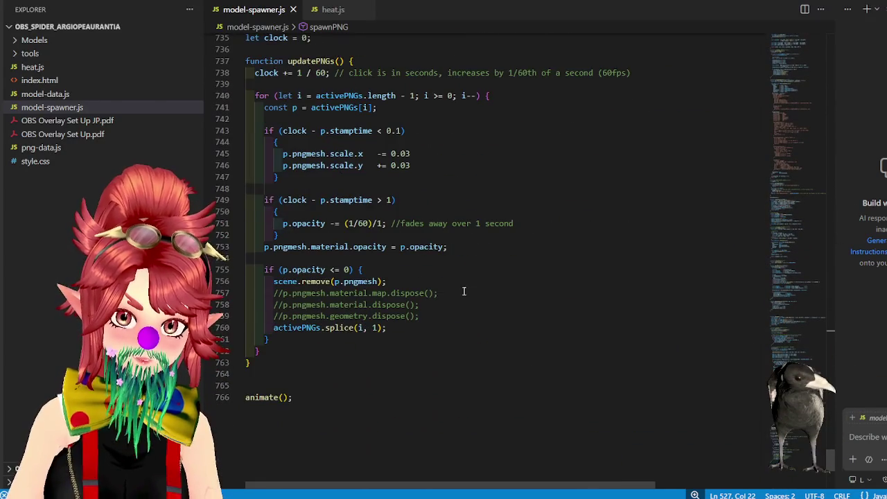
{"action": "scroll", "coordinate": [405, 250], "scroll_direction": "up", "scroll_amount": 3}
{"action": "scroll", "coordinate": [388, 270], "scroll_direction": "up", "scroll_amount": 7}
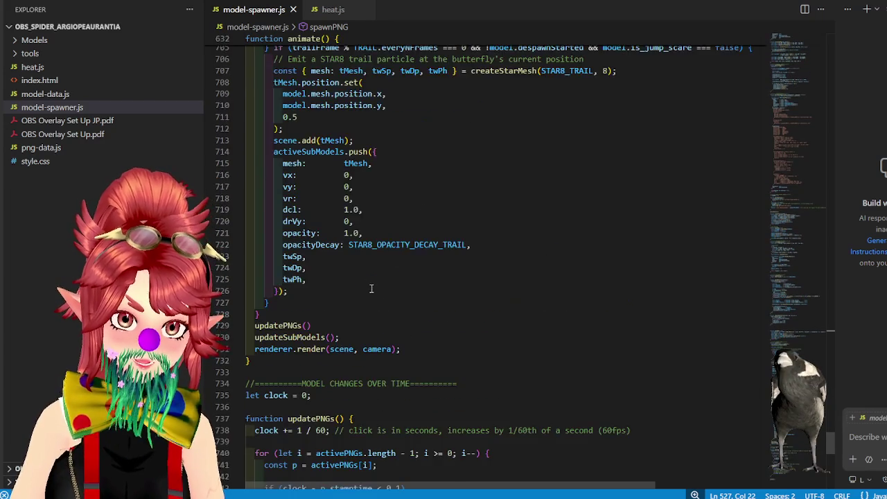
{"action": "scroll", "coordinate": [373, 287], "scroll_direction": "up", "scroll_amount": 6}
{"action": "scroll", "coordinate": [373, 292], "scroll_direction": "up", "scroll_amount": 5}
{"action": "scroll", "coordinate": [373, 292], "scroll_direction": "up", "scroll_amount": 4}
{"action": "scroll", "coordinate": [377, 294], "scroll_direction": "up", "scroll_amount": 6}
{"action": "scroll", "coordinate": [381, 297], "scroll_direction": "up", "scroll_amount": 6}
{"action": "scroll", "coordinate": [395, 297], "scroll_direction": "up", "scroll_amount": 3}
{"action": "scroll", "coordinate": [401, 295], "scroll_direction": "up", "scroll_amount": 5}
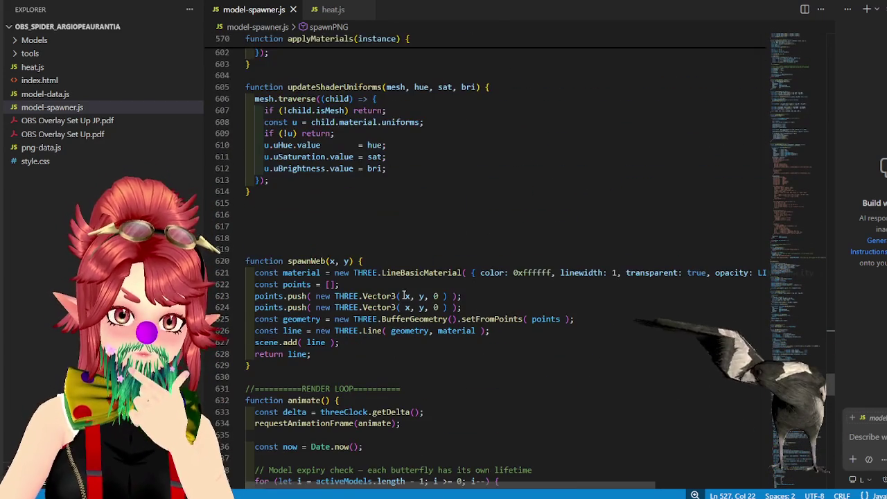
{"action": "scroll", "coordinate": [291, 283], "scroll_direction": "up", "scroll_amount": 5}
{"action": "scroll", "coordinate": [305, 284], "scroll_direction": "down", "scroll_amount": 4}
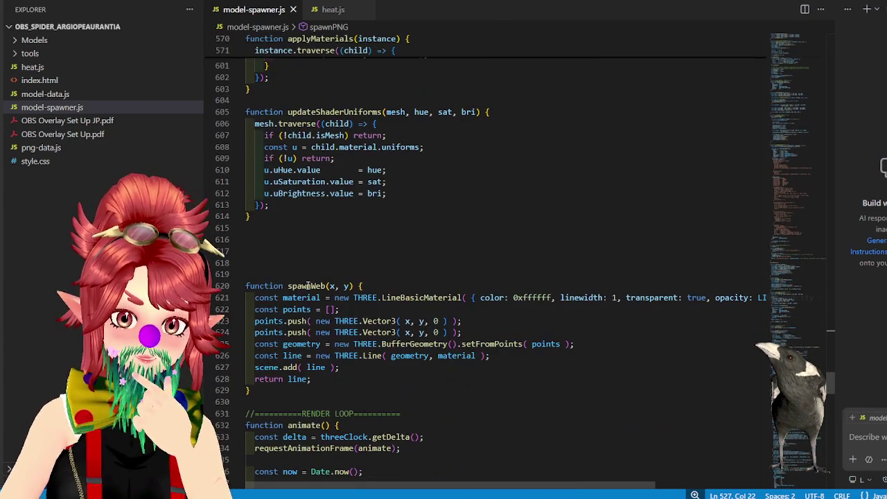
{"action": "scroll", "coordinate": [306, 285], "scroll_direction": "up", "scroll_amount": 5}
{"action": "scroll", "coordinate": [378, 315], "scroll_direction": "up", "scroll_amount": 4}
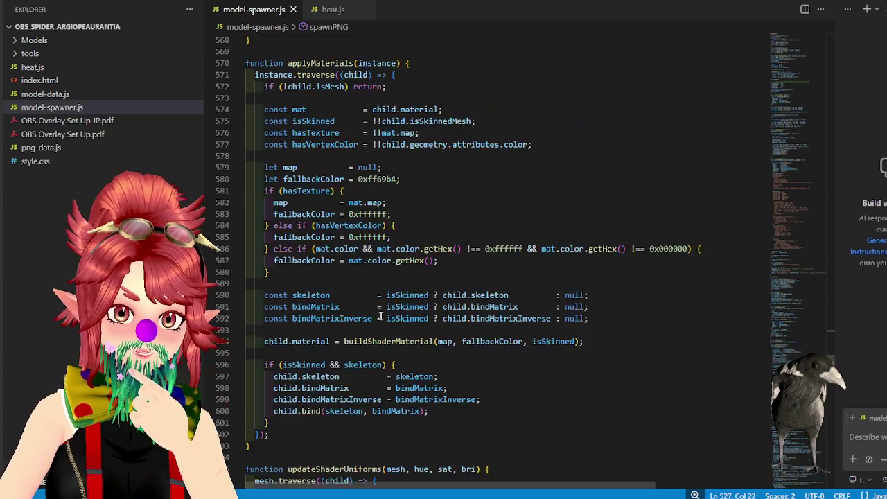
{"action": "scroll", "coordinate": [384, 313], "scroll_direction": "up", "scroll_amount": 1}
{"action": "scroll", "coordinate": [391, 311], "scroll_direction": "down", "scroll_amount": 6}
{"action": "scroll", "coordinate": [391, 311], "scroll_direction": "down", "scroll_amount": 9}
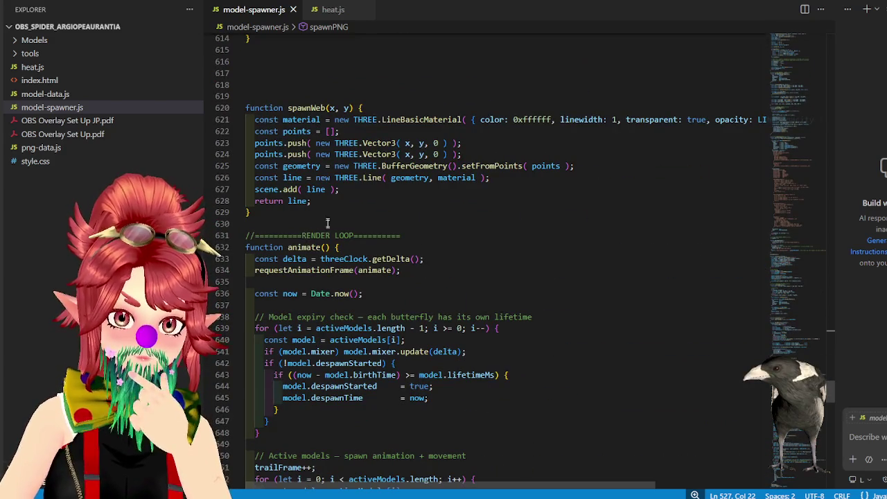
{"action": "scroll", "coordinate": [365, 282], "scroll_direction": "up", "scroll_amount": 10}
{"action": "scroll", "coordinate": [388, 284], "scroll_direction": "up", "scroll_amount": 7}
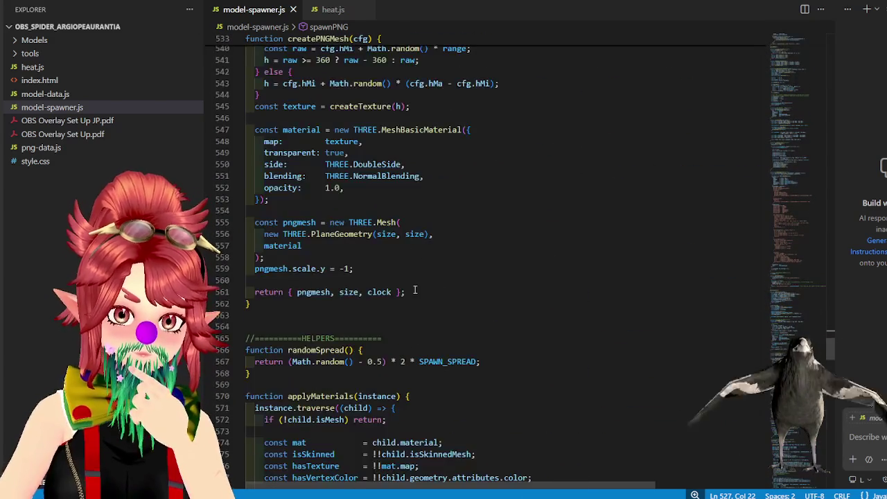
{"action": "scroll", "coordinate": [416, 288], "scroll_direction": "up", "scroll_amount": 6}
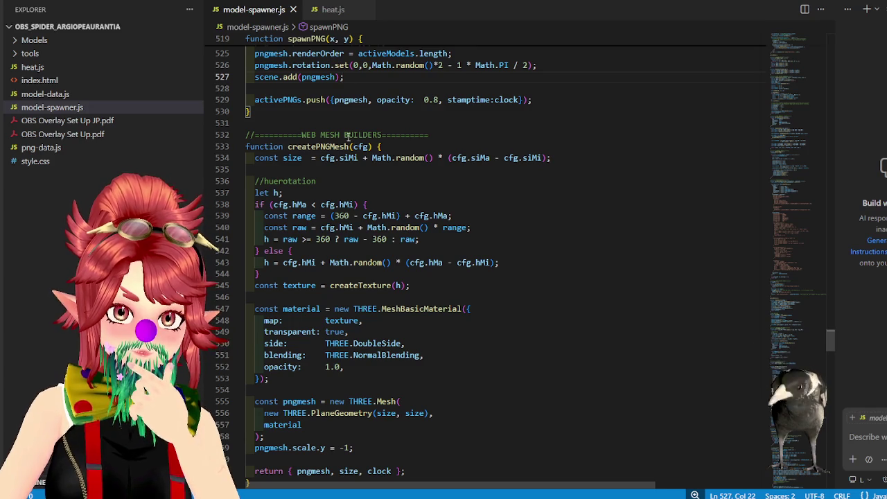
{"action": "scroll", "coordinate": [353, 160], "scroll_direction": "up", "scroll_amount": 5}
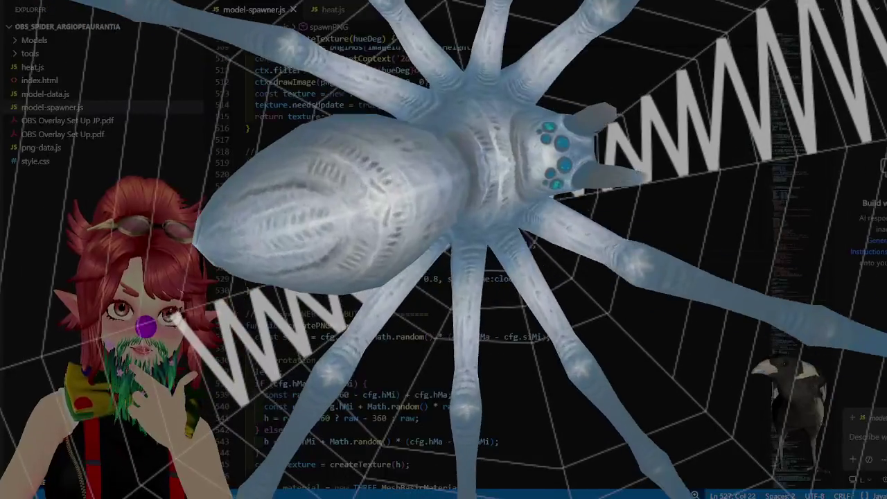
- Change the spawned web's opacity in activePNGs.push from 0.8 to 1
{"action": "double_click", "coordinate": [425, 279]}
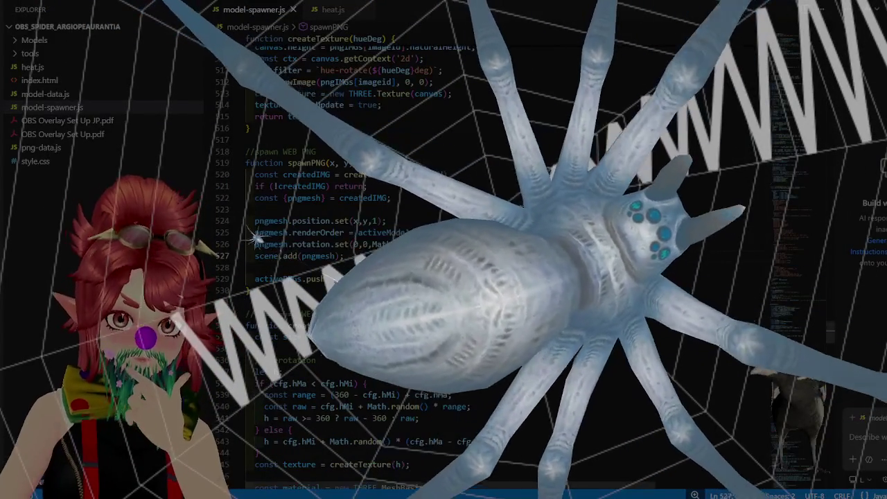
{"action": "type", "text": "1"}
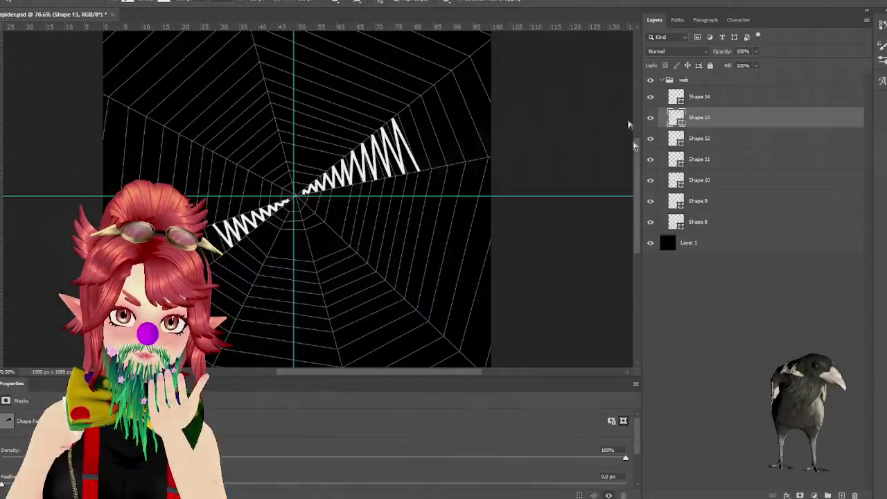
- Hide the black Layer 1, collapse the web group and export the transparent web as PNG
{"action": "left_click", "coordinate": [650, 244]}
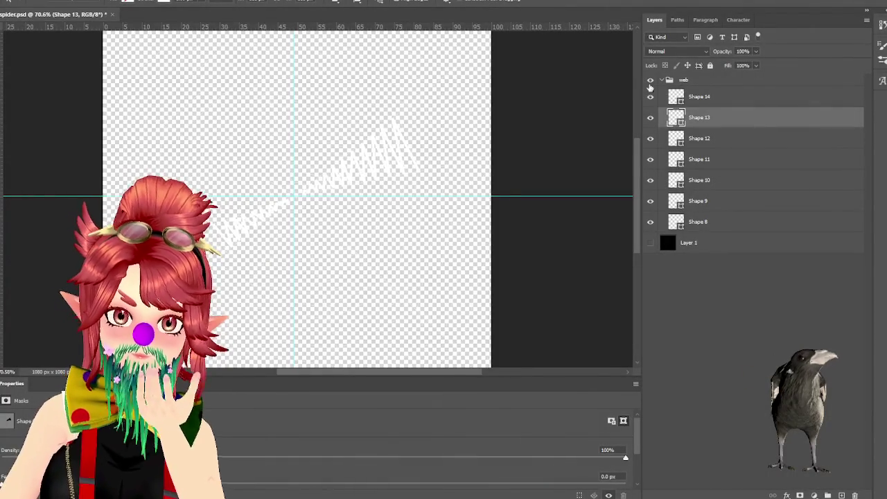
{"action": "left_click", "coordinate": [661, 81]}
{"action": "key", "text": "alt+e"}
{"action": "key", "text": "Left"}
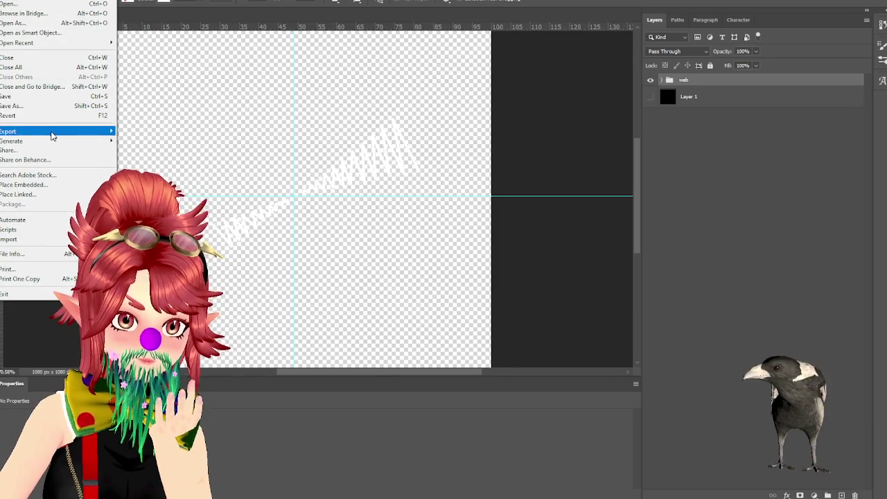
{"action": "left_click", "coordinate": [152, 132]}
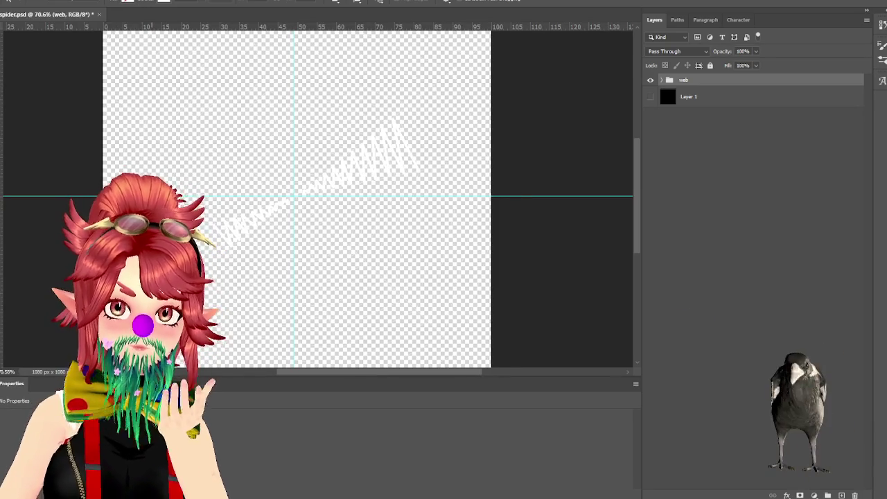
{"action": "key", "text": "alt+Tab"}
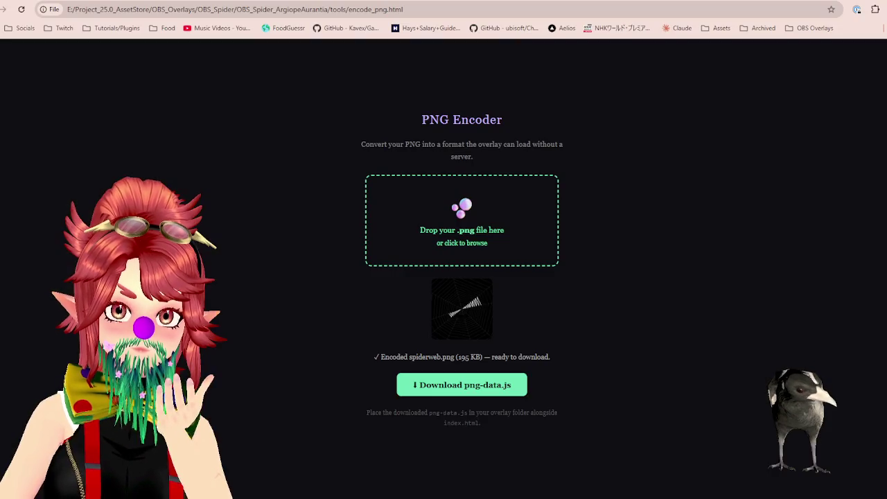
- Load the 166 KB spiderweb.png from Models into the encoder and download png-data.js
{"action": "key", "text": "alt+Tab"}
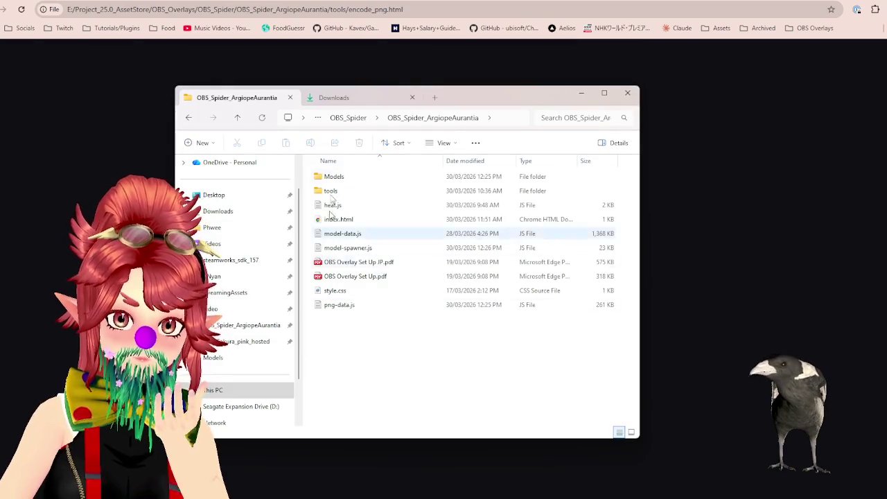
{"action": "double_click", "coordinate": [336, 192]}
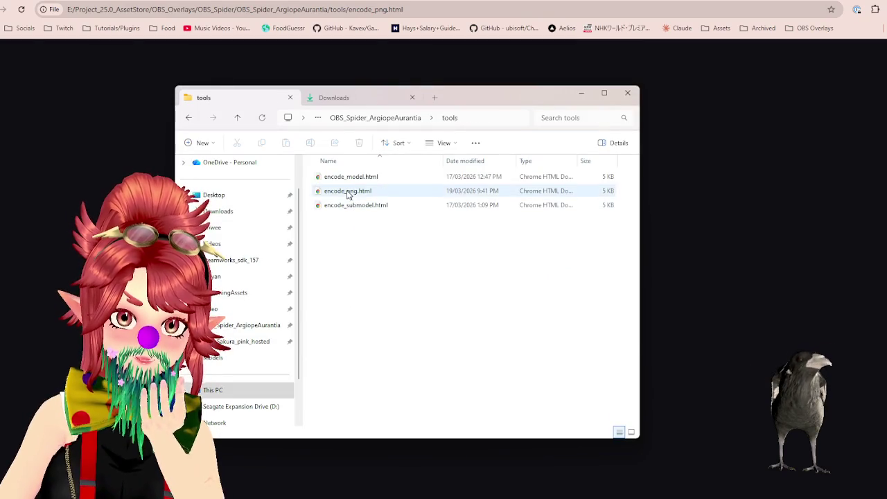
{"action": "left_click_drag", "start_coordinate": [406, 97], "coordinate": [220, 92]}
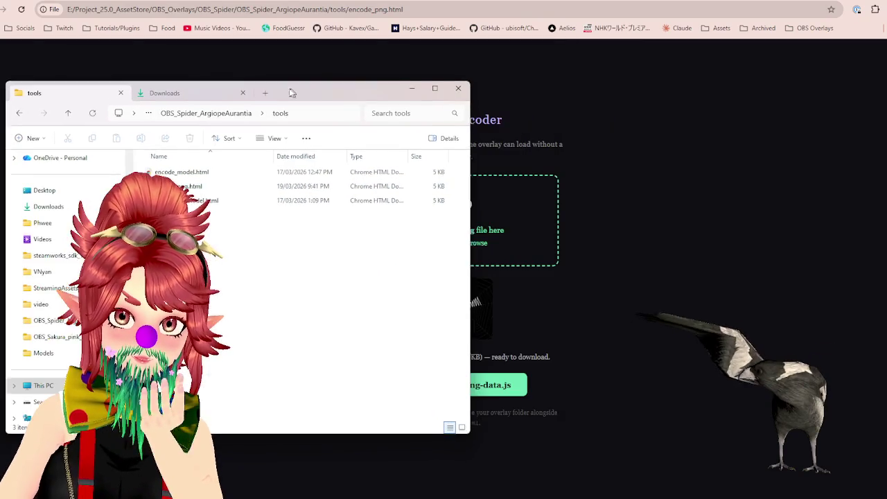
{"action": "left_click", "coordinate": [200, 114]}
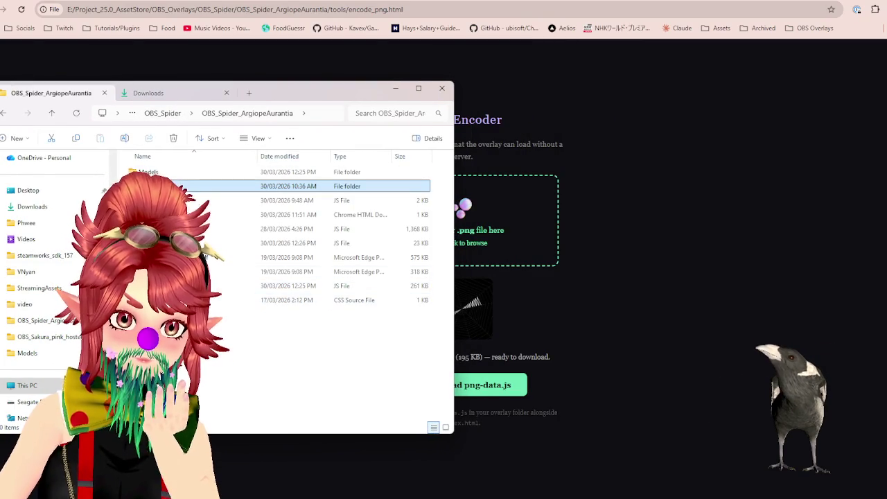
{"action": "double_click", "coordinate": [149, 172]}
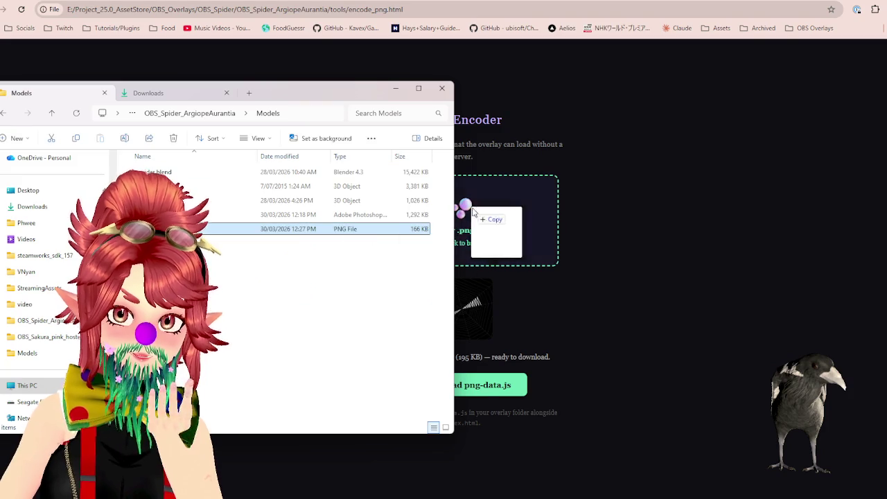
{"action": "left_click_drag", "start_coordinate": [469, 210], "coordinate": [469, 212]}
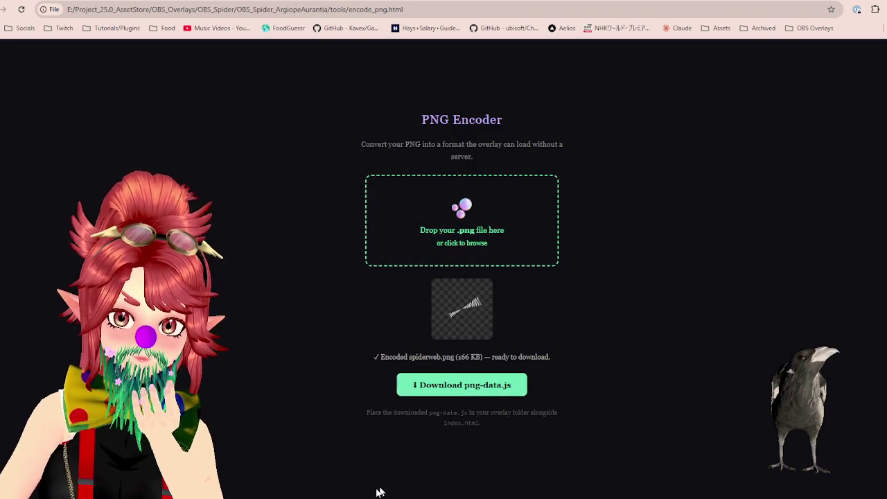
{"action": "left_click", "coordinate": [405, 384]}
{"action": "left_click", "coordinate": [173, 93]}
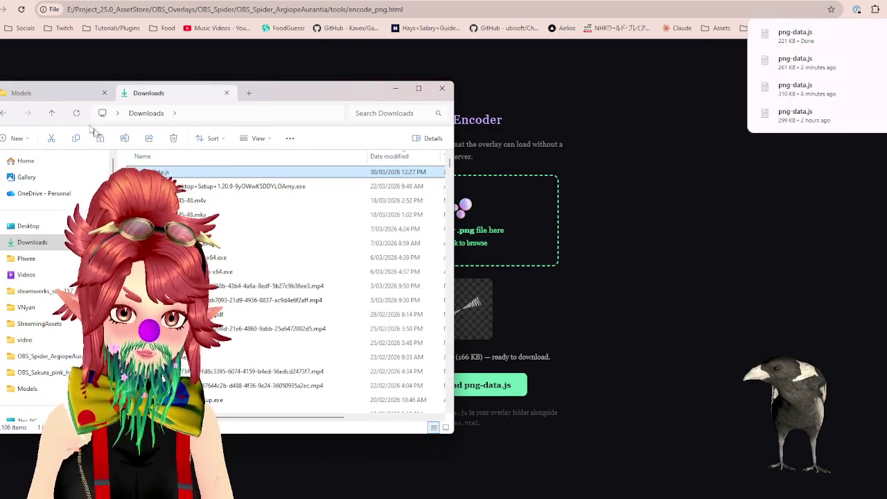
- Move the new 221 KB png-data.js into the project folder, replacing the old file
{"action": "left_click", "coordinate": [21, 93]}
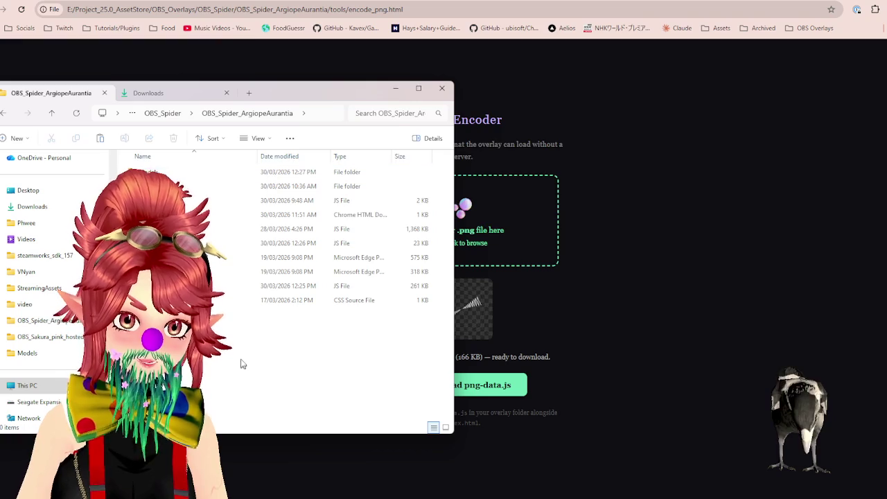
{"action": "left_click_drag", "start_coordinate": [242, 366], "coordinate": [244, 363]}
{"action": "left_click", "coordinate": [433, 165]}
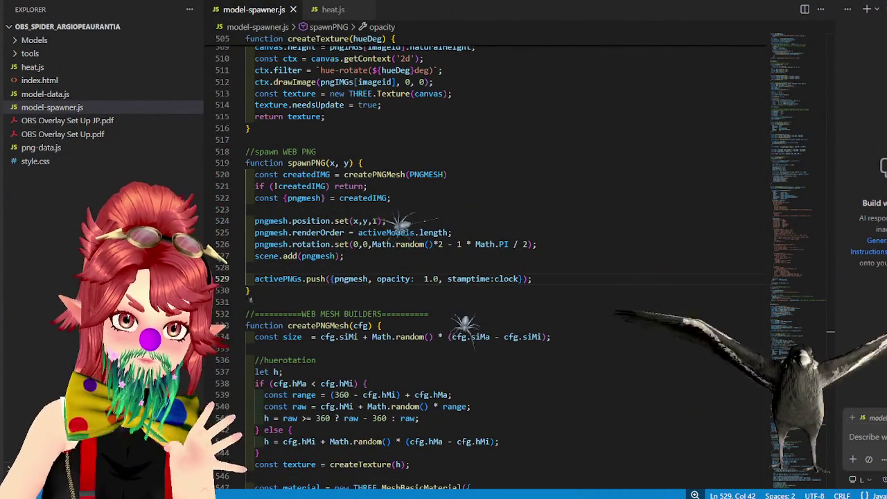
- Expand the web group, show the black Layer 1 and select Shapes 8 through 12
{"action": "key", "text": "alt+Tab"}
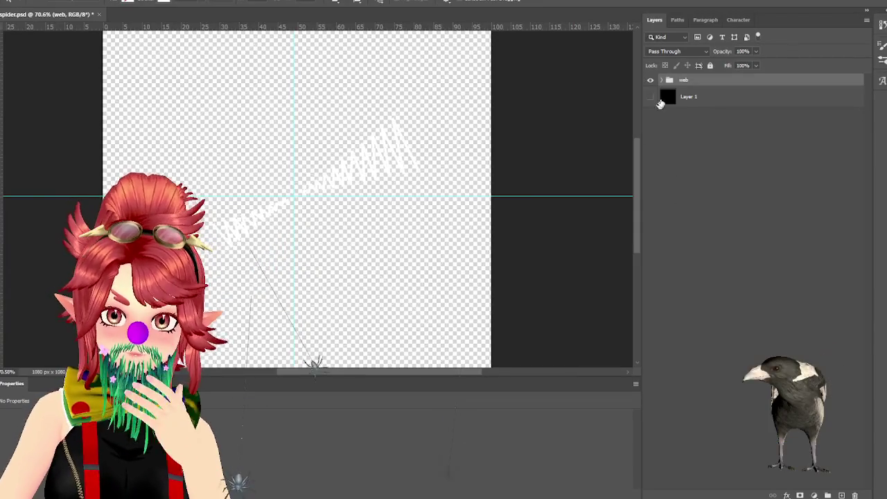
{"action": "left_click", "coordinate": [662, 80]}
{"action": "left_click", "coordinate": [718, 100]}
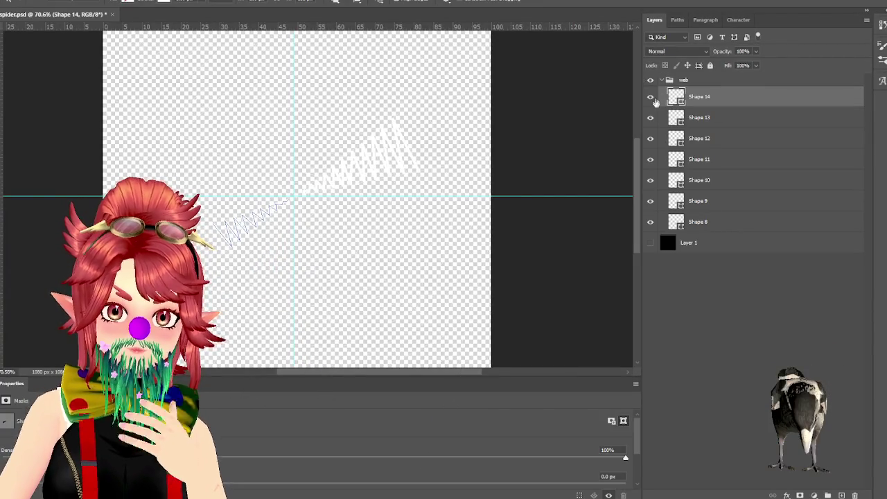
{"action": "left_click", "coordinate": [650, 242]}
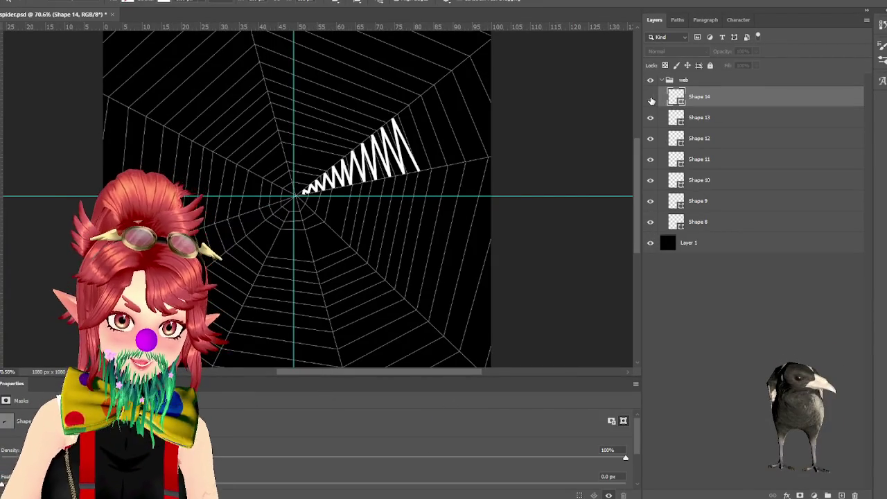
{"action": "left_click", "coordinate": [693, 142]}
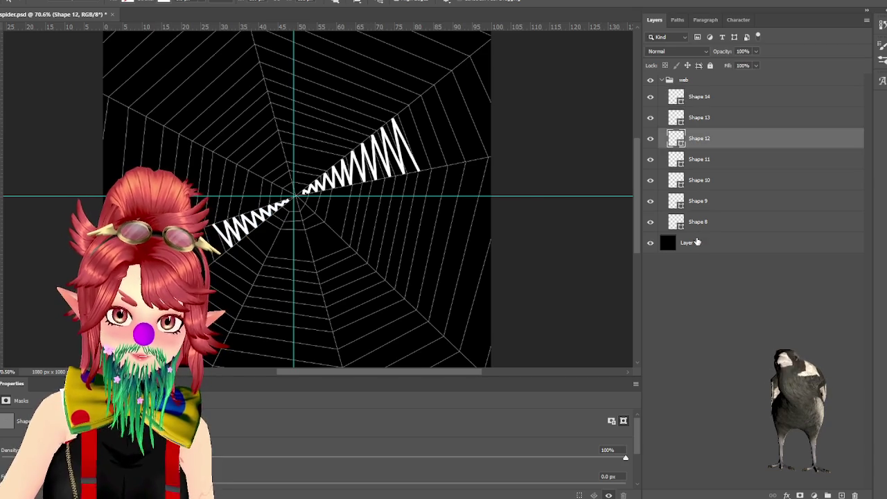
{"action": "left_click", "coordinate": [701, 225], "text": "shift"}
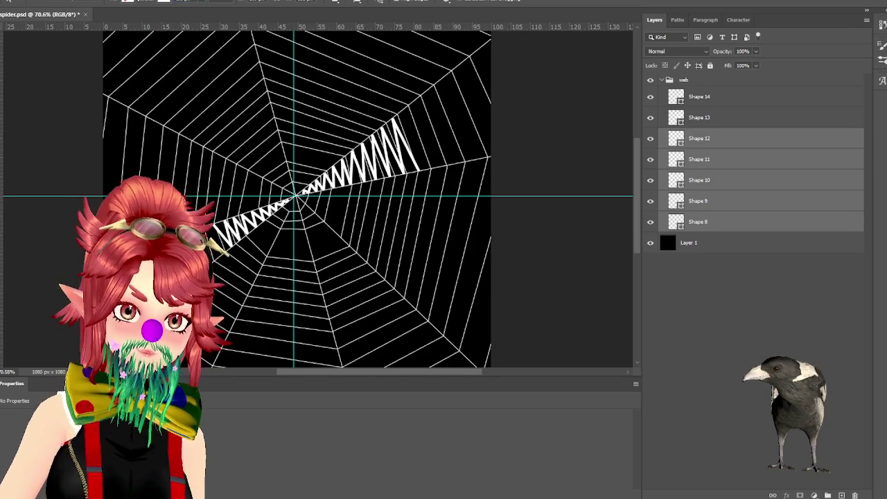
- Hide the black Layer 1 again and export the web as a transparent PNG
{"action": "left_click", "coordinate": [9, 2]}
{"action": "mouse_move", "coordinate": [28, 130]}
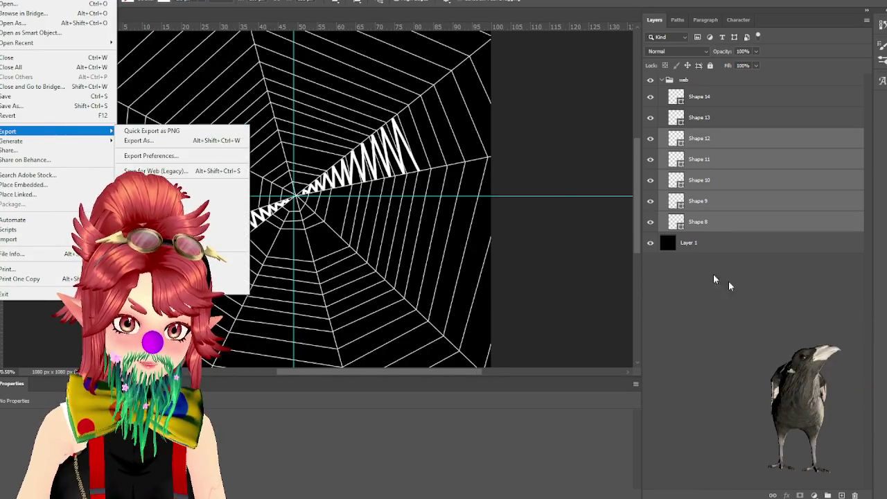
{"action": "left_click", "coordinate": [679, 268]}
{"action": "left_click", "coordinate": [650, 243]}
{"action": "left_click", "coordinate": [8, 1]}
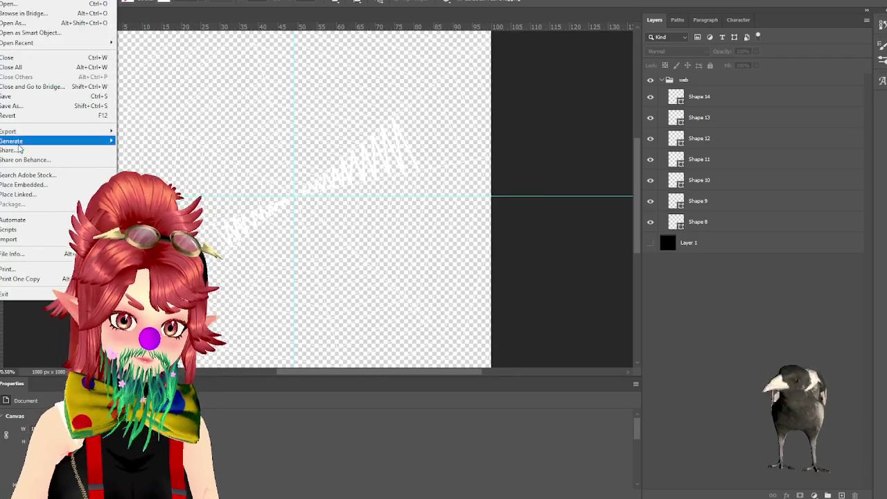
{"action": "left_click", "coordinate": [174, 140]}
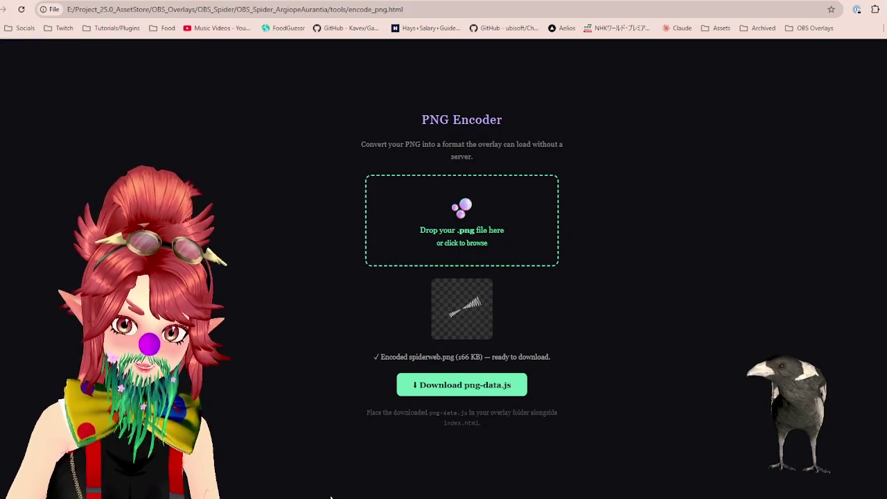
- Drop the updated spiderweb.png from the Models folder into the encoder and download png-data.js
{"action": "left_click", "coordinate": [329, 495]}
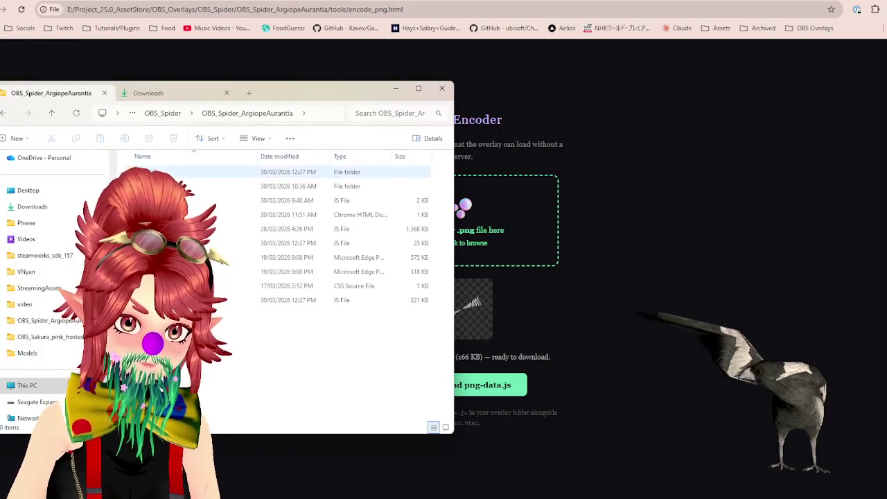
{"action": "double_click", "coordinate": [208, 186]}
{"action": "left_click", "coordinate": [207, 229]}
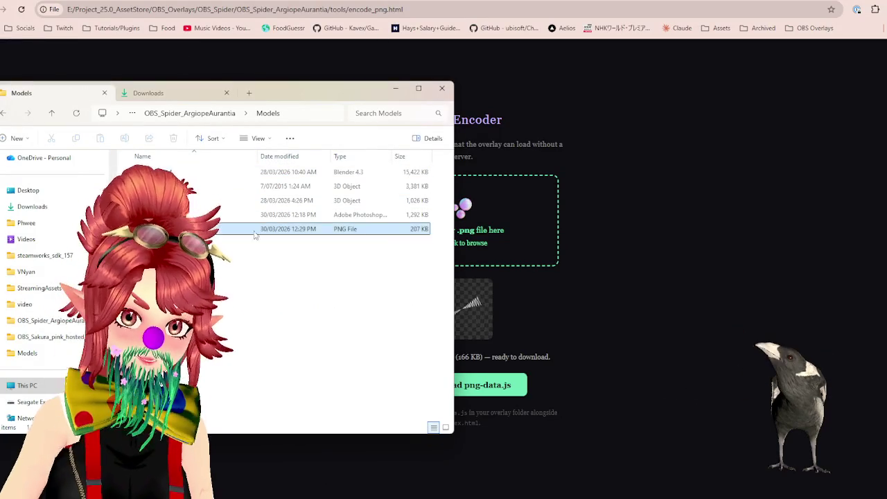
{"action": "left_click_drag", "start_coordinate": [208, 228], "coordinate": [492, 232]}
{"action": "left_click", "coordinate": [475, 387]}
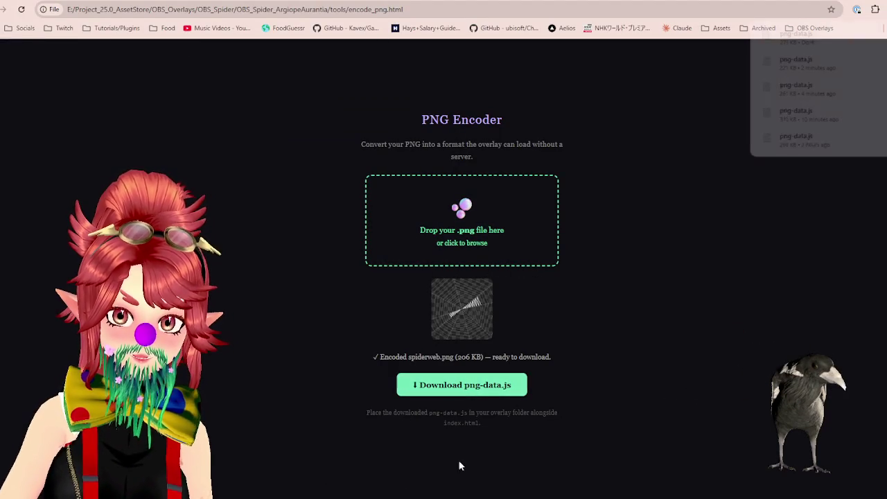
- Paste the new png-data.js into OBS_Spider_ArgiopeAurantia, replacing the old copy
{"action": "left_click", "coordinate": [328, 495]}
{"action": "left_click", "coordinate": [169, 91]}
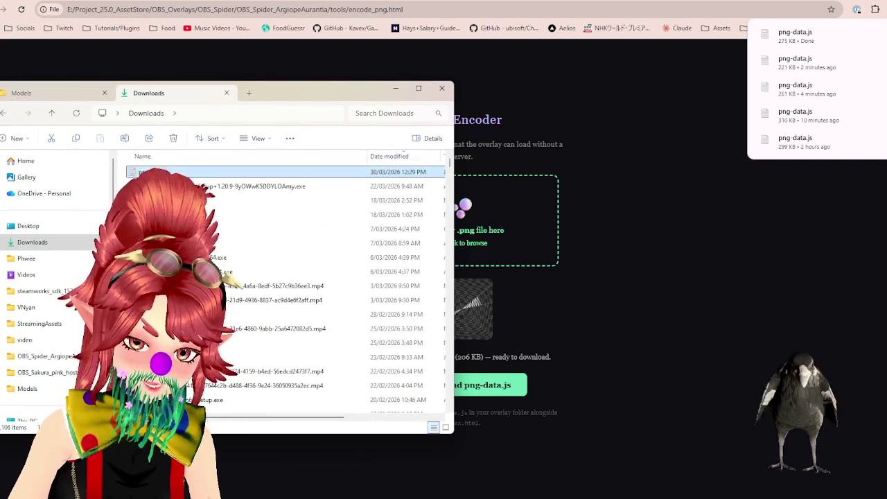
{"action": "left_click", "coordinate": [20, 93]}
{"action": "left_click", "coordinate": [176, 115]}
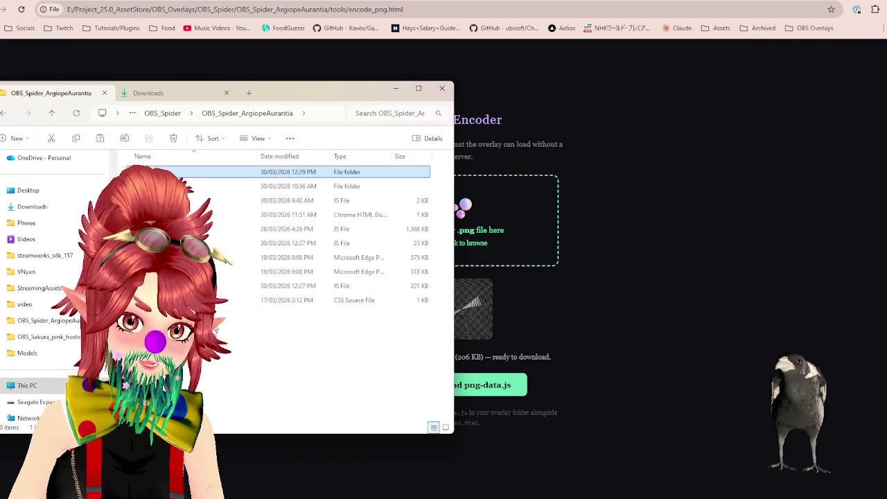
{"action": "key", "text": "ctrl+v"}
{"action": "left_click", "coordinate": [416, 163]}
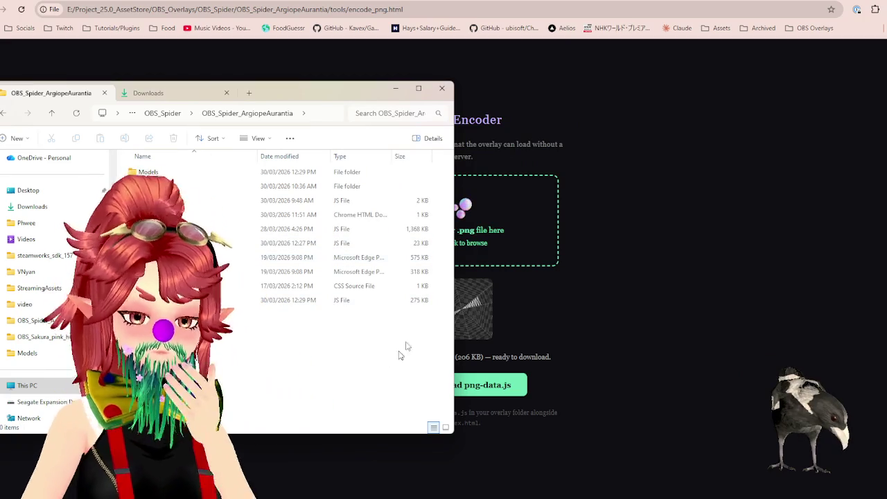
{"action": "key", "text": "alt+Tab"}
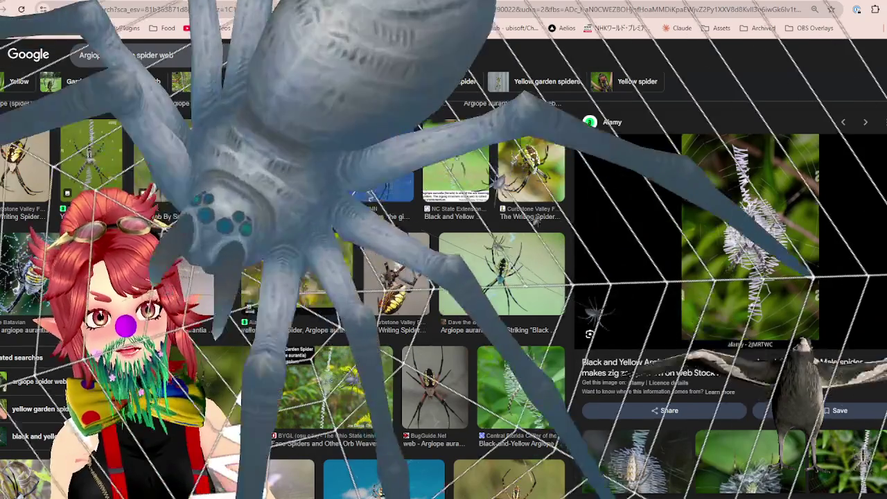
- Leave the overlay preview and return to model-spawner.js in the editor
{"action": "key", "text": "alt+Tab"}
{"action": "scroll", "coordinate": [498, 281], "scroll_direction": "down", "scroll_amount": 3}
{"action": "scroll", "coordinate": [415, 256], "scroll_direction": "up", "scroll_amount": 3}
{"action": "scroll", "coordinate": [354, 228], "scroll_direction": "up", "scroll_amount": 2}
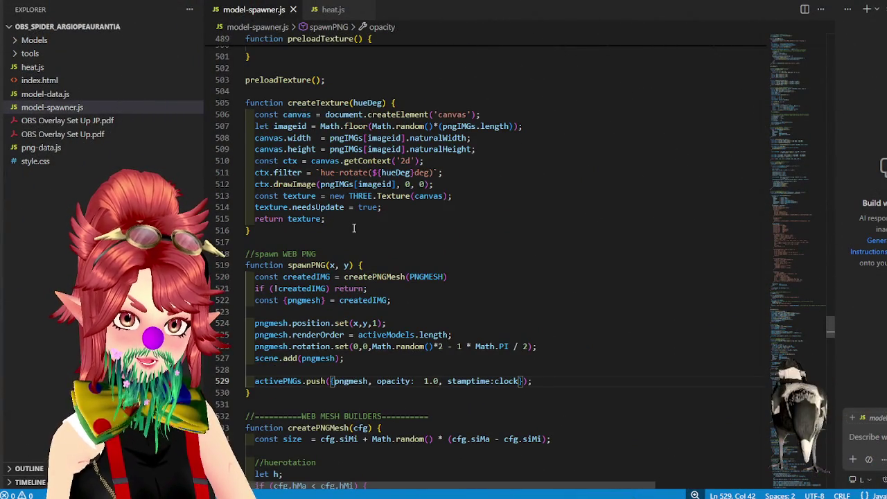
{"action": "scroll", "coordinate": [354, 228], "scroll_direction": "down", "scroll_amount": 5}
{"action": "scroll", "coordinate": [354, 227], "scroll_direction": "down", "scroll_amount": 5}
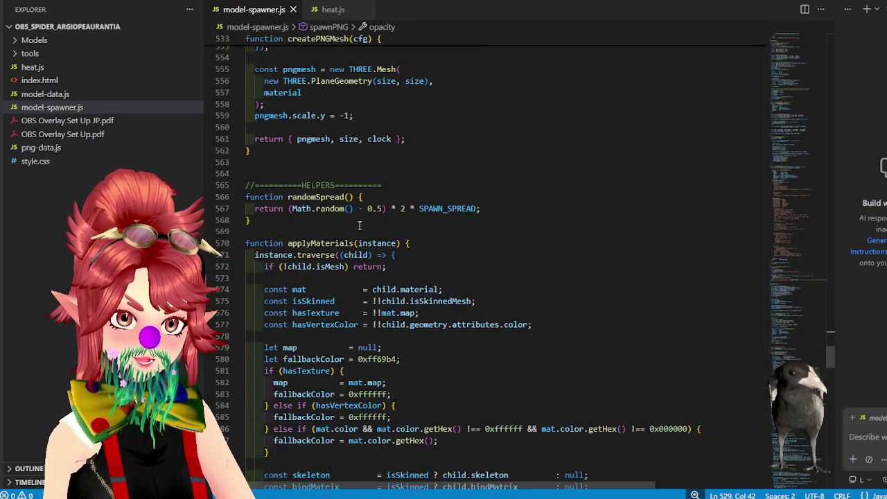
{"action": "scroll", "coordinate": [360, 225], "scroll_direction": "up", "scroll_amount": 5}
{"action": "scroll", "coordinate": [379, 234], "scroll_direction": "up", "scroll_amount": 4}
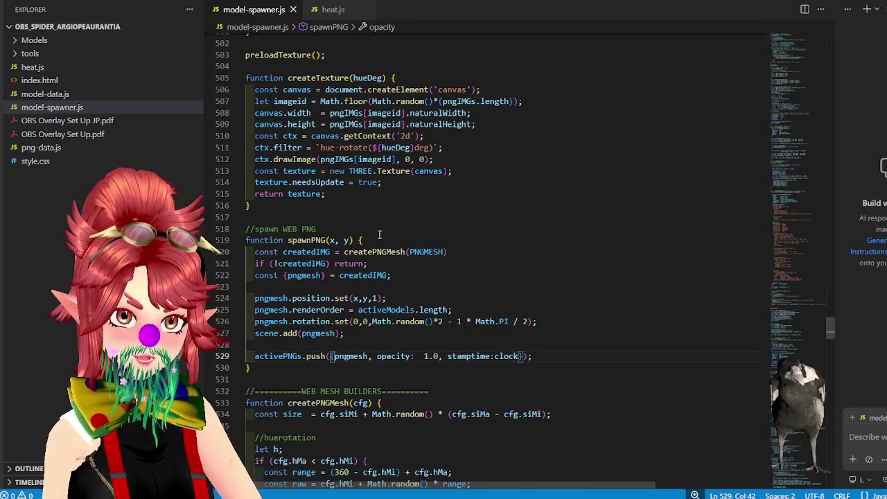
{"action": "scroll", "coordinate": [379, 234], "scroll_direction": "up", "scroll_amount": 3}
{"action": "scroll", "coordinate": [356, 260], "scroll_direction": "up", "scroll_amount": 2}
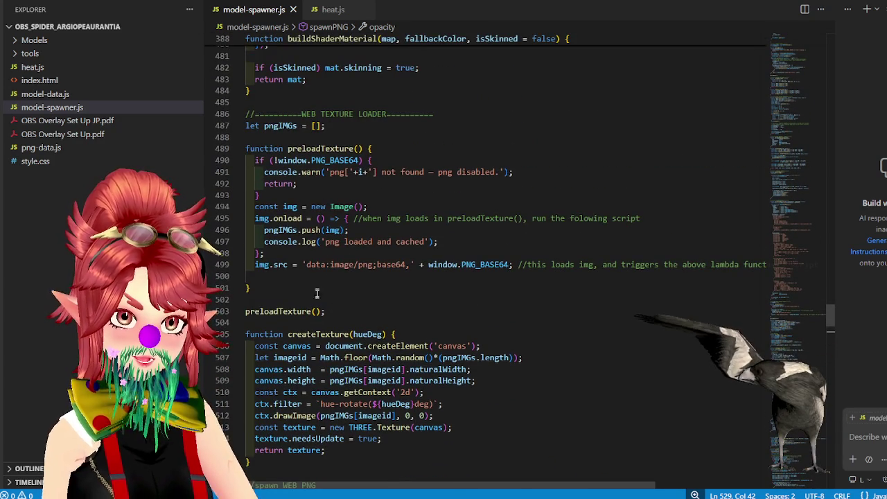
{"action": "scroll", "coordinate": [319, 277], "scroll_direction": "down", "scroll_amount": 1}
{"action": "scroll", "coordinate": [317, 290], "scroll_direction": "down", "scroll_amount": 1}
{"action": "scroll", "coordinate": [316, 302], "scroll_direction": "down", "scroll_amount": 1}
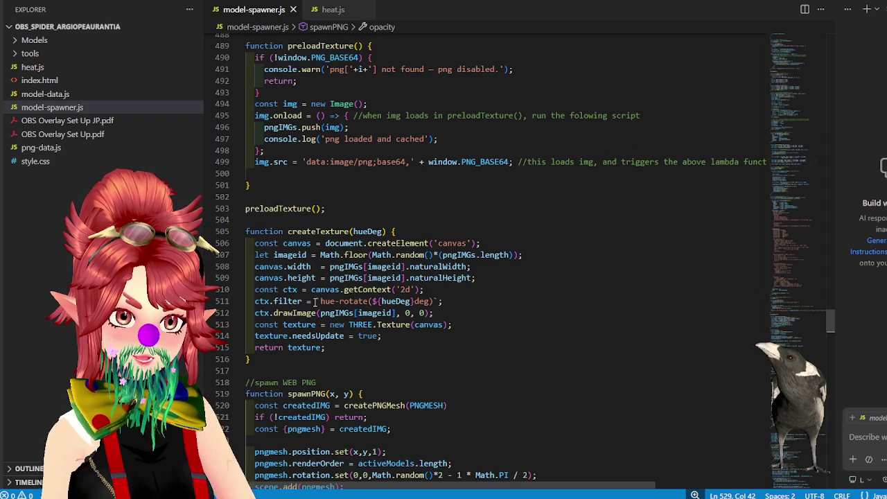
{"action": "scroll", "coordinate": [315, 303], "scroll_direction": "down", "scroll_amount": 1}
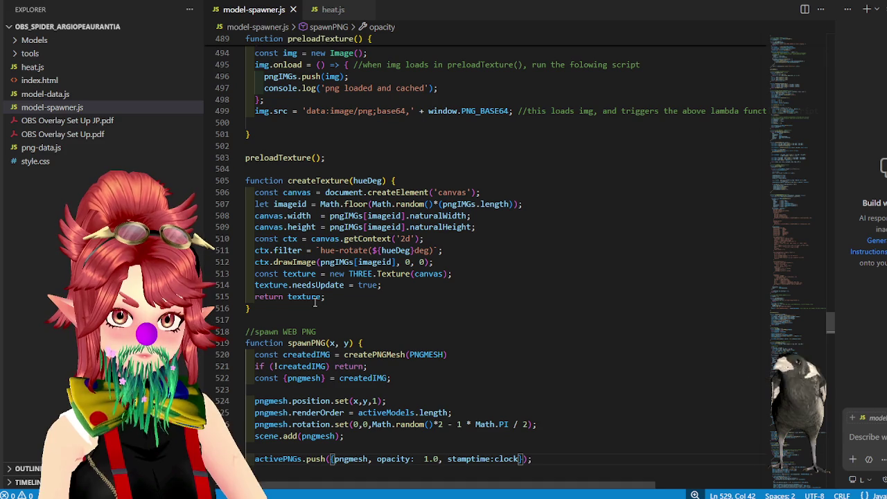
{"action": "scroll", "coordinate": [315, 303], "scroll_direction": "down", "scroll_amount": 3}
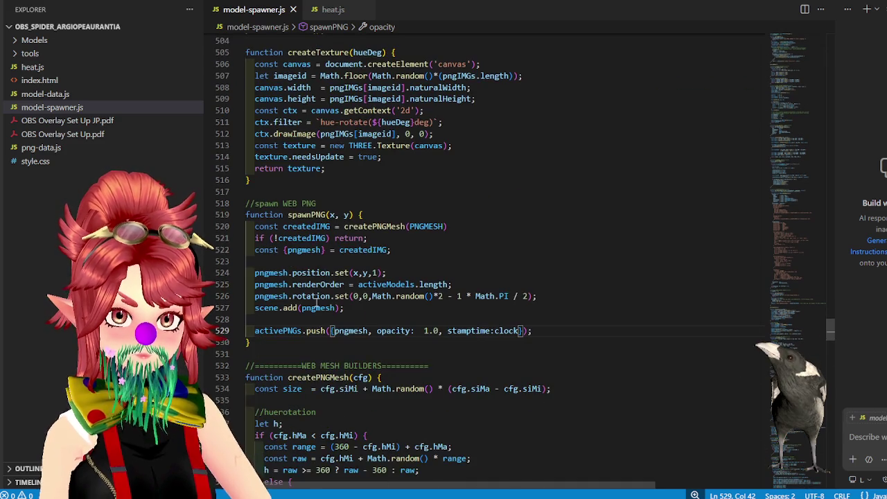
{"action": "scroll", "coordinate": [518, 237], "scroll_direction": "down", "scroll_amount": 1}
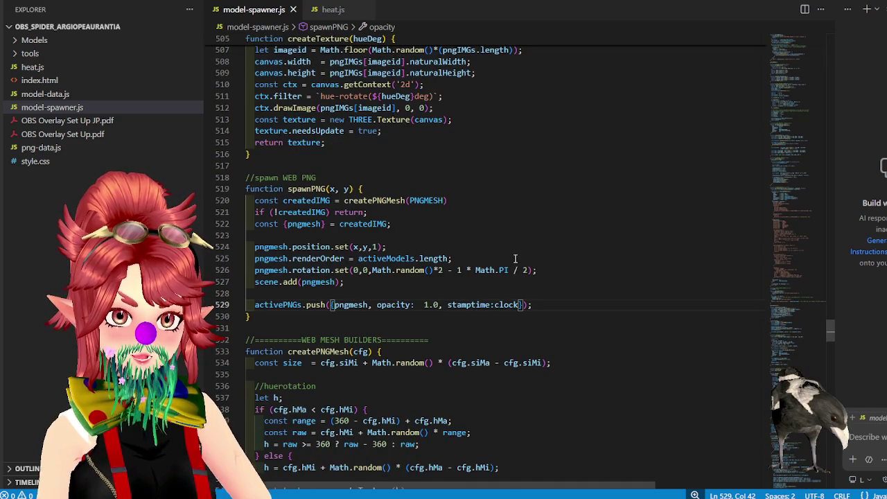
{"action": "scroll", "coordinate": [515, 258], "scroll_direction": "down", "scroll_amount": 3}
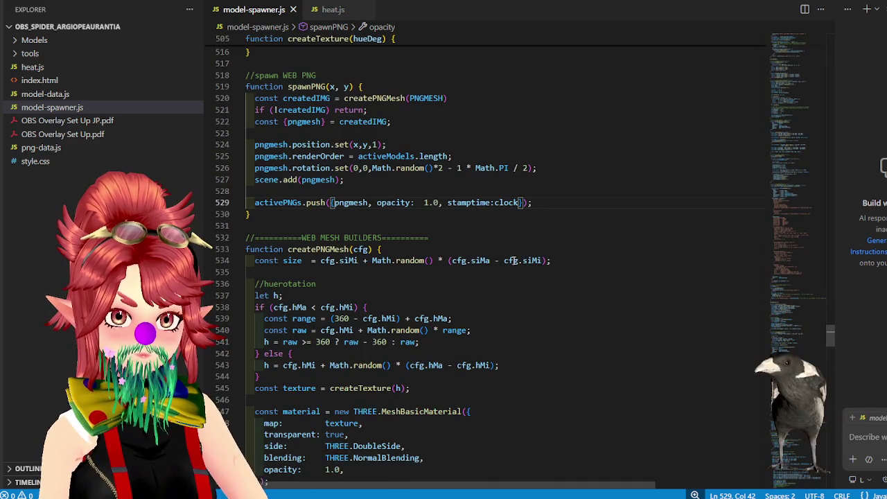
{"action": "scroll", "coordinate": [513, 260], "scroll_direction": "down", "scroll_amount": 2}
{"action": "scroll", "coordinate": [444, 352], "scroll_direction": "down", "scroll_amount": 4}
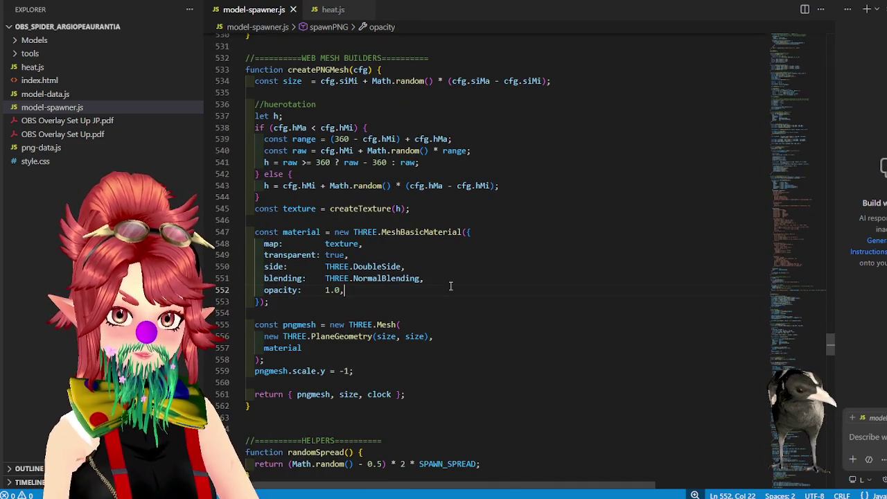
{"action": "left_click", "coordinate": [358, 278]}
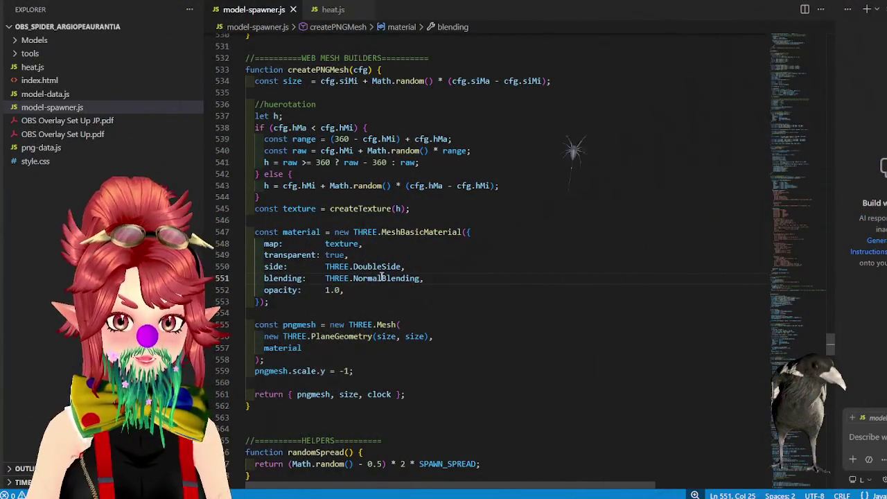
{"action": "key", "text": "End"}
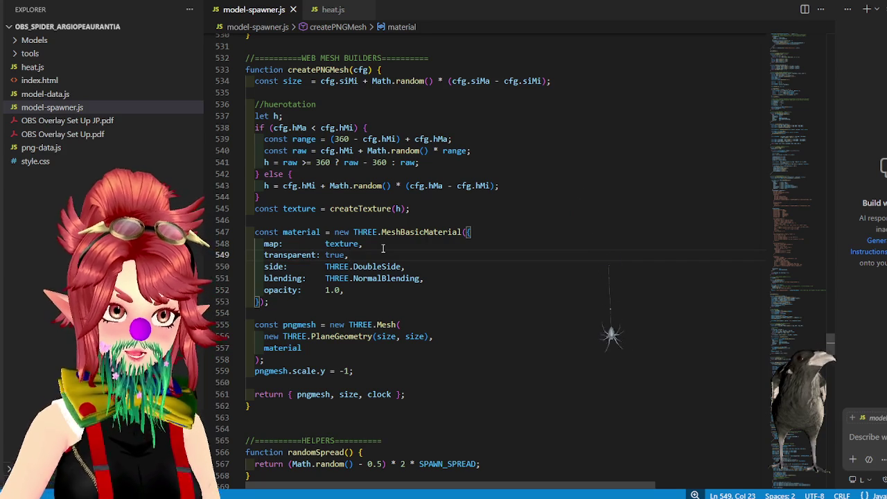
- Change line 551's blending from THREE.NormalBlending to THREE.premultipliedAlpha
{"action": "left_click_drag", "start_coordinate": [353, 278], "coordinate": [381, 278]}
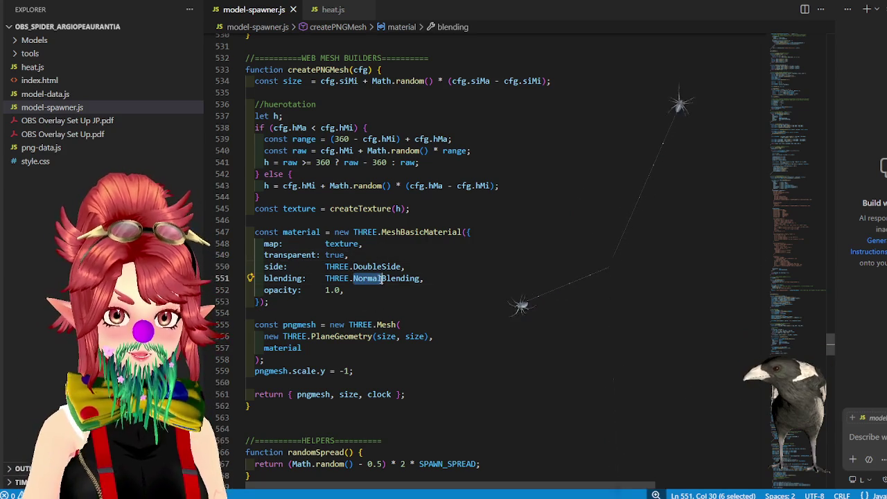
{"action": "type", "text": "Alpha"}
{"action": "left_click", "coordinate": [388, 256]}
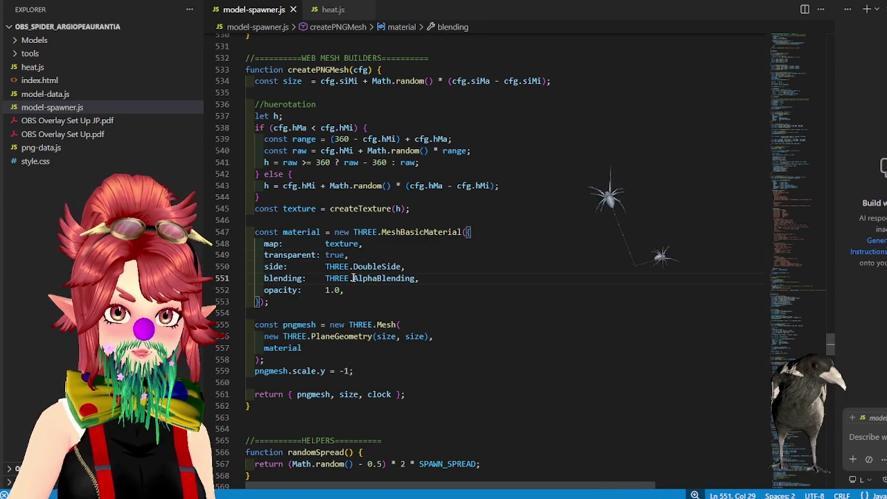
{"action": "left_click_drag", "start_coordinate": [354, 278], "coordinate": [378, 278]}
{"action": "type", "text": "A"}
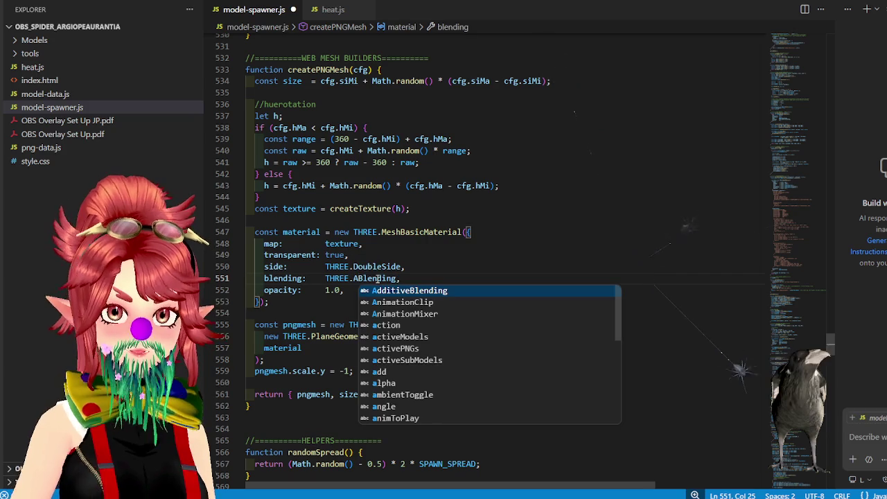
{"action": "type", "text": "lph"}
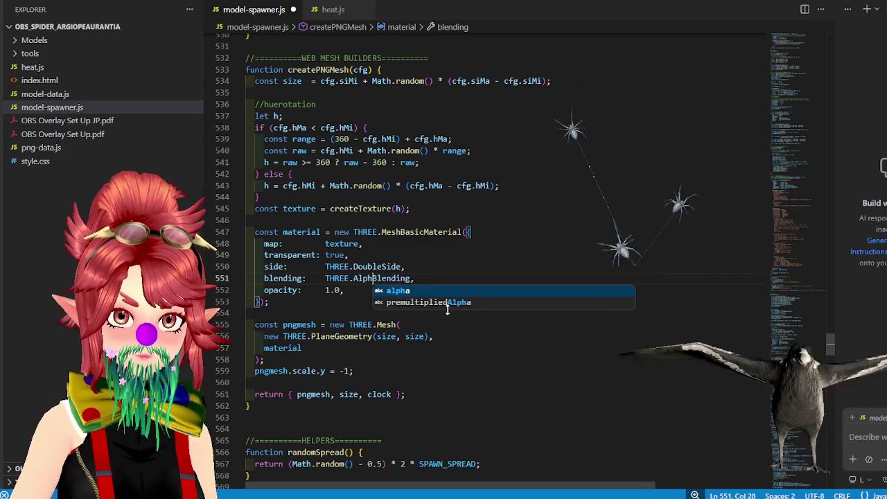
{"action": "left_click", "coordinate": [444, 305]}
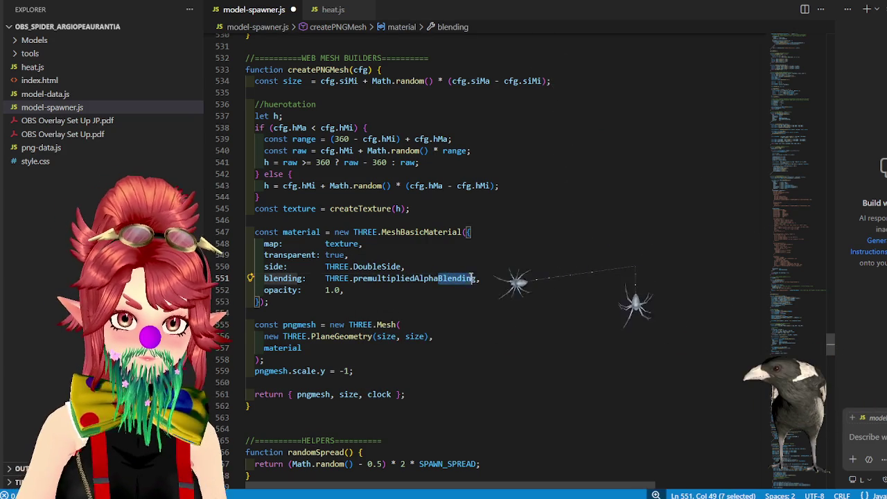
{"action": "key", "text": "BackSpace"}
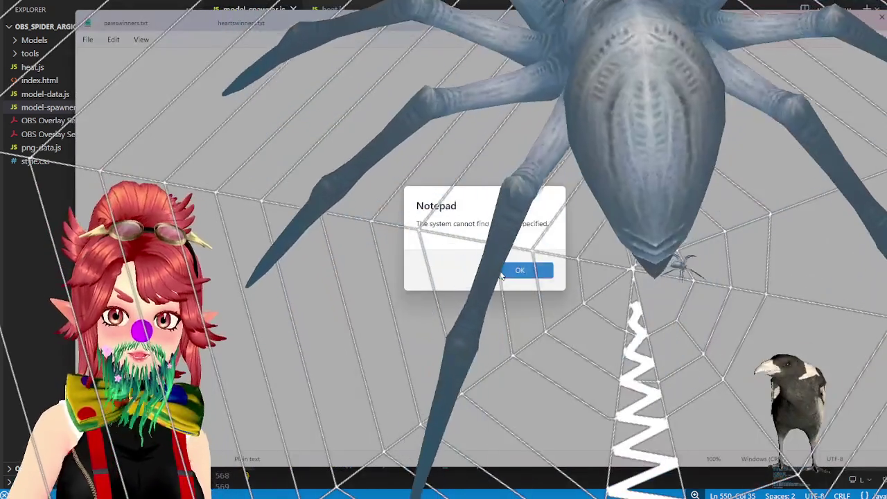
- Spawn the spider and web in the overlay to check the premultipliedAlpha edges
{"action": "left_click", "coordinate": [503, 273]}
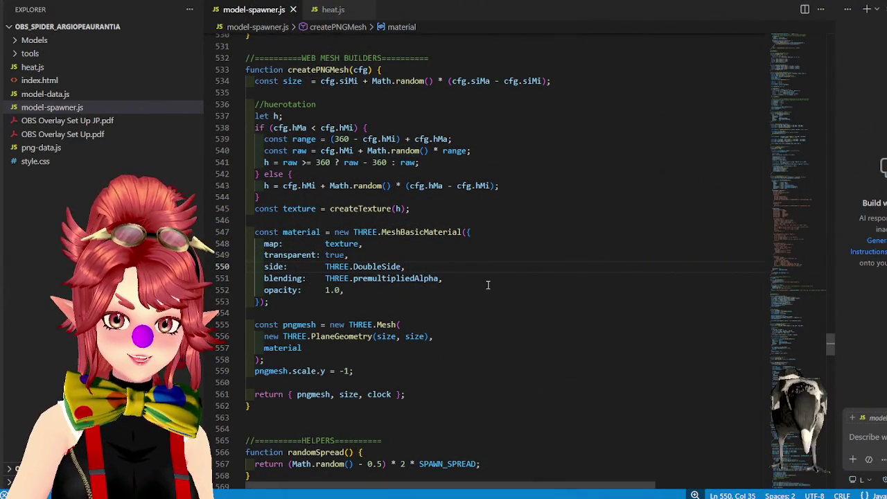
{"action": "left_click", "coordinate": [496, 177]}
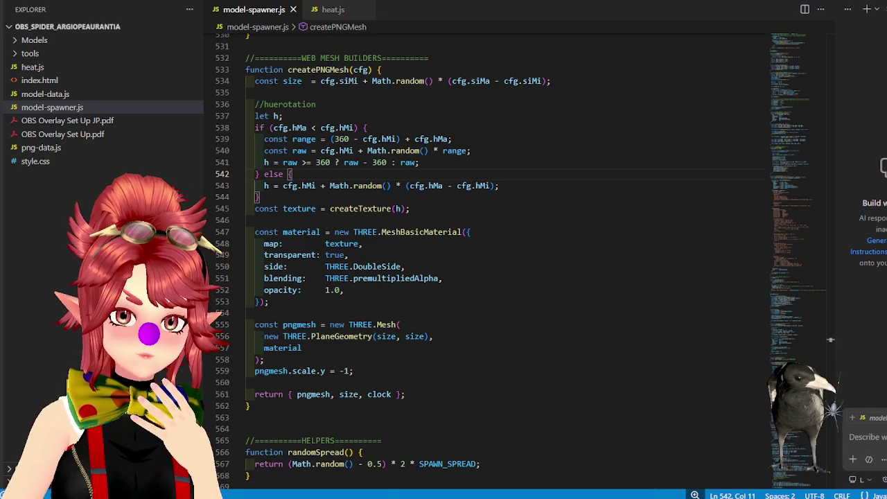
{"action": "left_click", "coordinate": [339, 454]}
- Open the Models folder in the project window and select spider.blend
{"action": "left_click", "coordinate": [185, 175]}
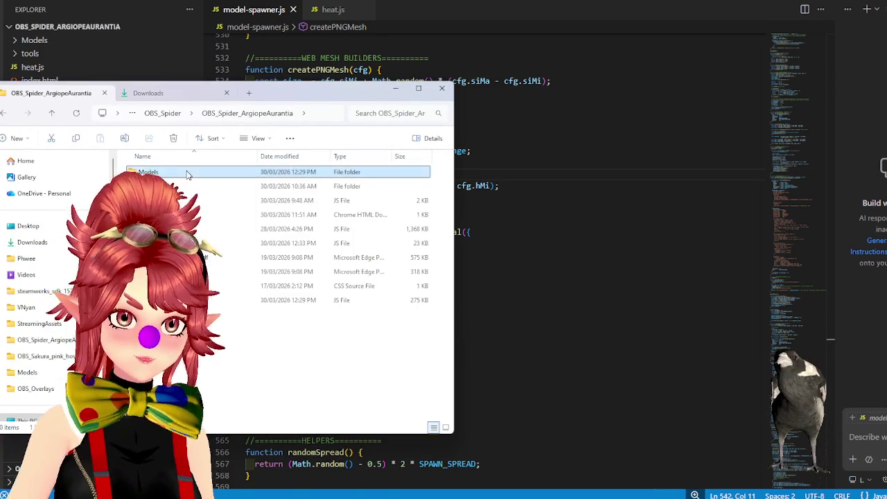
{"action": "double_click", "coordinate": [185, 174]}
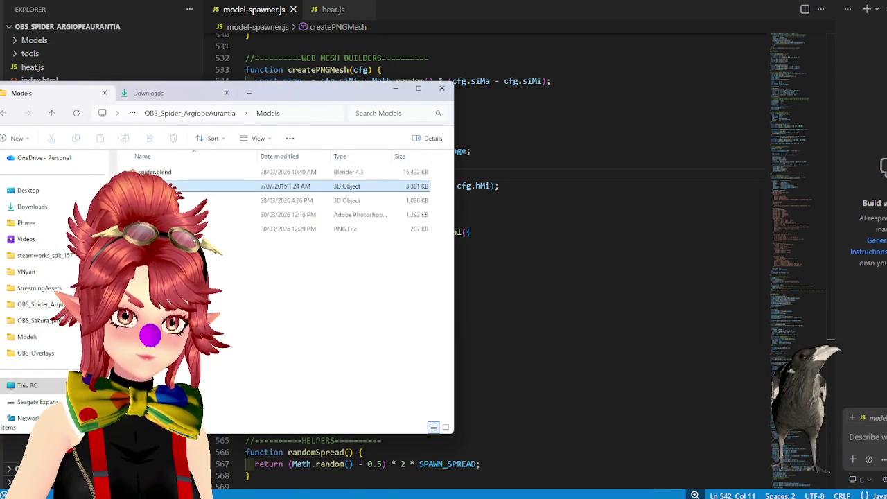
{"action": "left_click", "coordinate": [208, 172]}
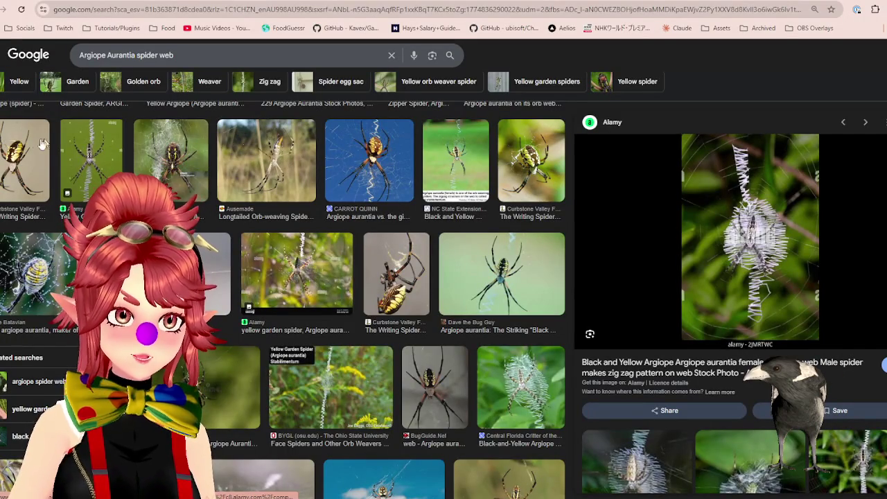
- Open the first Writing Spider (Argiope aurantia) photo in the Google Images side panel
{"action": "left_click", "coordinate": [21, 168]}
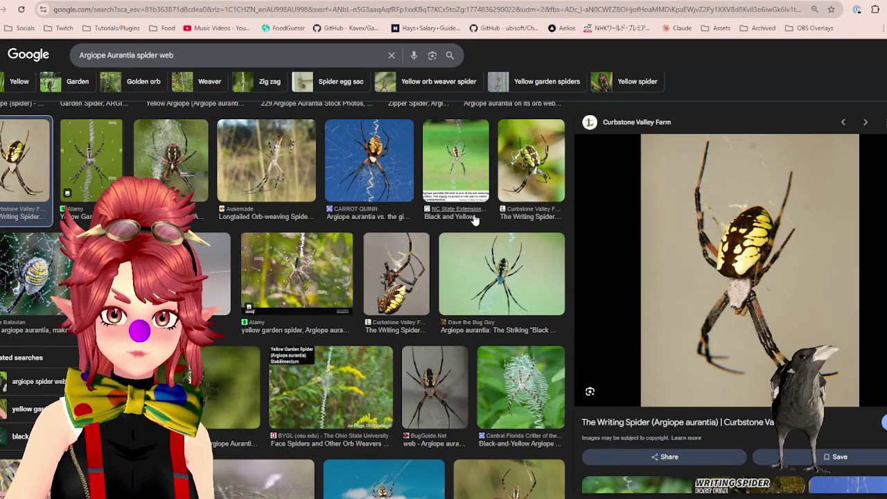
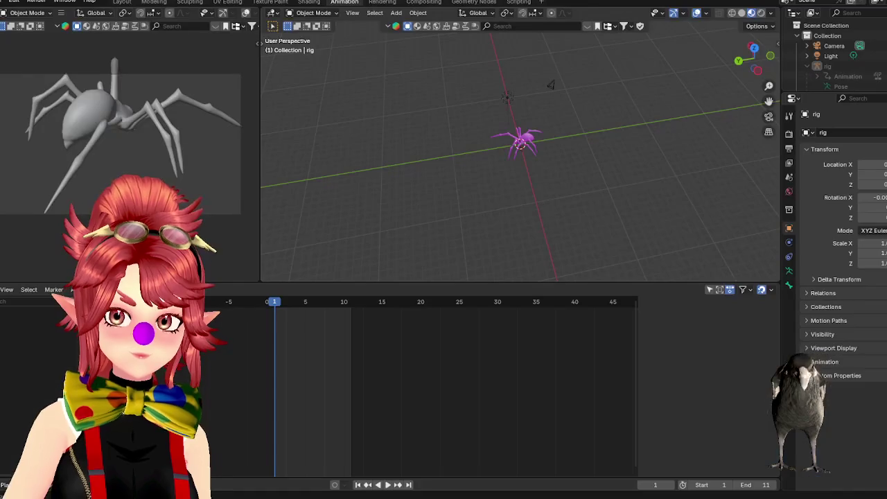
- Select the spider mesh under its rig and view its Spider material nodes in the Shading workspace
{"action": "scroll", "coordinate": [533, 184], "scroll_direction": "up", "scroll_amount": 5}
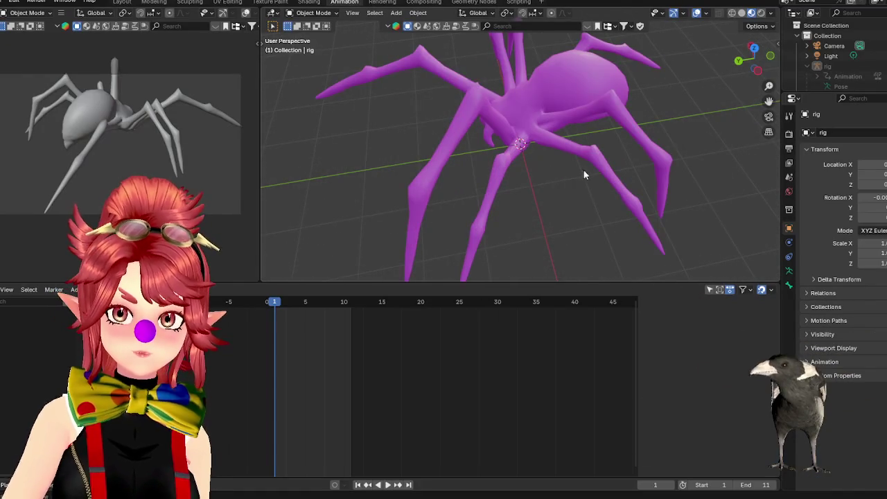
{"action": "middle_click_drag", "start_coordinate": [587, 172], "coordinate": [864, 86]}
{"action": "left_click", "coordinate": [807, 65]}
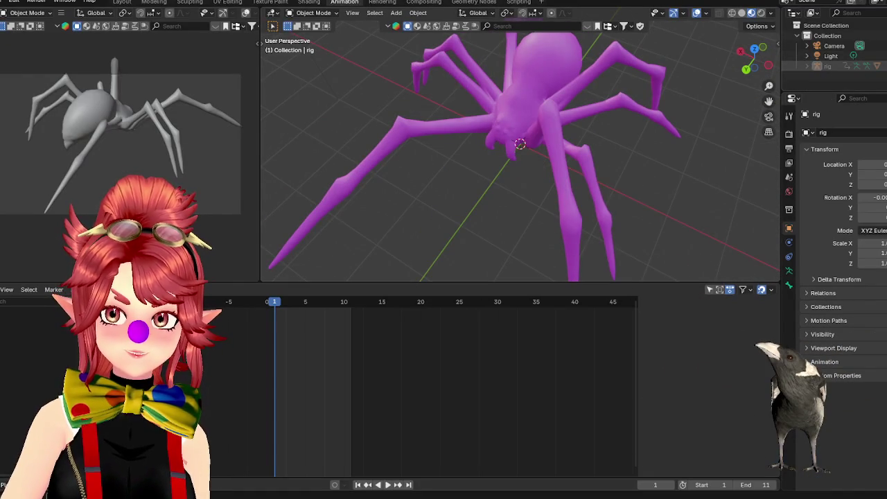
{"action": "left_click", "coordinate": [807, 65]}
{"action": "scroll", "coordinate": [831, 73], "scroll_direction": "down", "scroll_amount": 1}
{"action": "left_click", "coordinate": [839, 80]}
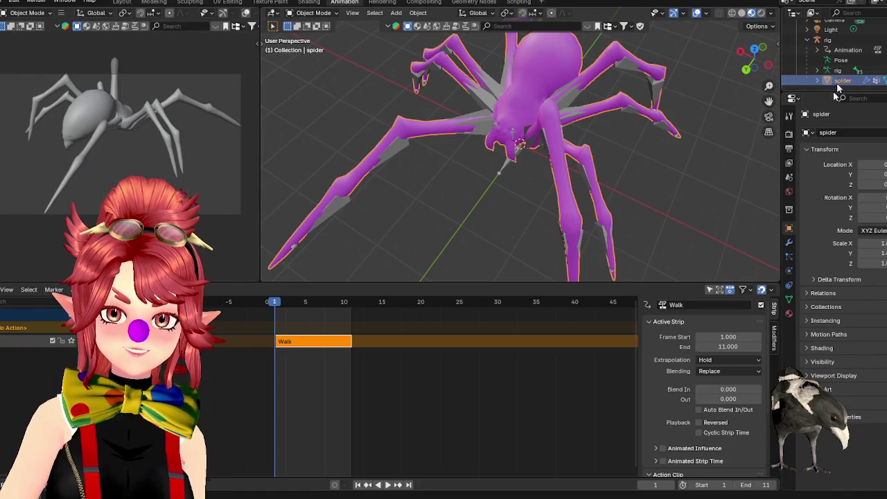
{"action": "left_click", "coordinate": [788, 313]}
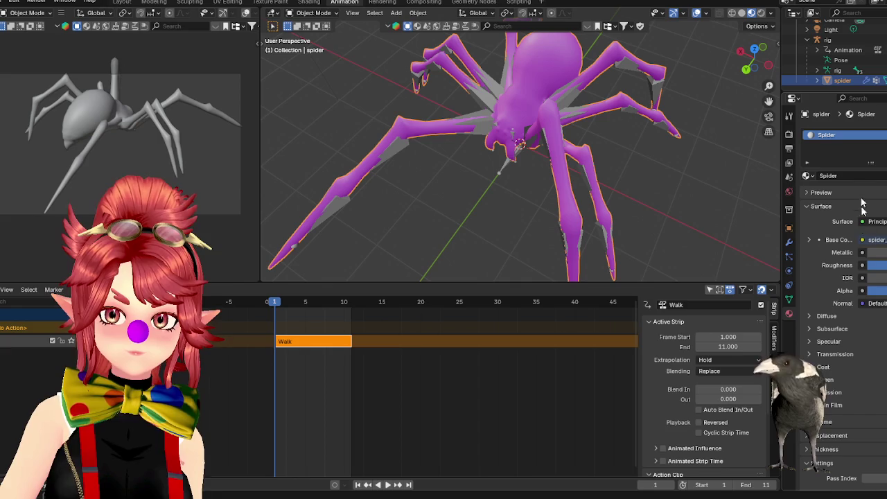
{"action": "left_click", "coordinate": [309, 3]}
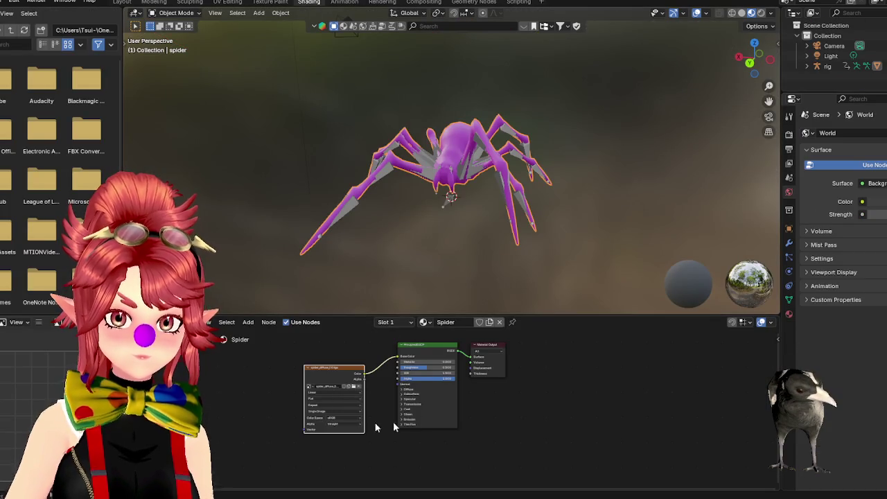
- Browse for a texture image, checking the OBS_Spider Models folder in the system file manager
{"action": "scroll", "coordinate": [344, 390], "scroll_direction": "up", "scroll_amount": 2}
{"action": "left_click", "coordinate": [308, 375]}
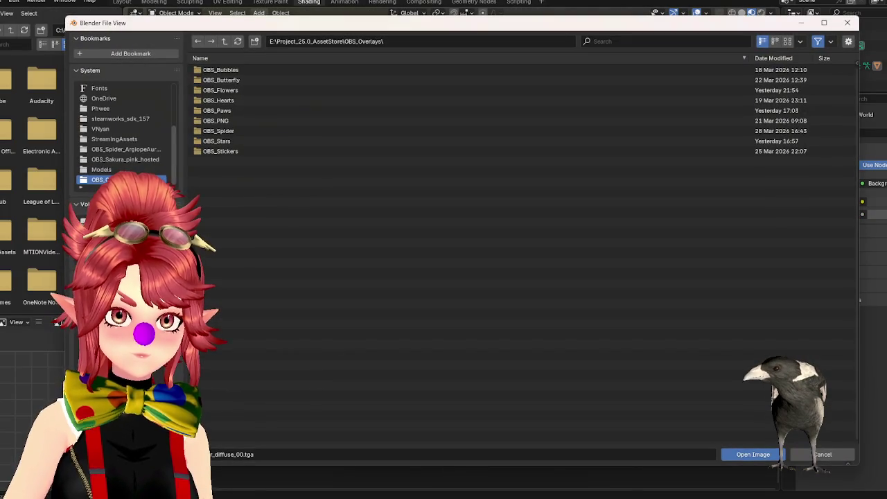
{"action": "double_click", "coordinate": [228, 130]}
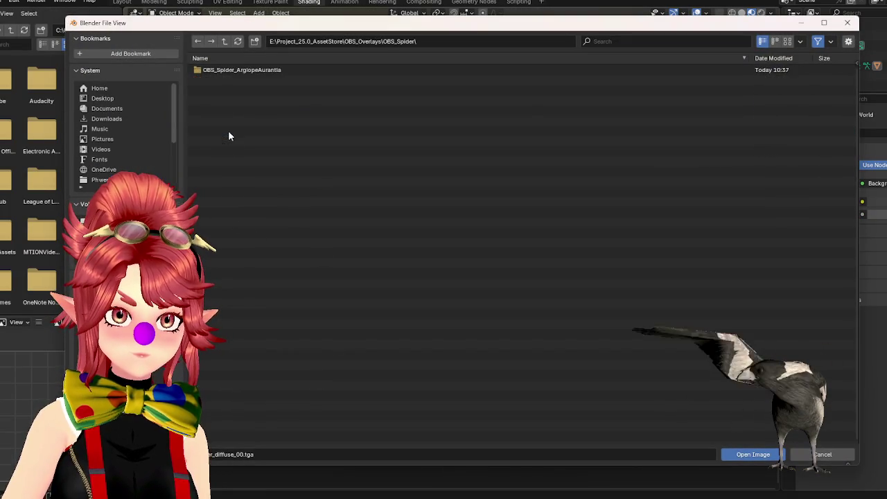
{"action": "double_click", "coordinate": [230, 69]}
{"action": "double_click", "coordinate": [230, 69]}
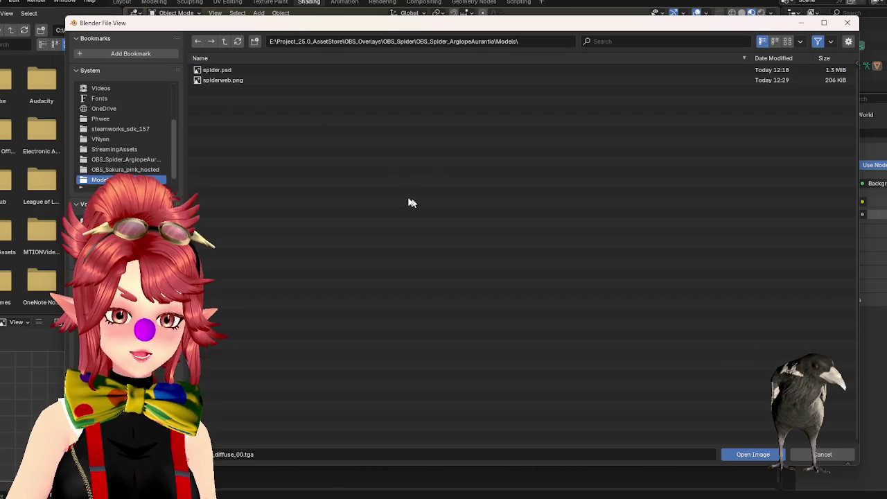
{"action": "left_click", "coordinate": [377, 483]}
{"action": "left_click_drag", "start_coordinate": [301, 92], "coordinate": [568, 85]}
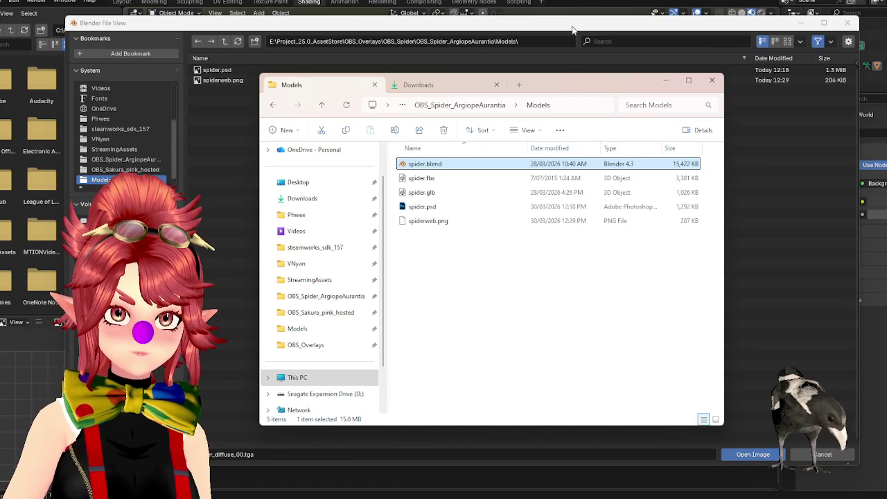
{"action": "left_click", "coordinate": [255, 191]}
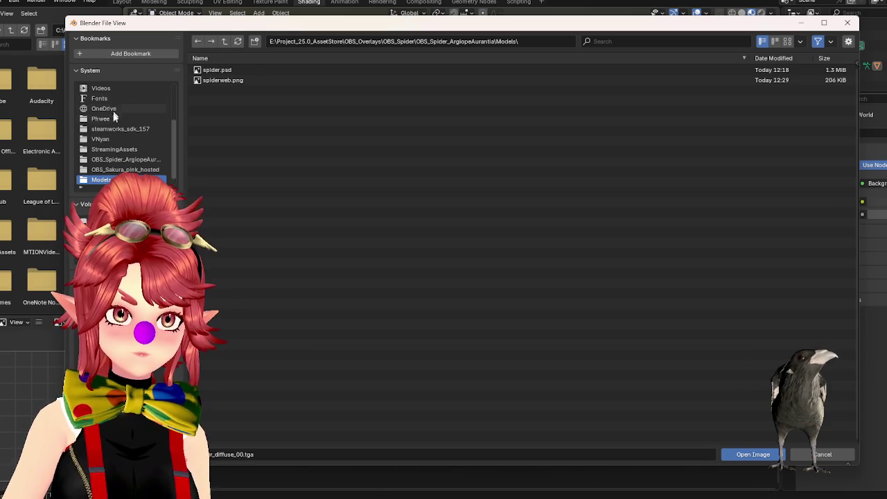
{"action": "left_click", "coordinate": [110, 225]}
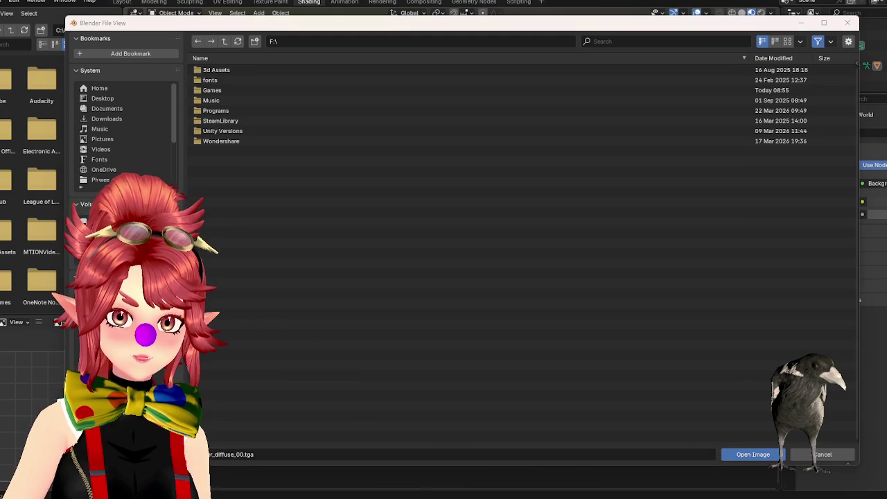
{"action": "key", "text": "alt+Tab"}
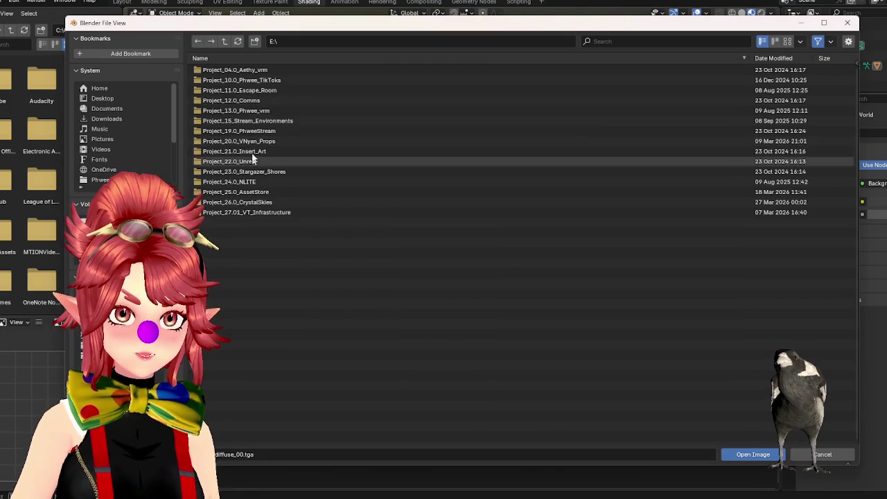
- Load spider_diffuse_00.tga from Spider Infestation\Materials\Textures into the image texture node
{"action": "double_click", "coordinate": [251, 143]}
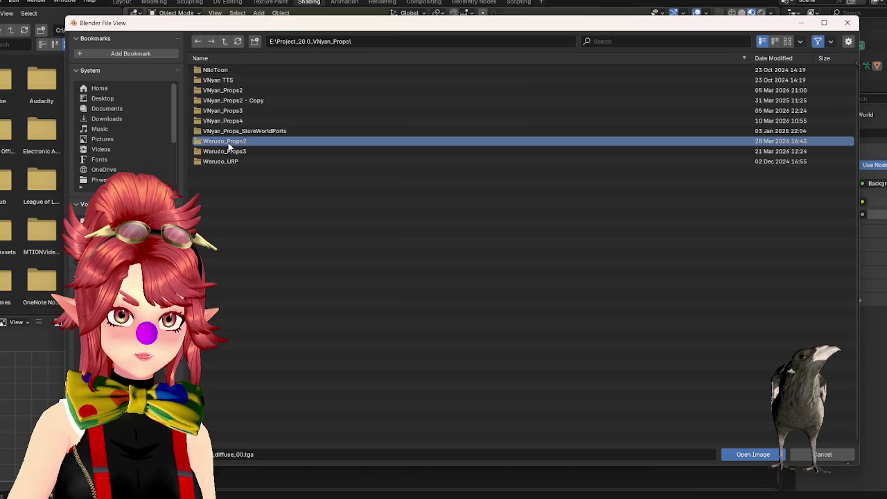
{"action": "double_click", "coordinate": [235, 142]}
{"action": "double_click", "coordinate": [229, 70]}
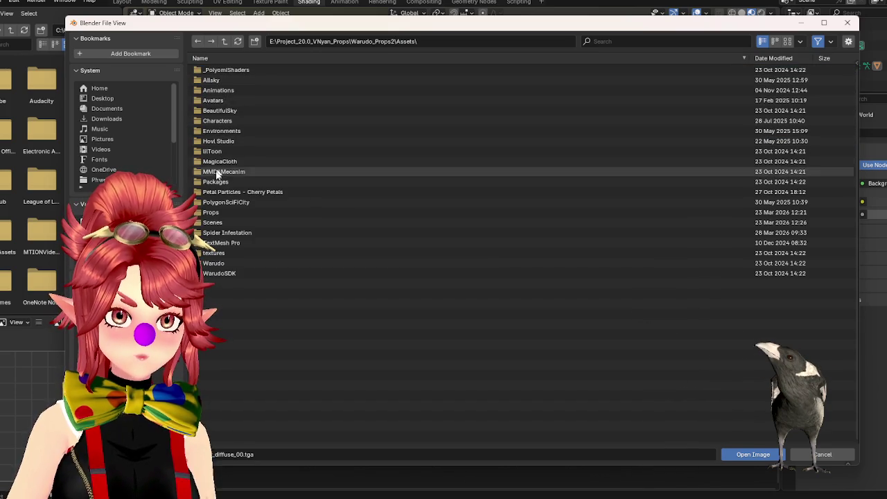
{"action": "double_click", "coordinate": [213, 233]}
{"action": "double_click", "coordinate": [226, 71]}
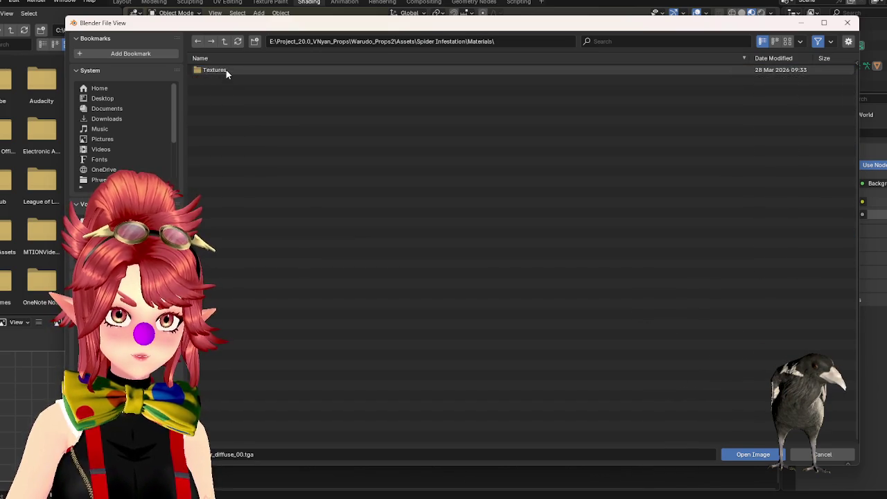
{"action": "double_click", "coordinate": [225, 71]}
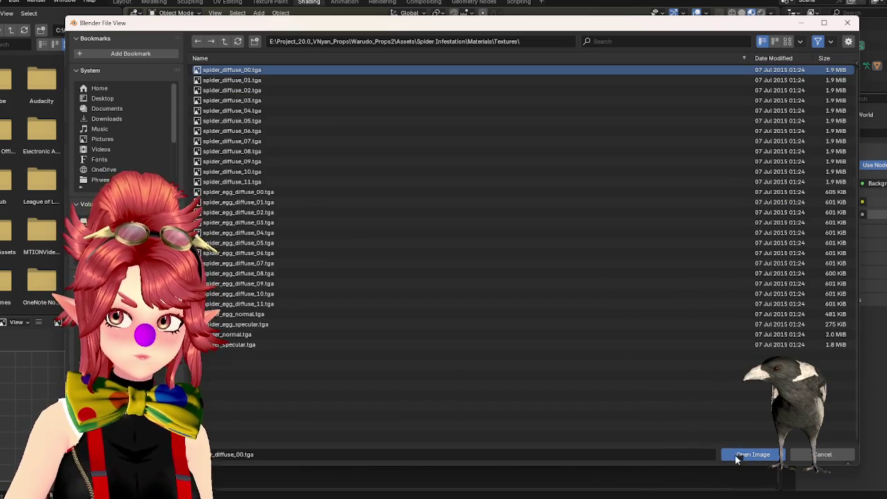
{"action": "left_click", "coordinate": [751, 454]}
{"action": "middle_click_drag", "start_coordinate": [448, 205], "coordinate": [500, 202]}
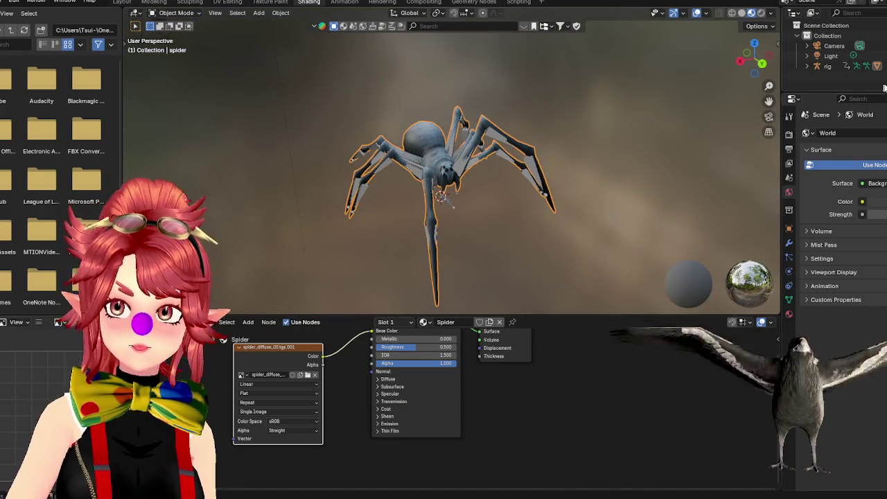
- Orbit around the spider to inspect its new texture and reselect the spider
{"action": "scroll", "coordinate": [552, 184], "scroll_direction": "up", "scroll_amount": 5}
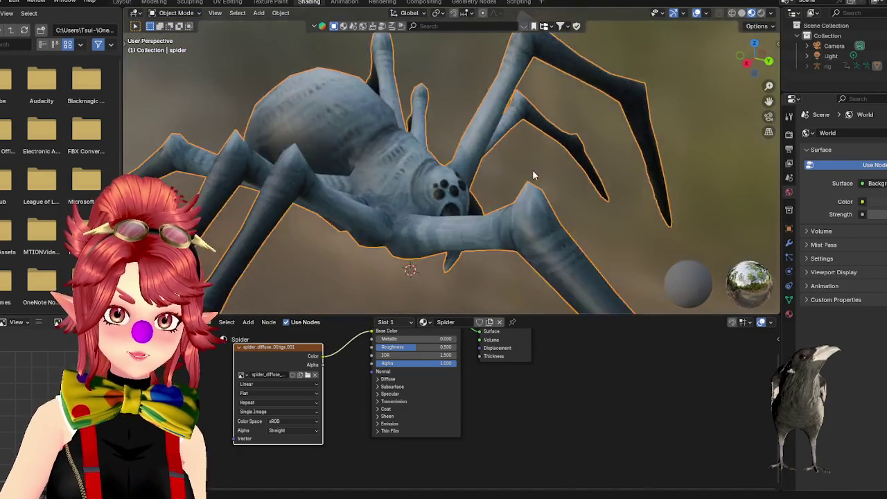
{"action": "middle_click_drag", "start_coordinate": [552, 184], "coordinate": [475, 189]}
{"action": "scroll", "coordinate": [476, 189], "scroll_direction": "down", "scroll_amount": 4}
{"action": "scroll", "coordinate": [541, 146], "scroll_direction": "up", "scroll_amount": 2}
{"action": "scroll", "coordinate": [589, 111], "scroll_direction": "up", "scroll_amount": 2}
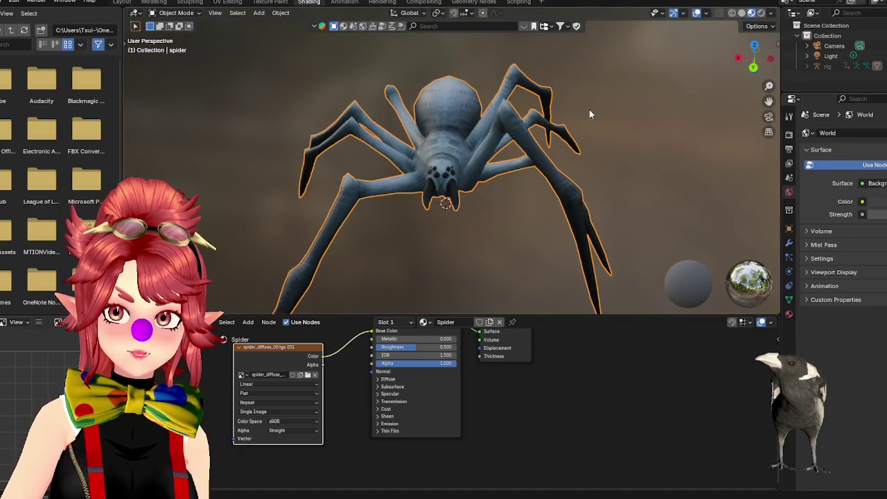
{"action": "left_click", "coordinate": [806, 66]}
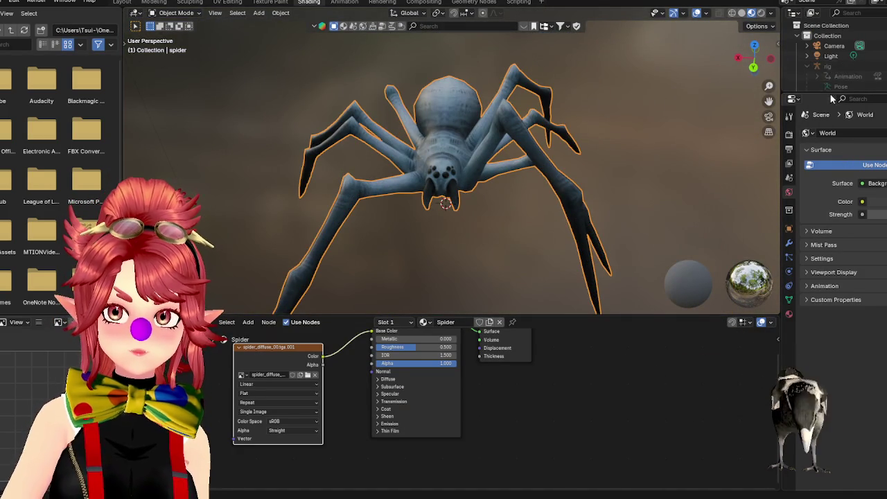
{"action": "scroll", "coordinate": [838, 62], "scroll_direction": "down", "scroll_amount": 2}
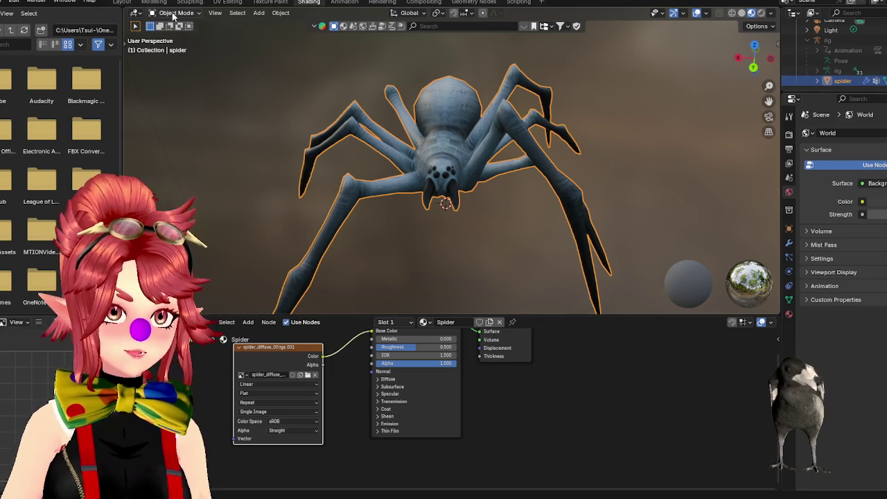
{"action": "scroll", "coordinate": [289, 169], "scroll_direction": "down", "scroll_amount": 1}
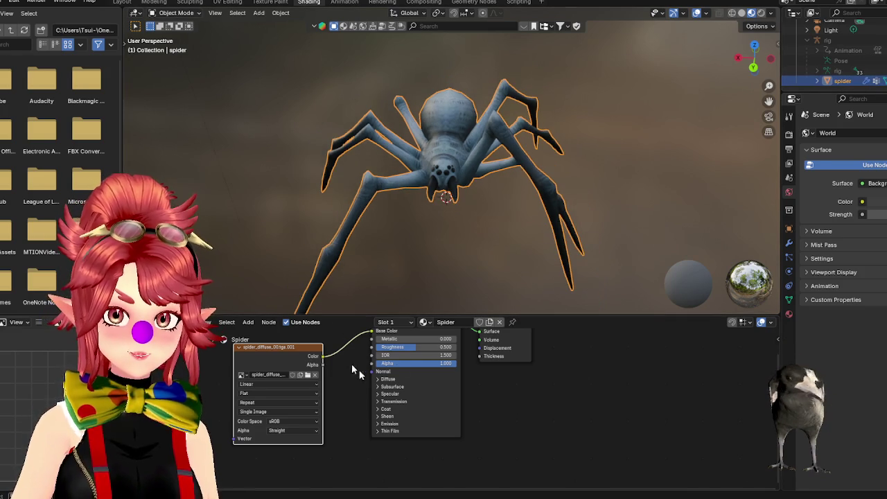
{"action": "scroll", "coordinate": [408, 353], "scroll_direction": "down", "scroll_amount": 2}
- Move the spider_diffuse texture node further left of the Principled BSDF
{"action": "left_click_drag", "start_coordinate": [350, 396], "coordinate": [294, 404]}
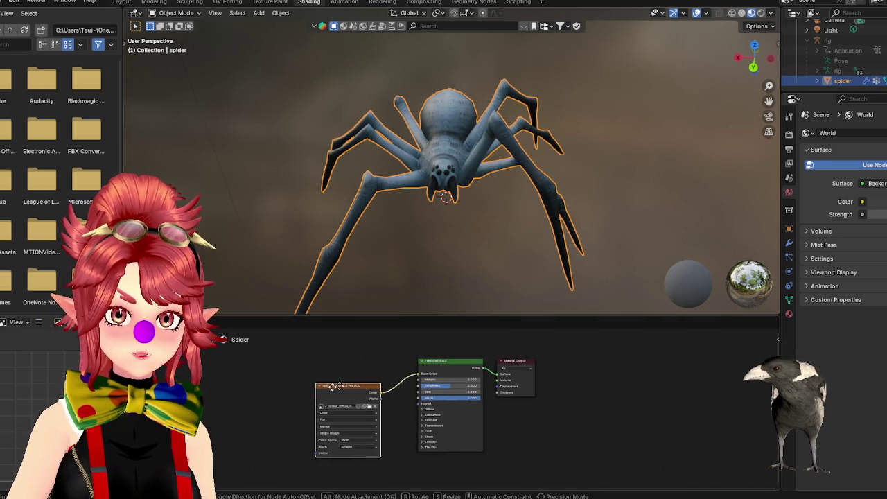
{"action": "scroll", "coordinate": [414, 356], "scroll_direction": "up", "scroll_amount": 2}
{"action": "scroll", "coordinate": [415, 356], "scroll_direction": "up", "scroll_amount": 1}
{"action": "mouse_move", "coordinate": [391, 225]}
{"action": "middle_mouse_down"}
{"action": "mouse_move", "coordinate": [474, 243]}
{"action": "mouse_move", "coordinate": [350, 134]}
{"action": "mouse_move", "coordinate": [429, 124]}
{"action": "mouse_move", "coordinate": [429, 152]}
{"action": "mouse_move", "coordinate": [402, 188]}
{"action": "mouse_move", "coordinate": [387, 168]}
{"action": "mouse_move", "coordinate": [349, 199]}
{"action": "mouse_move", "coordinate": [250, 168]}
{"action": "mouse_move", "coordinate": [340, 139]}
{"action": "mouse_move", "coordinate": [307, 159]}
{"action": "mouse_move", "coordinate": [356, 179]}
{"action": "mouse_move", "coordinate": [297, 189]}
{"action": "mouse_move", "coordinate": [330, 175]}
{"action": "middle_mouse_up"}
{"action": "scroll", "coordinate": [349, 133], "scroll_direction": "up", "scroll_amount": 4}
{"action": "left_click_drag", "start_coordinate": [335, 378], "coordinate": [288, 373]}
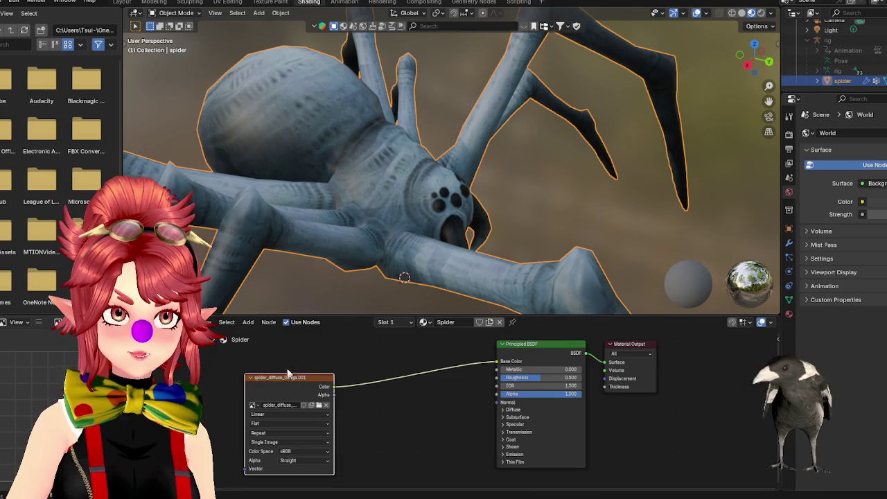
{"action": "right_click", "coordinate": [405, 400]}
{"action": "left_click", "coordinate": [422, 435]}
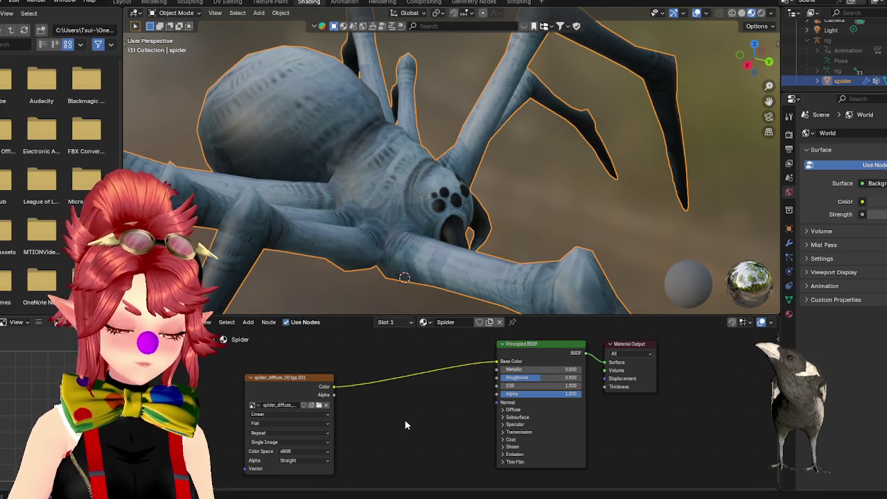
{"action": "key", "text": "shift+a"}
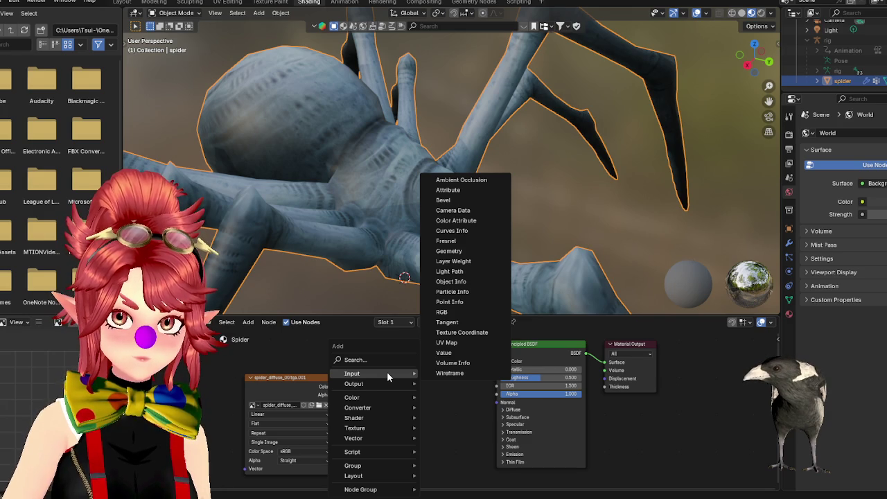
- Add a second Image Texture node and arrange it above the spider_diffuse node
{"action": "left_click", "coordinate": [372, 358]}
{"action": "type", "text": "im"}
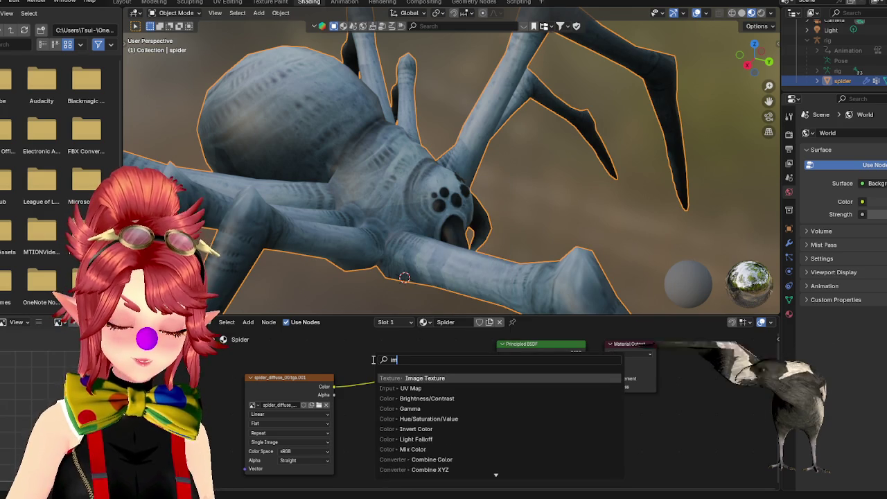
{"action": "key", "text": "Return"}
{"action": "left_click", "coordinate": [416, 388]}
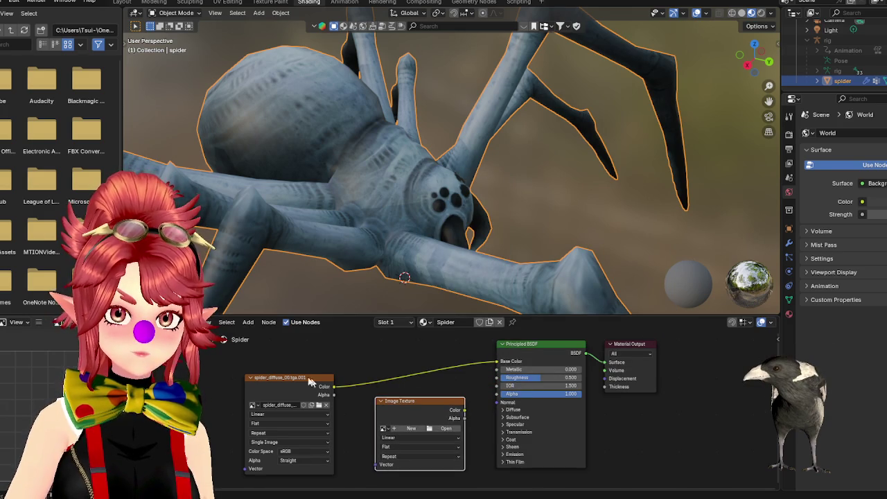
{"action": "left_click_drag", "start_coordinate": [264, 372], "coordinate": [219, 364]}
{"action": "mouse_move", "coordinate": [392, 400]}
{"action": "left_mouse_down"}
{"action": "mouse_move", "coordinate": [368, 400]}
{"action": "mouse_move", "coordinate": [352, 417]}
{"action": "mouse_move", "coordinate": [352, 359]}
{"action": "left_mouse_up"}
{"action": "left_click", "coordinate": [246, 369]}
{"action": "scroll", "coordinate": [360, 395], "scroll_direction": "down", "scroll_amount": 3}
{"action": "scroll", "coordinate": [359, 395], "scroll_direction": "down", "scroll_amount": 2}
{"action": "mouse_move", "coordinate": [402, 413]}
{"action": "left_mouse_down"}
{"action": "mouse_move", "coordinate": [390, 399]}
{"action": "mouse_move", "coordinate": [417, 357]}
{"action": "left_mouse_up"}
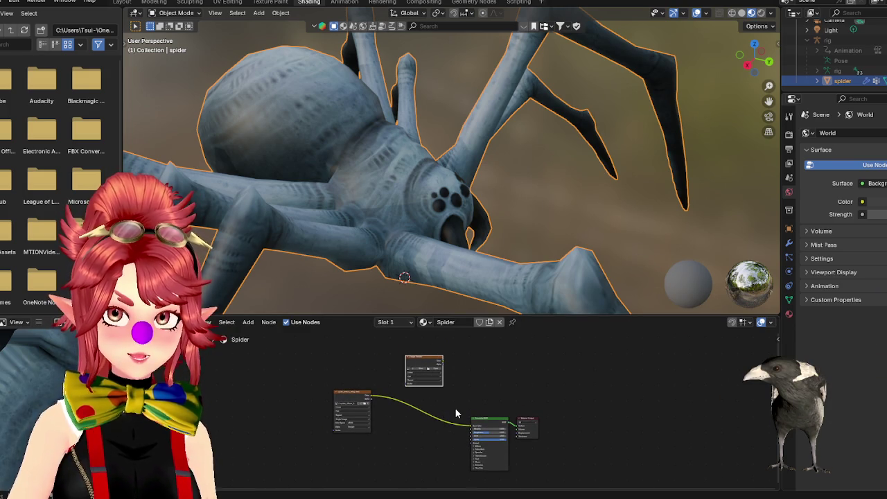
- Zoom in and start a new image for the empty Image Texture node
{"action": "scroll", "coordinate": [455, 412], "scroll_direction": "up", "scroll_amount": 3}
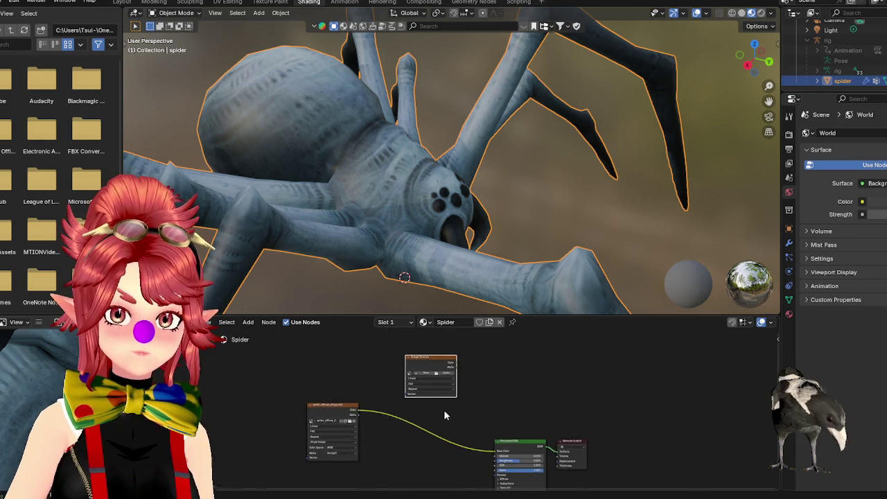
{"action": "scroll", "coordinate": [444, 409], "scroll_direction": "up", "scroll_amount": 2}
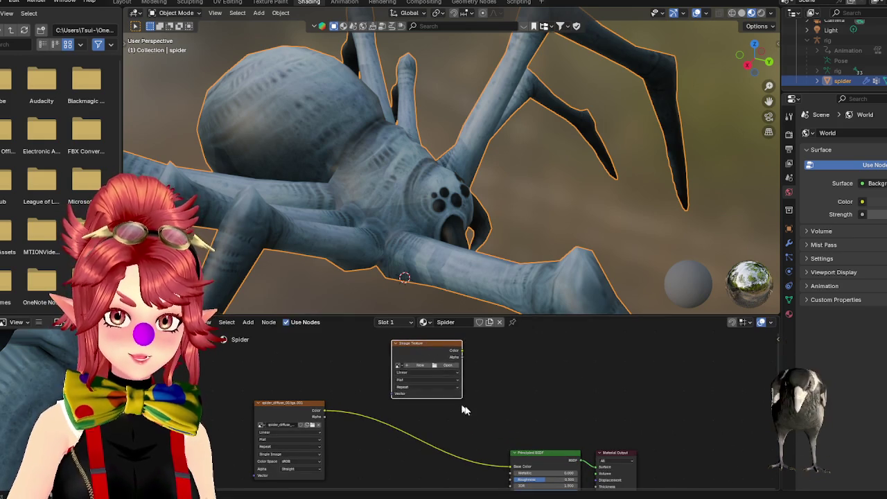
{"action": "scroll", "coordinate": [447, 396], "scroll_direction": "up", "scroll_amount": 2}
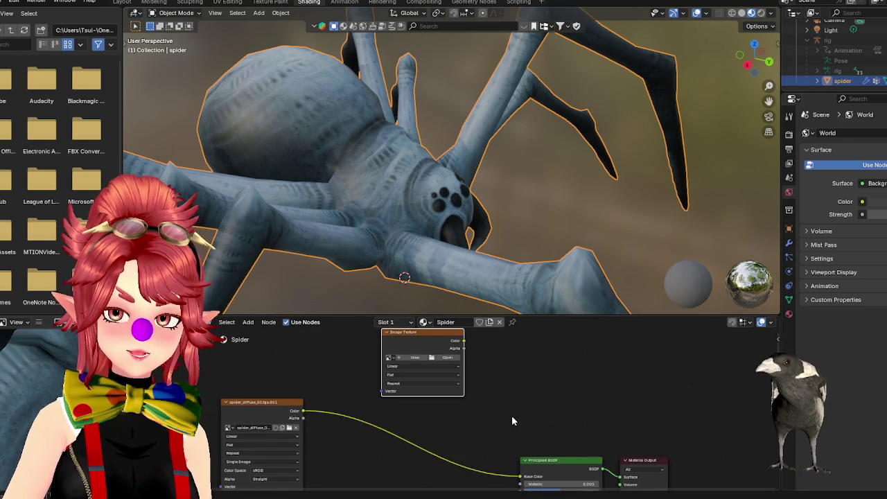
{"action": "scroll", "coordinate": [433, 417], "scroll_direction": "up", "scroll_amount": 1}
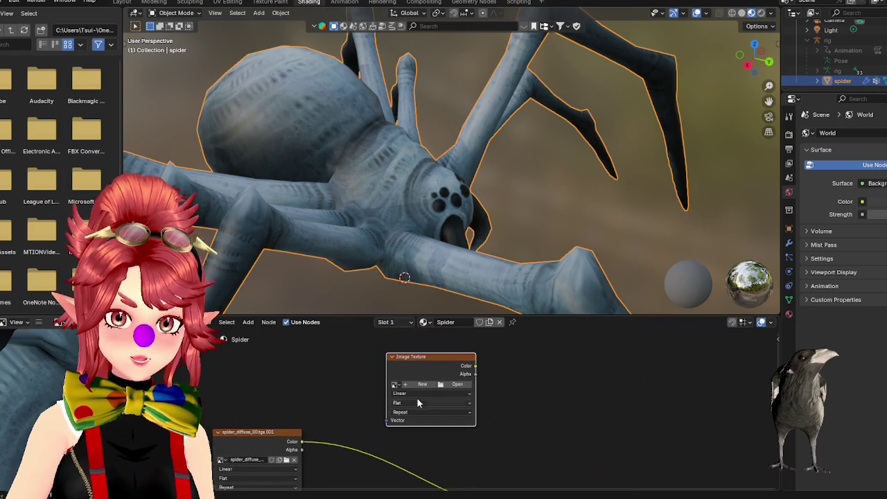
{"action": "left_click", "coordinate": [413, 382]}
{"action": "type", "text": "Dark_Spider"}
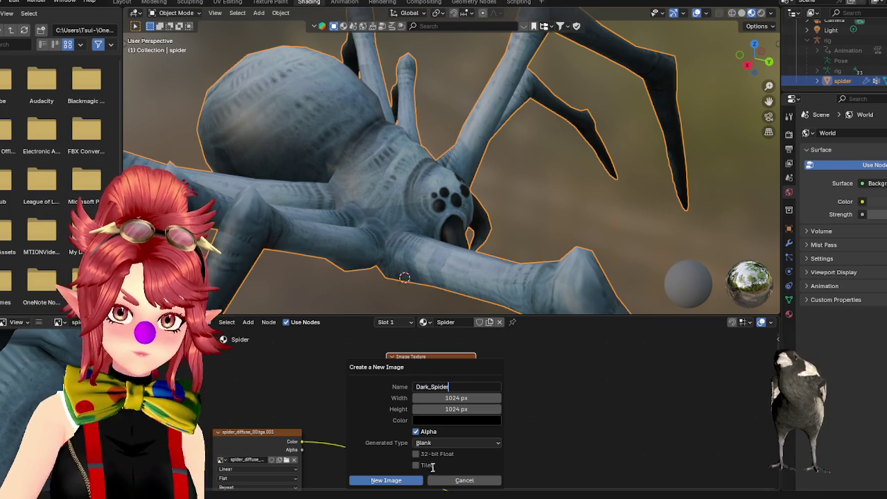
- Create the Dark_Spider image for the new texture node
{"action": "left_click", "coordinate": [392, 480]}
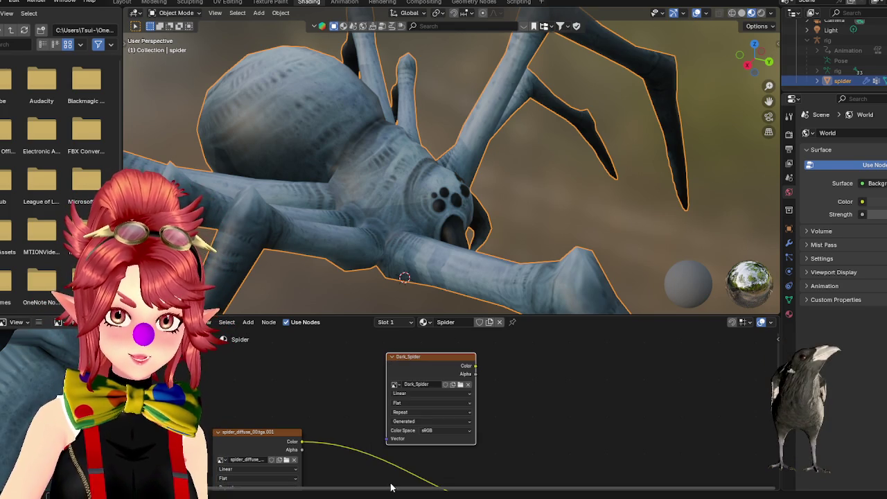
{"action": "scroll", "coordinate": [530, 425], "scroll_direction": "down", "scroll_amount": 3}
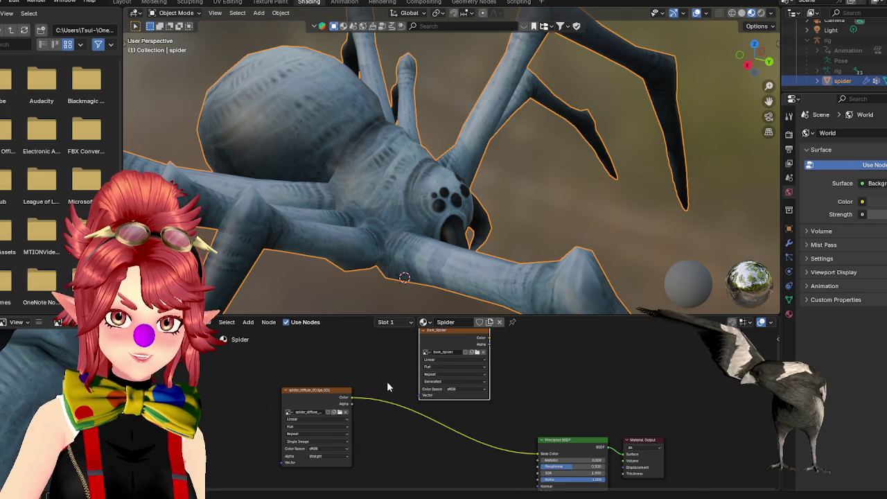
{"action": "middle_click_drag", "start_coordinate": [424, 362], "coordinate": [419, 381]}
{"action": "right_click", "coordinate": [496, 427]}
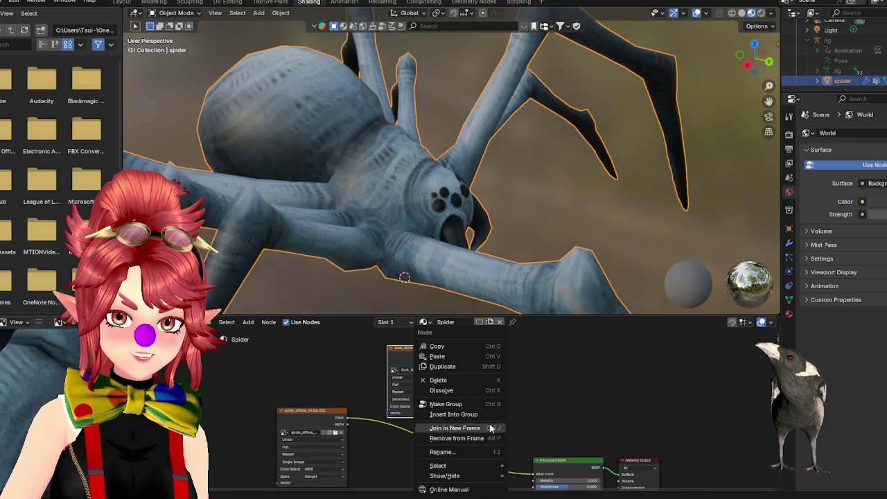
{"action": "key", "text": "Escape"}
- Insert a Mix Color node into the texture-to-shader link
{"action": "key", "text": "shift+a"}
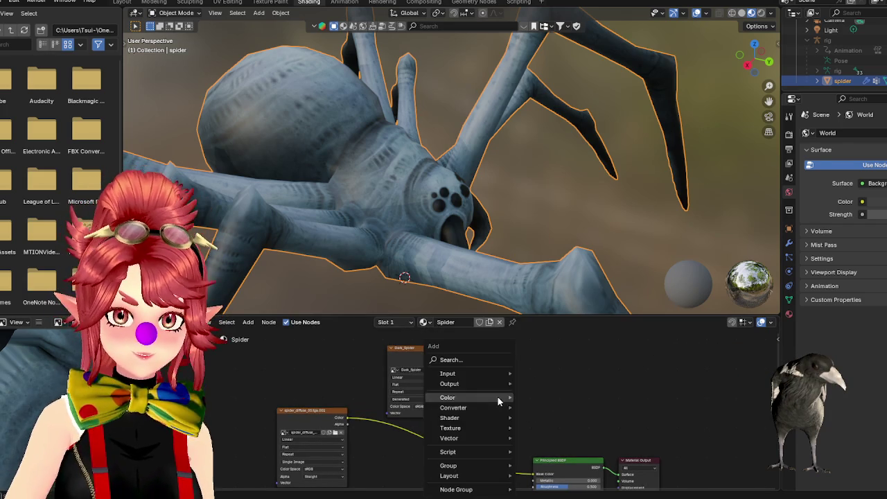
{"action": "left_click", "coordinate": [477, 359]}
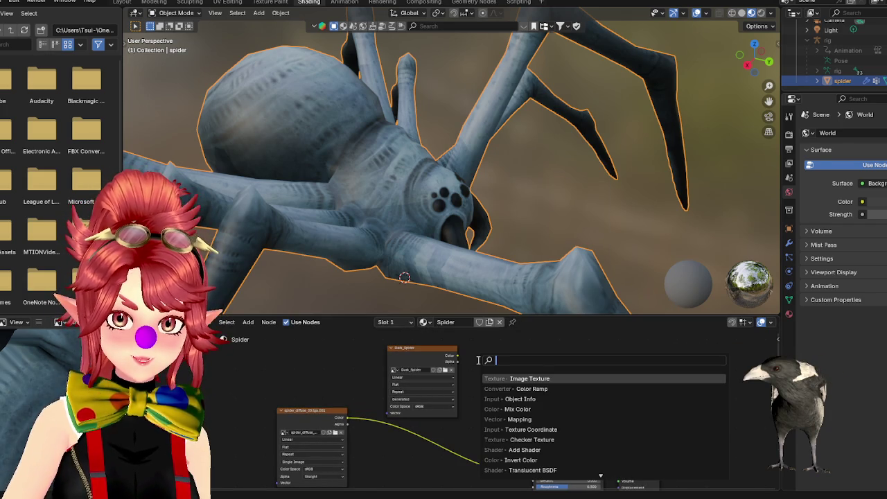
{"action": "type", "text": "mix"}
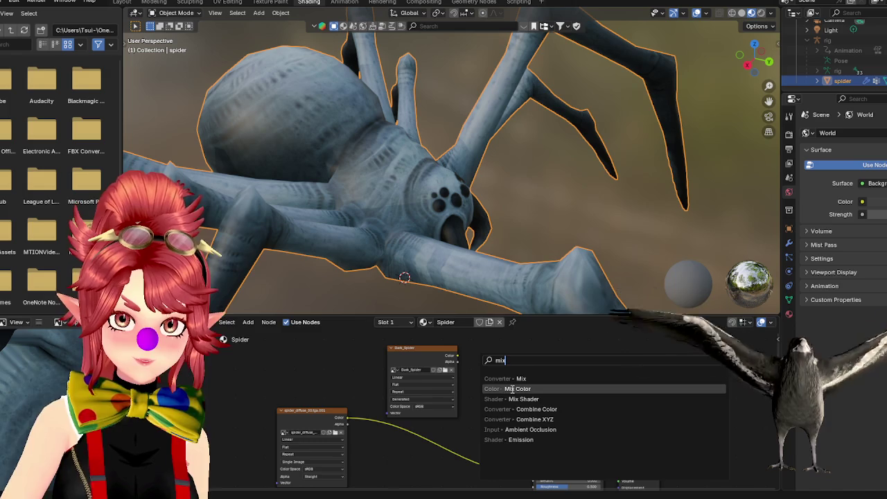
{"action": "left_click", "coordinate": [512, 389]}
{"action": "left_click", "coordinate": [451, 430]}
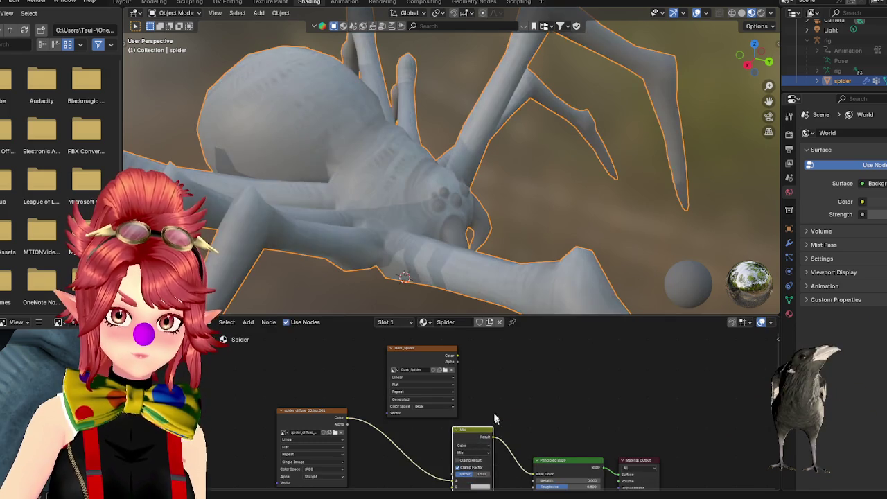
- Position the Dark_Spider node and connect its Color to the Mix node's B input
{"action": "middle_click_drag", "start_coordinate": [515, 374], "coordinate": [548, 365]}
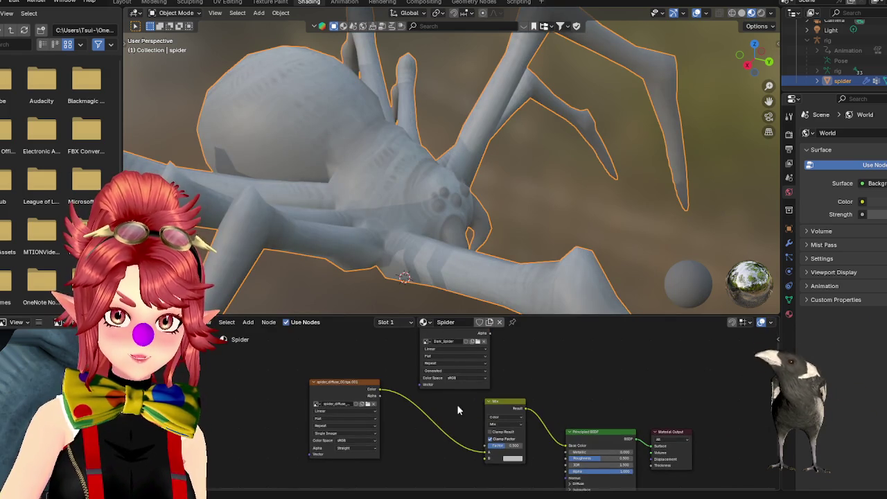
{"action": "left_click", "coordinate": [453, 356]}
{"action": "left_click_drag", "start_coordinate": [451, 342], "coordinate": [401, 459]}
{"action": "middle_click_drag", "start_coordinate": [401, 459], "coordinate": [429, 372]}
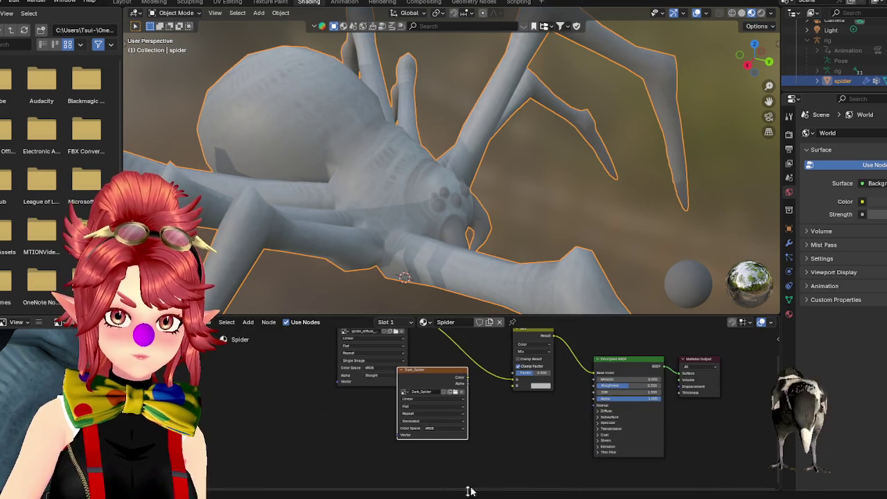
{"action": "mouse_move", "coordinate": [437, 370]}
{"action": "left_mouse_down"}
{"action": "mouse_move", "coordinate": [442, 401]}
{"action": "mouse_move", "coordinate": [514, 386]}
{"action": "left_mouse_up"}
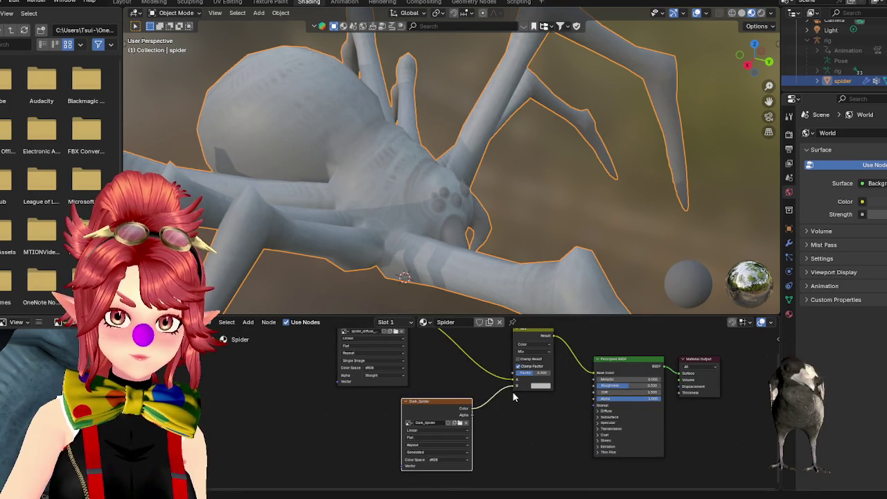
{"action": "scroll", "coordinate": [540, 424], "scroll_direction": "up", "scroll_amount": 1}
{"action": "scroll", "coordinate": [541, 426], "scroll_direction": "up", "scroll_amount": 2}
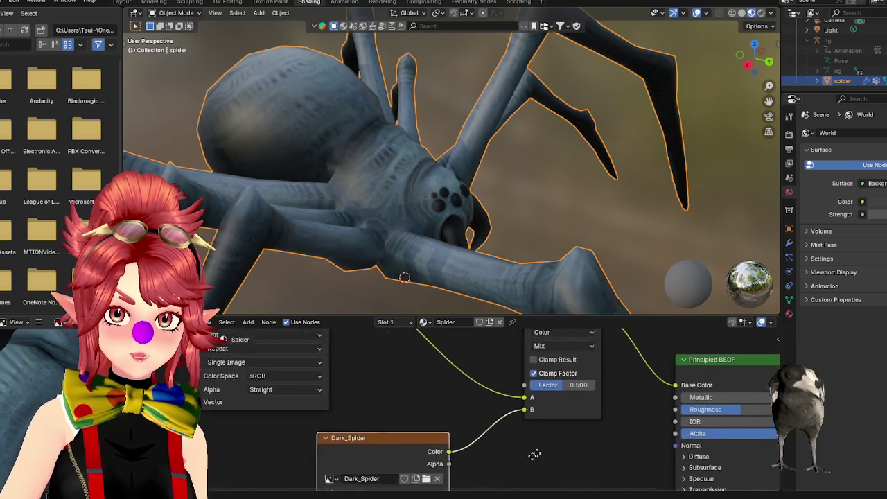
{"action": "scroll", "coordinate": [544, 443], "scroll_direction": "up", "scroll_amount": 2}
- Set the Mix blend mode to Multiply with Factor 1.000, then view it in Texture Paint
{"action": "left_click", "coordinate": [482, 393]}
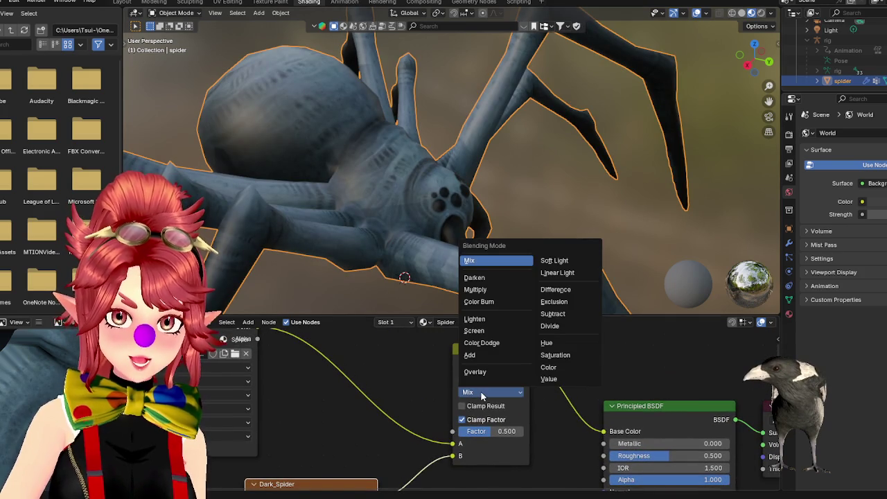
{"action": "left_click", "coordinate": [485, 278]}
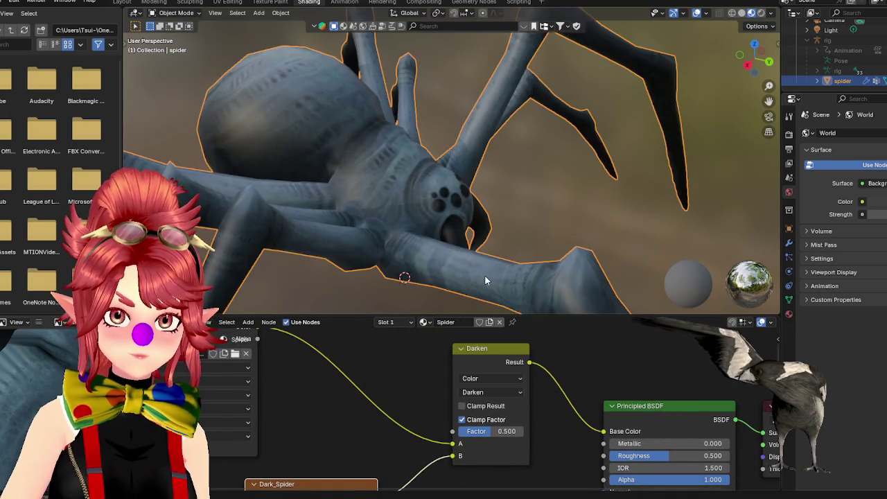
{"action": "middle_click_drag", "start_coordinate": [542, 449], "coordinate": [545, 424]}
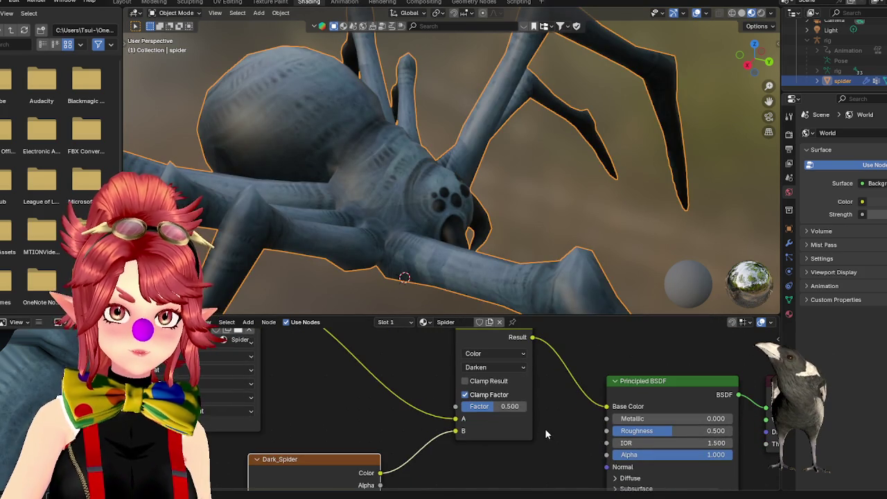
{"action": "mouse_move", "coordinate": [499, 408]}
{"action": "left_mouse_down"}
{"action": "mouse_move", "coordinate": [544, 409]}
{"action": "mouse_move", "coordinate": [502, 406]}
{"action": "left_mouse_up"}
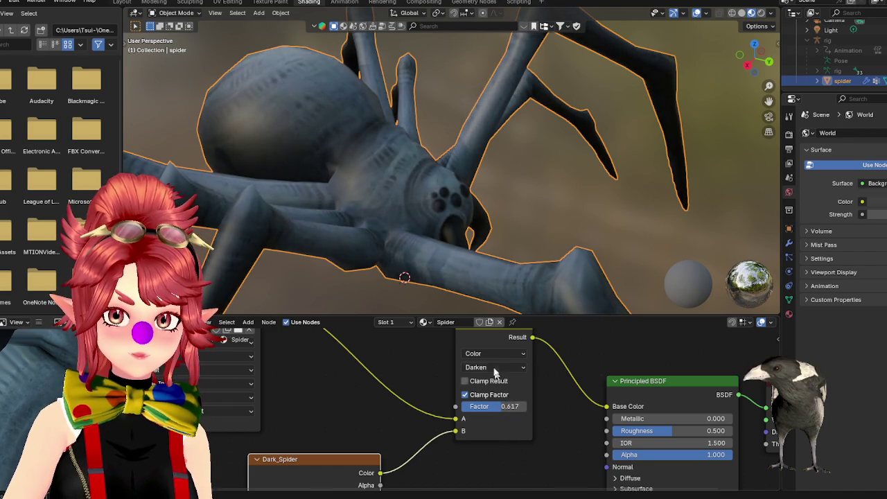
{"action": "left_click", "coordinate": [492, 367]}
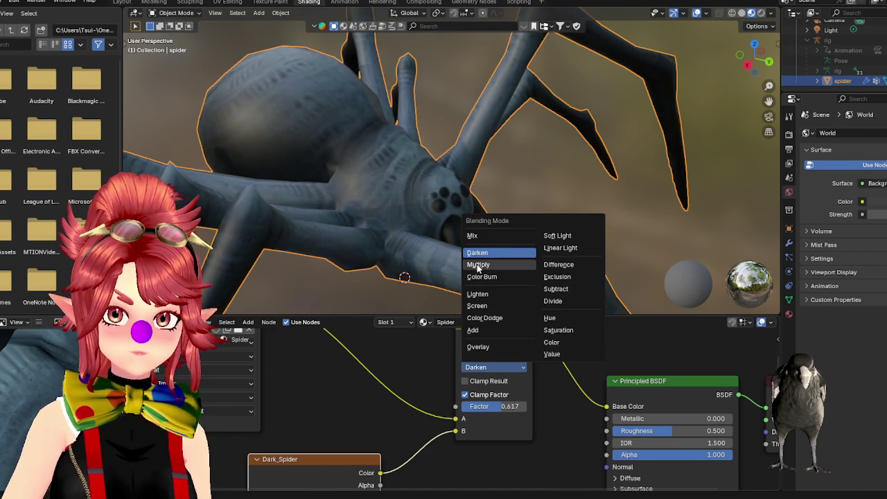
{"action": "left_click", "coordinate": [478, 264]}
{"action": "left_click_drag", "start_coordinate": [505, 409], "coordinate": [537, 409]}
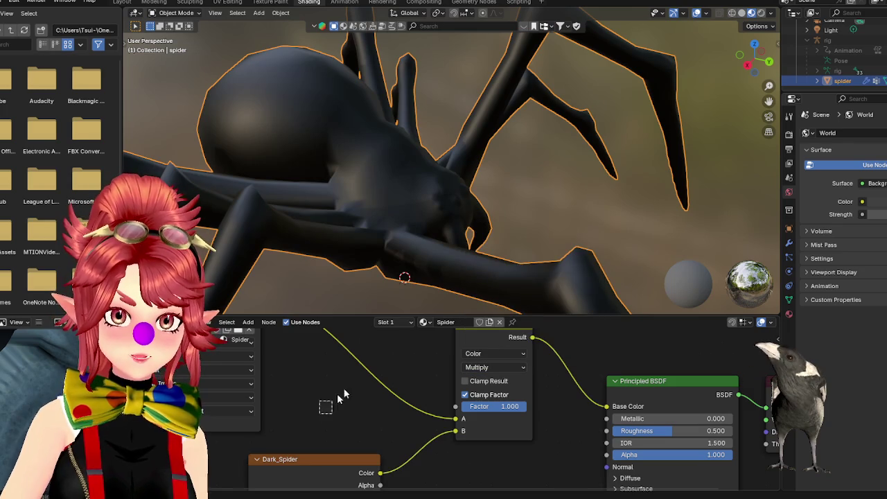
{"action": "scroll", "coordinate": [352, 407], "scroll_direction": "down", "scroll_amount": 3}
{"action": "scroll", "coordinate": [390, 378], "scroll_direction": "down", "scroll_amount": 1}
{"action": "scroll", "coordinate": [458, 443], "scroll_direction": "down", "scroll_amount": 2}
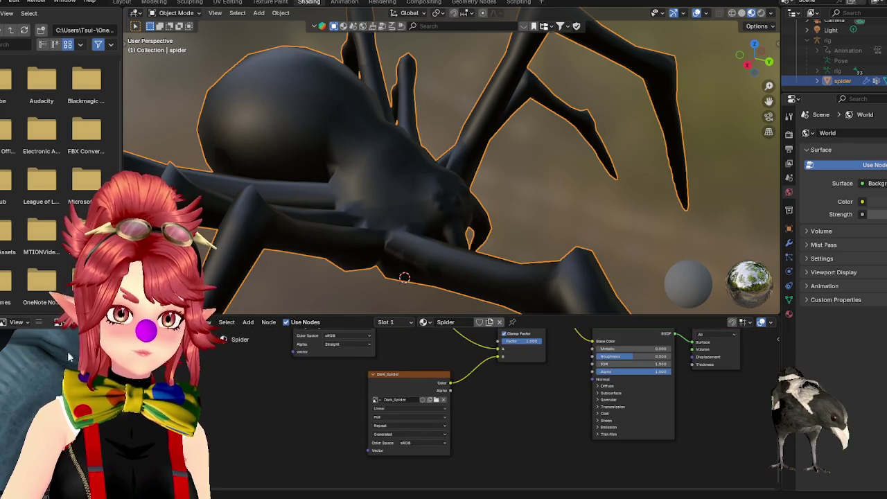
{"action": "left_click", "coordinate": [270, 2]}
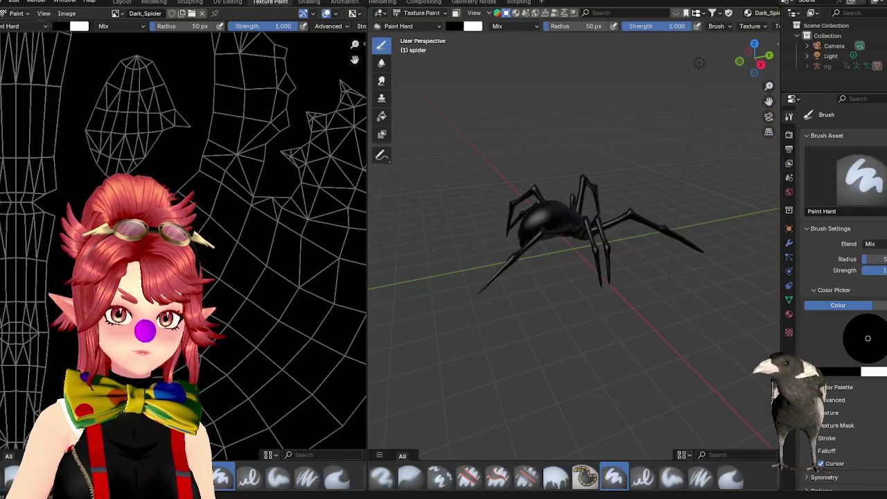
- Create a new image named Dark with a transparent fill
{"action": "scroll", "coordinate": [193, 242], "scroll_direction": "up", "scroll_amount": 2}
{"action": "scroll", "coordinate": [194, 242], "scroll_direction": "up", "scroll_amount": 5}
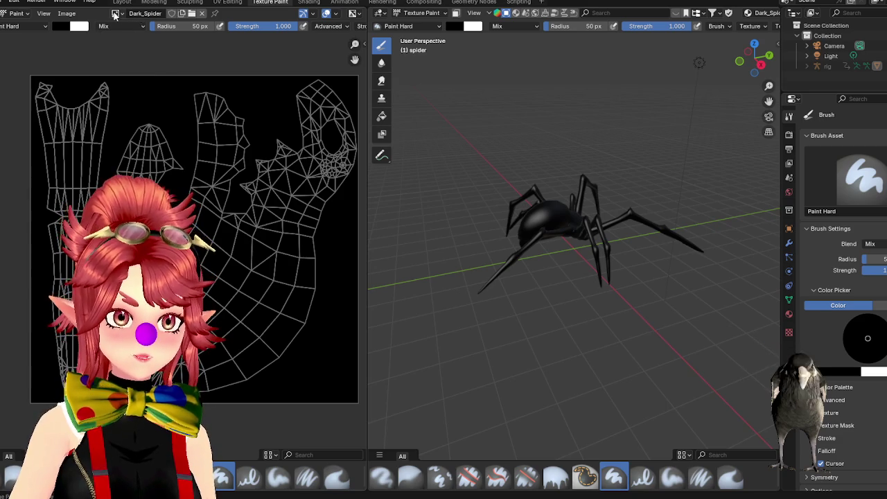
{"action": "left_click", "coordinate": [115, 13]}
{"action": "left_click", "coordinate": [66, 13]}
{"action": "left_click", "coordinate": [72, 22]}
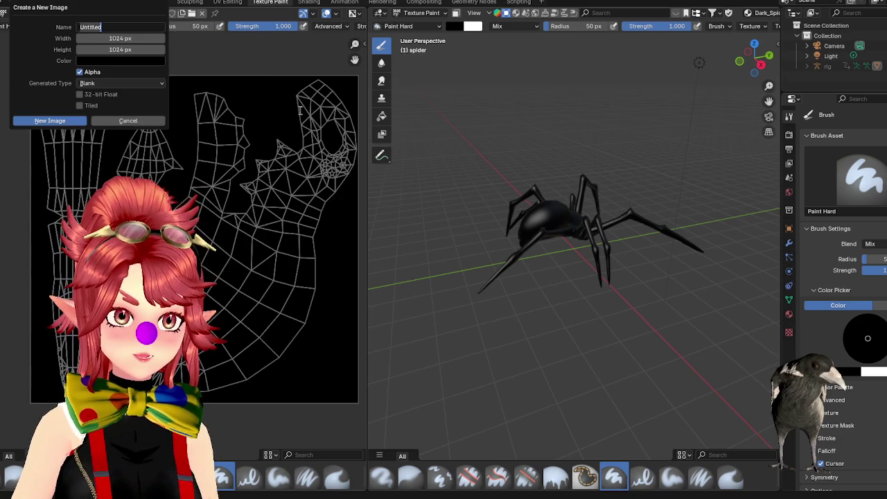
{"action": "type", "text": "Dark"}
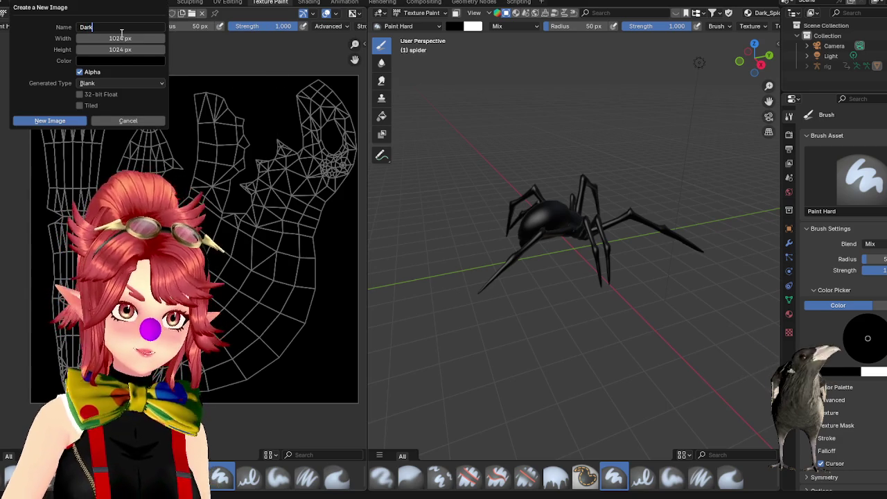
{"action": "left_click", "coordinate": [106, 60]}
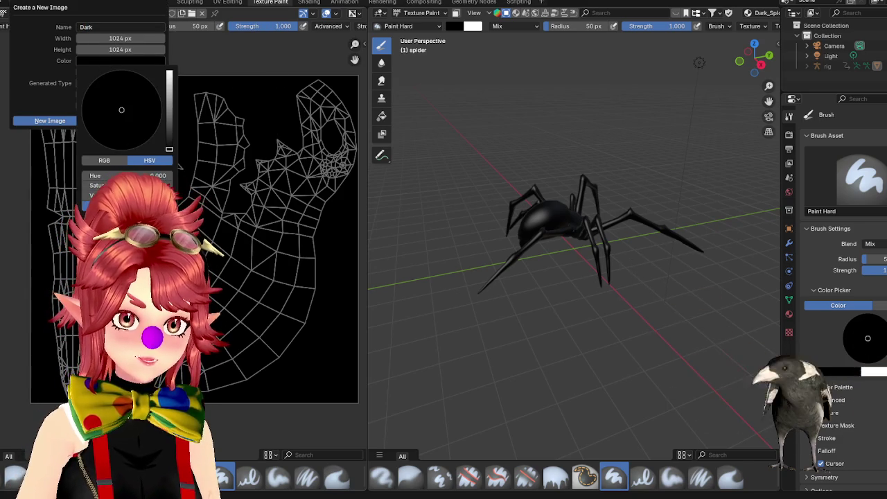
{"action": "left_click_drag", "start_coordinate": [139, 204], "coordinate": [87, 205]}
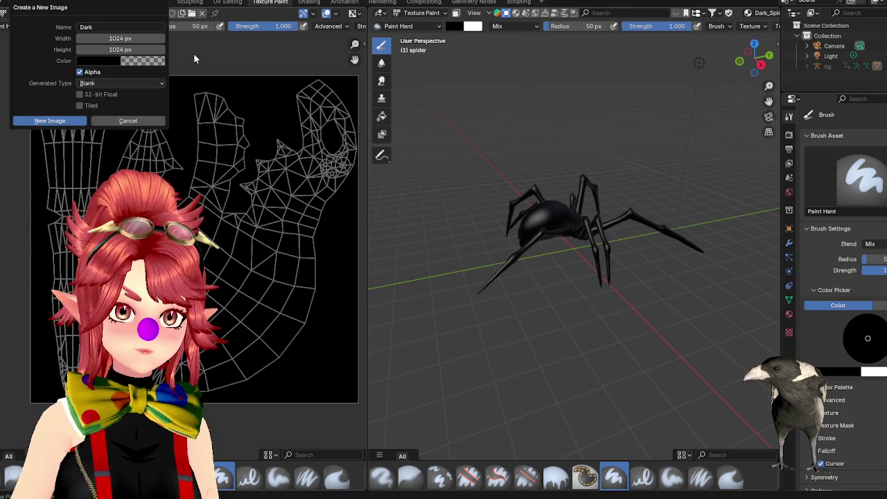
{"action": "left_click", "coordinate": [50, 120]}
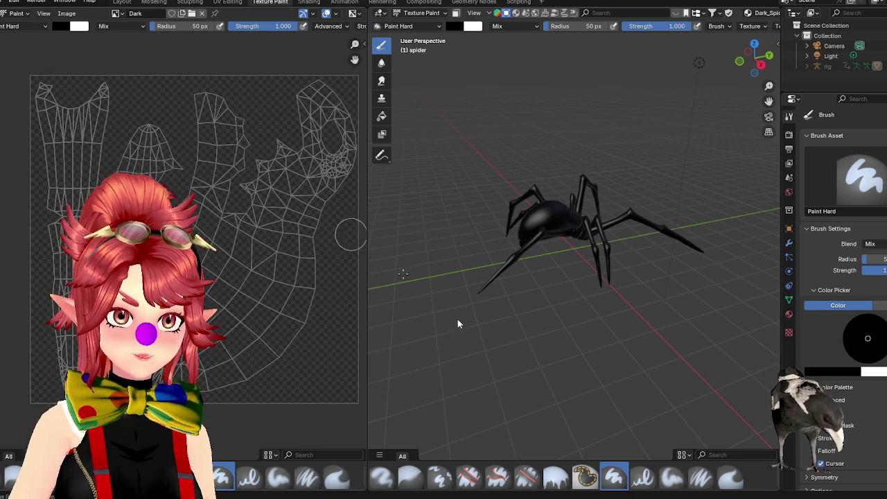
- Save the Dark image as a PNG in the Models folder
{"action": "left_click", "coordinate": [65, 13]}
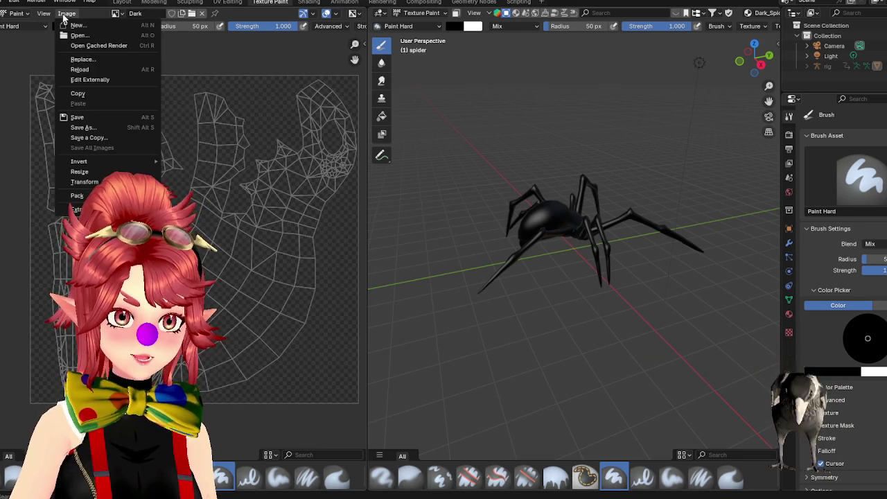
{"action": "left_click", "coordinate": [82, 128]}
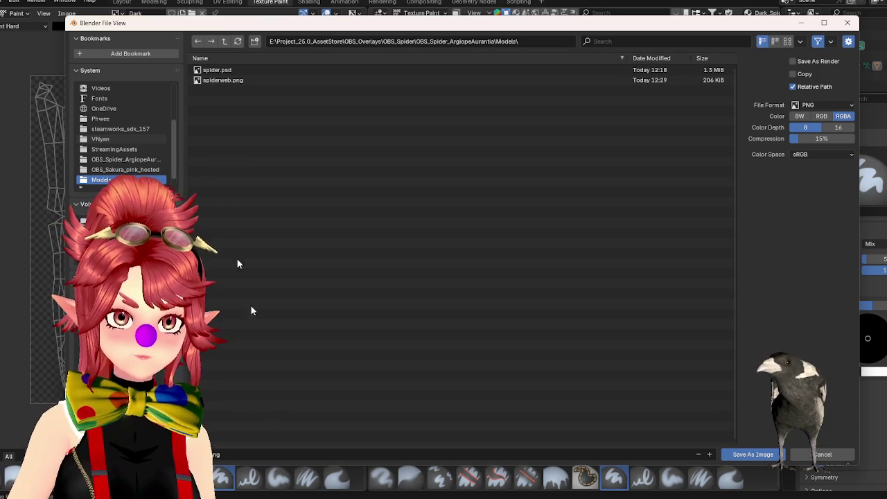
{"action": "left_click", "coordinate": [223, 453]}
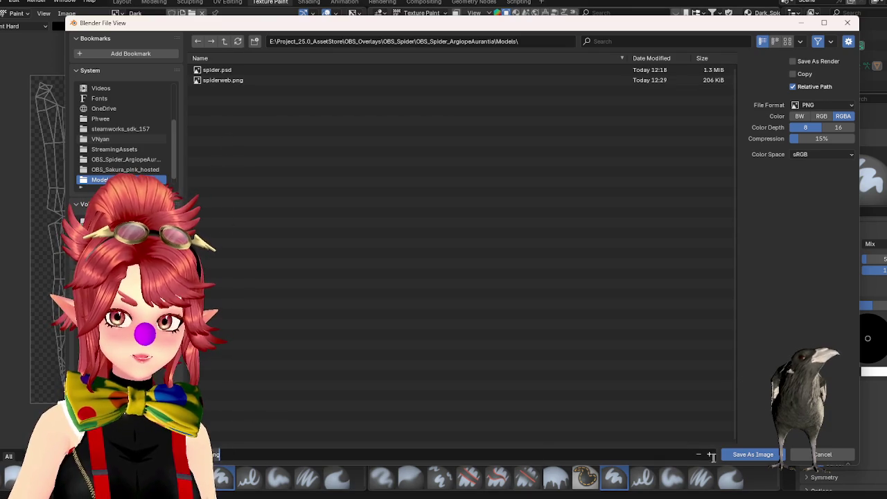
{"action": "left_click", "coordinate": [752, 454]}
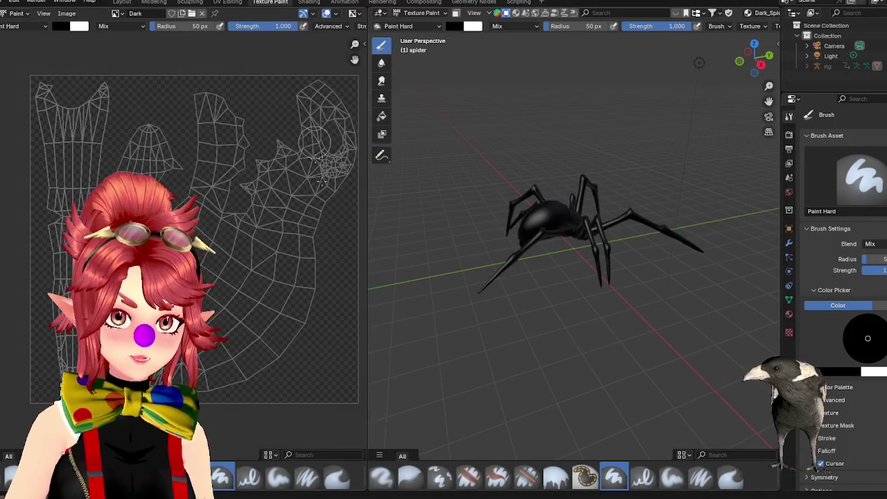
{"action": "left_click", "coordinate": [309, 2]}
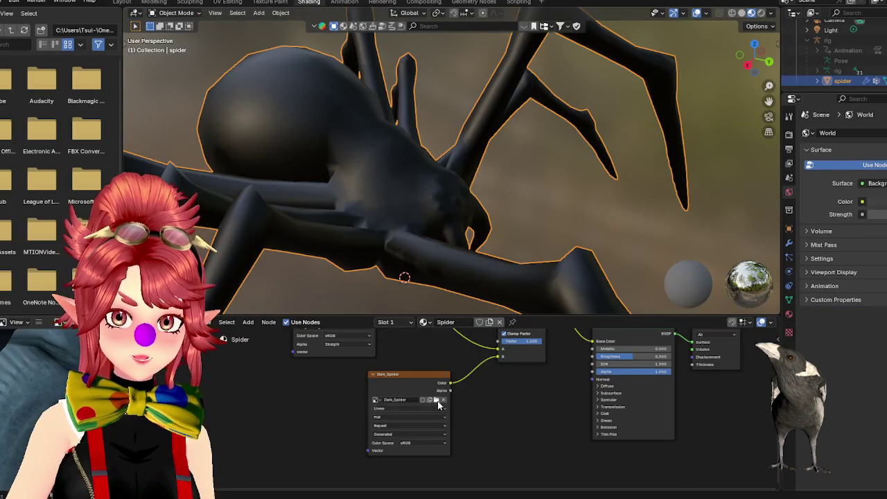
- Load Dark.png from the Models folder into the dark image texture node
{"action": "left_click", "coordinate": [438, 401]}
{"action": "left_click", "coordinate": [242, 70]}
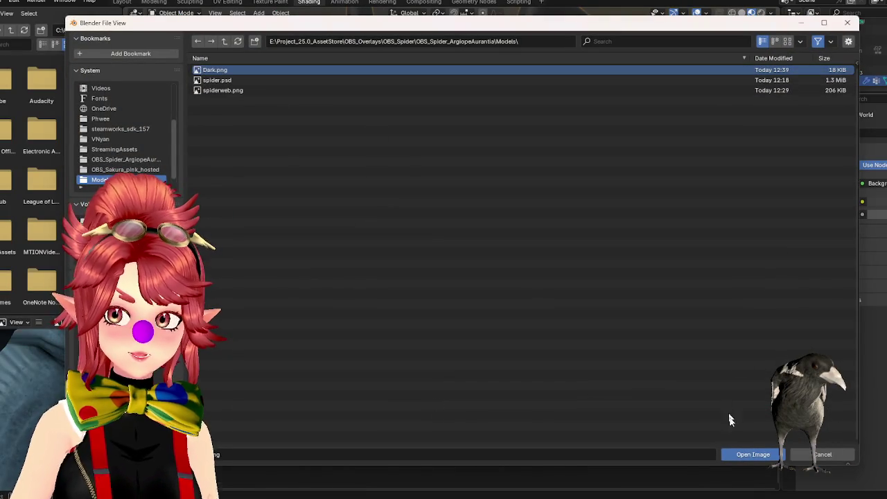
{"action": "left_click", "coordinate": [748, 454]}
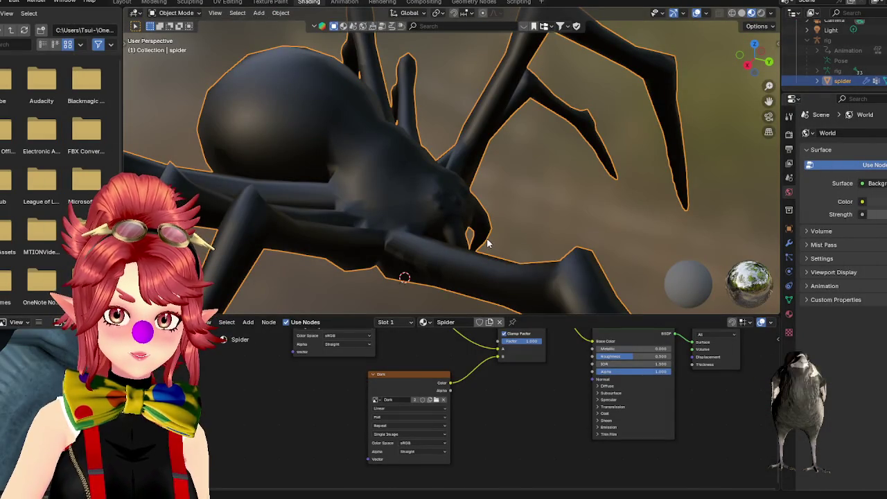
{"action": "left_click_drag", "start_coordinate": [414, 376], "coordinate": [410, 381]}
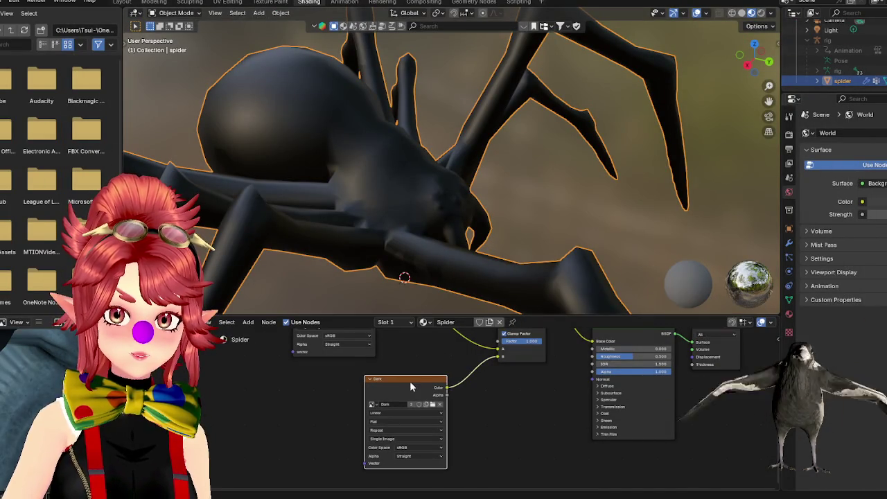
{"action": "left_click", "coordinate": [379, 409]}
{"action": "left_click", "coordinate": [390, 417]}
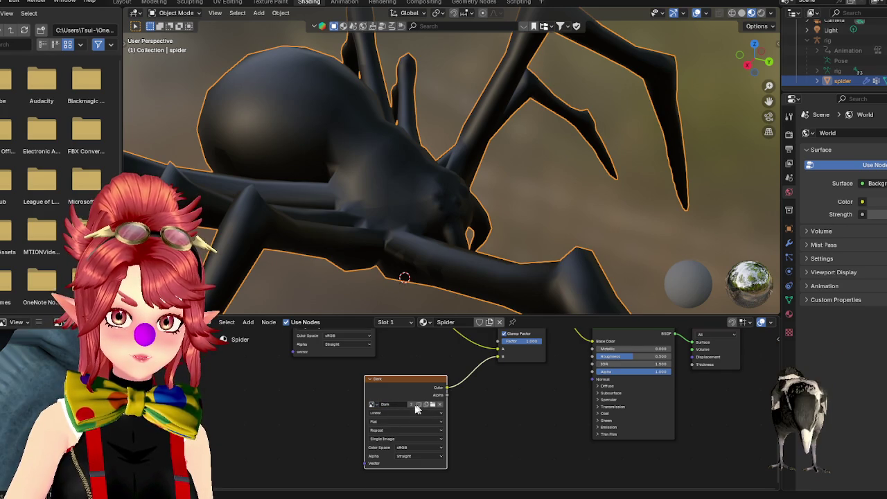
- Return to the Texture Paint workspace with the Dark image displayed
{"action": "mouse_move", "coordinate": [407, 361]}
{"action": "middle_mouse_down"}
{"action": "mouse_move", "coordinate": [411, 406]}
{"action": "mouse_move", "coordinate": [407, 400]}
{"action": "middle_mouse_up"}
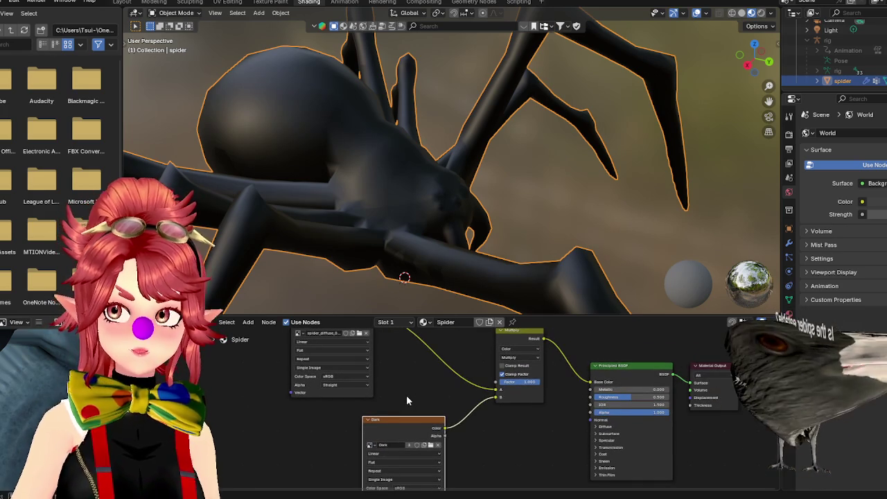
{"action": "scroll", "coordinate": [406, 395], "scroll_direction": "up", "scroll_amount": 1}
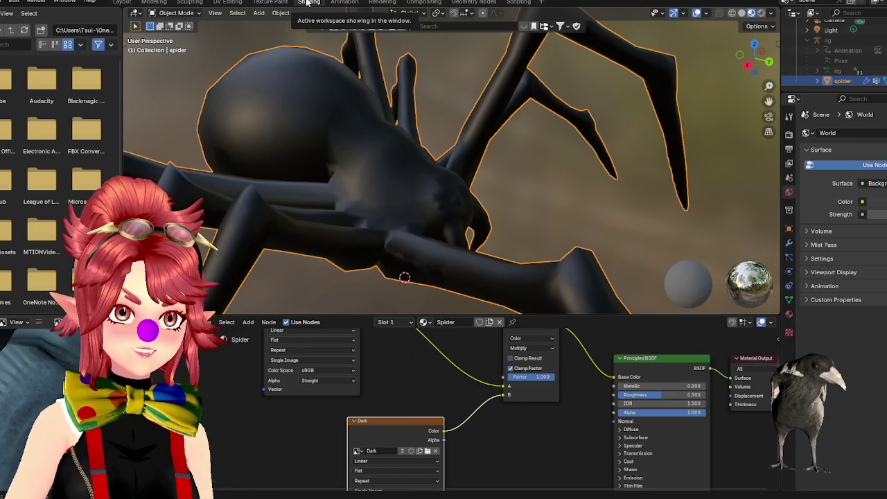
{"action": "left_click", "coordinate": [346, 3]}
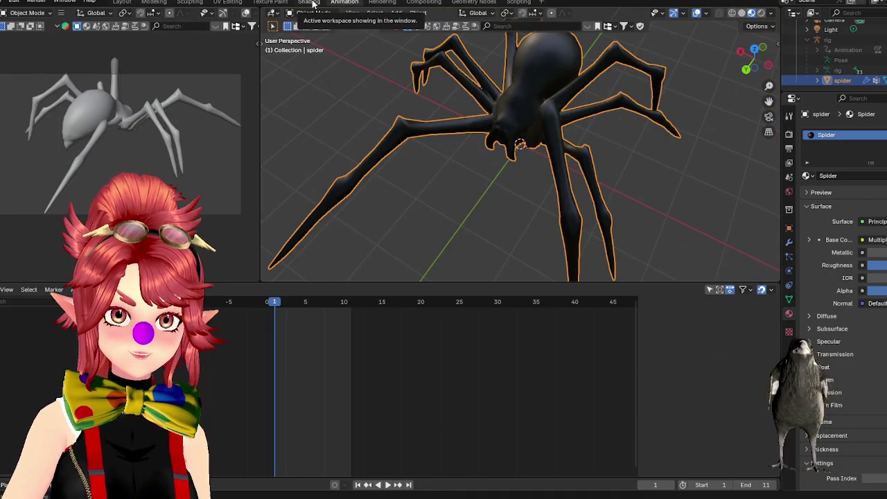
{"action": "left_click", "coordinate": [310, 3]}
{"action": "left_click", "coordinate": [270, 2]}
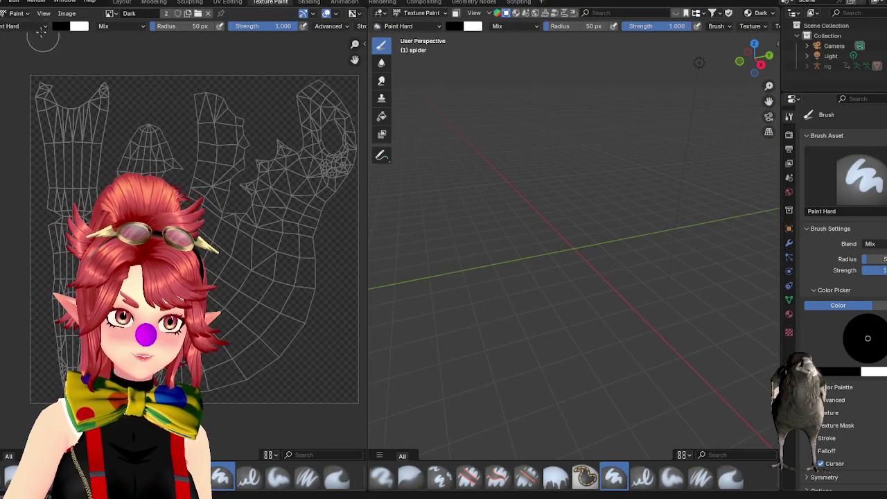
- Save the painted image and lower the Multiply mix factor in the shader nodes
{"action": "left_click", "coordinate": [66, 14]}
{"action": "left_click", "coordinate": [77, 116]}
{"action": "left_click", "coordinate": [309, 2]}
{"action": "middle_click_drag", "start_coordinate": [567, 392], "coordinate": [543, 420]}
{"action": "left_click_drag", "start_coordinate": [525, 403], "coordinate": [495, 403]}
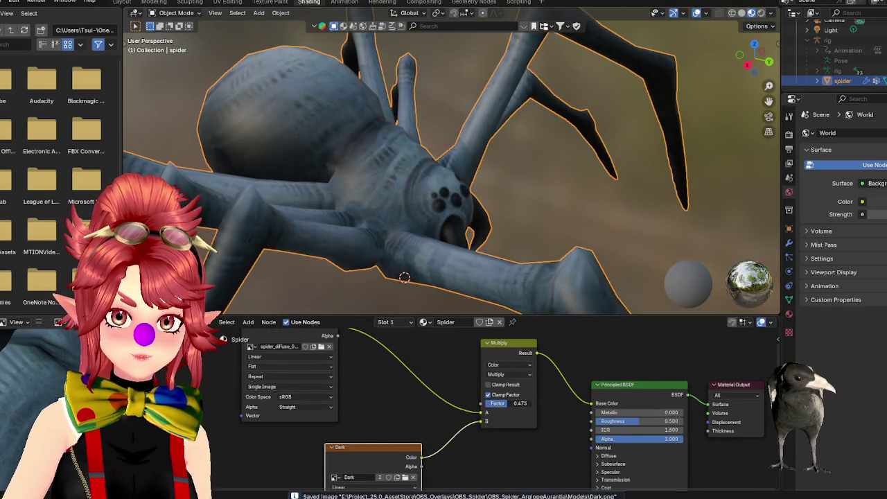
{"action": "middle_click_drag", "start_coordinate": [361, 431], "coordinate": [360, 351]}
{"action": "mouse_move", "coordinate": [469, 414]}
{"action": "middle_mouse_down"}
{"action": "mouse_move", "coordinate": [429, 405]}
{"action": "mouse_move", "coordinate": [431, 412]}
{"action": "middle_mouse_up"}
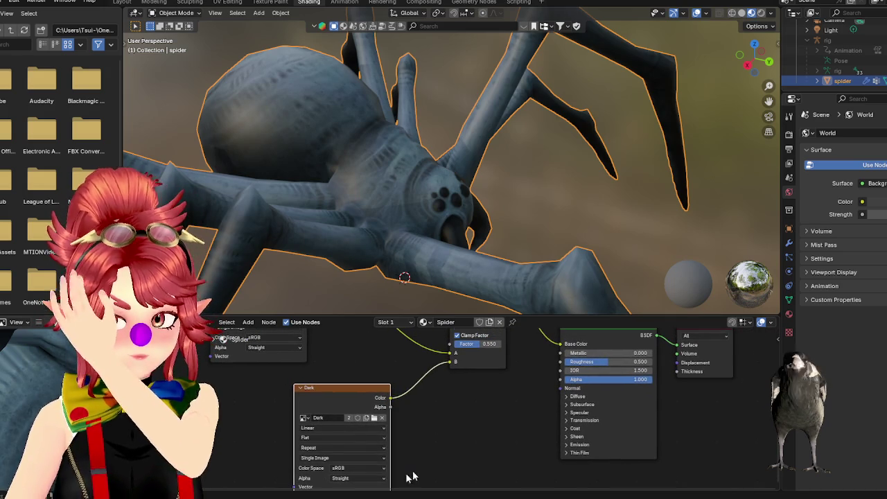
- Set the Dark node's alpha to Premultiplied and connect its Alpha output to Multiply B
{"action": "left_click", "coordinate": [378, 477]}
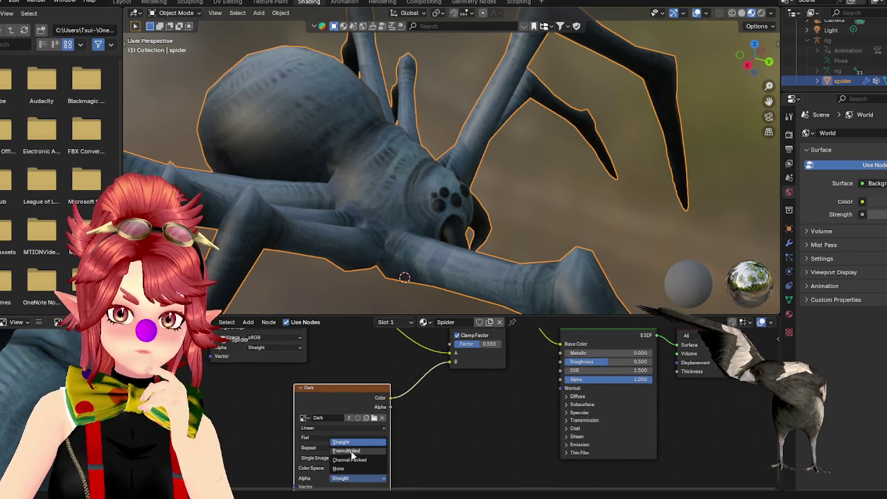
{"action": "left_click", "coordinate": [347, 450]}
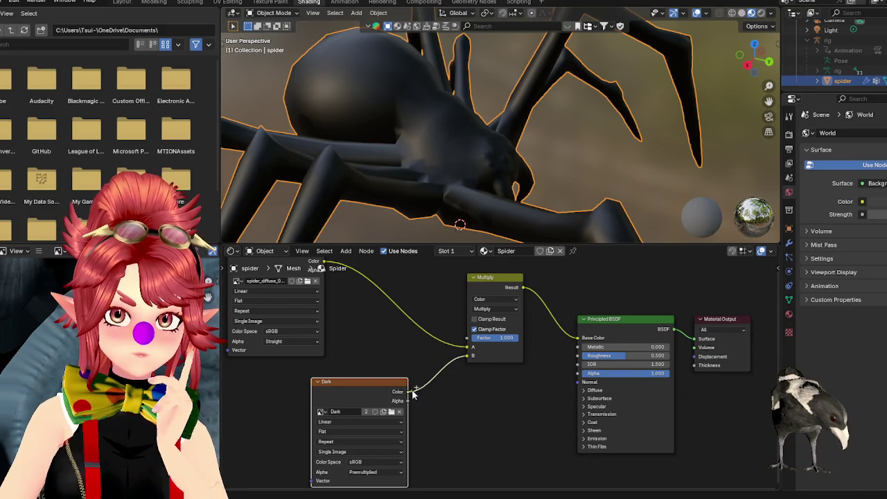
{"action": "left_click_drag", "start_coordinate": [413, 394], "coordinate": [440, 380]}
{"action": "key", "text": "Escape"}
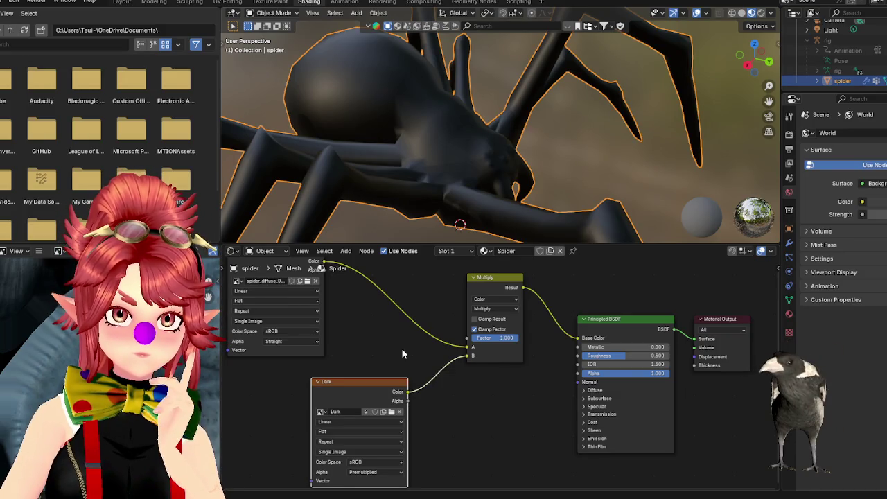
{"action": "middle_click_drag", "start_coordinate": [378, 329], "coordinate": [386, 360]}
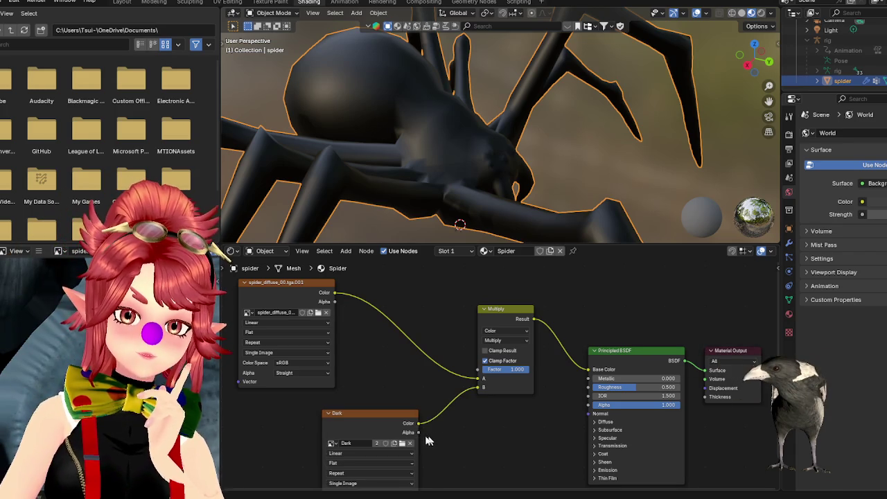
{"action": "left_click_drag", "start_coordinate": [468, 393], "coordinate": [482, 387]}
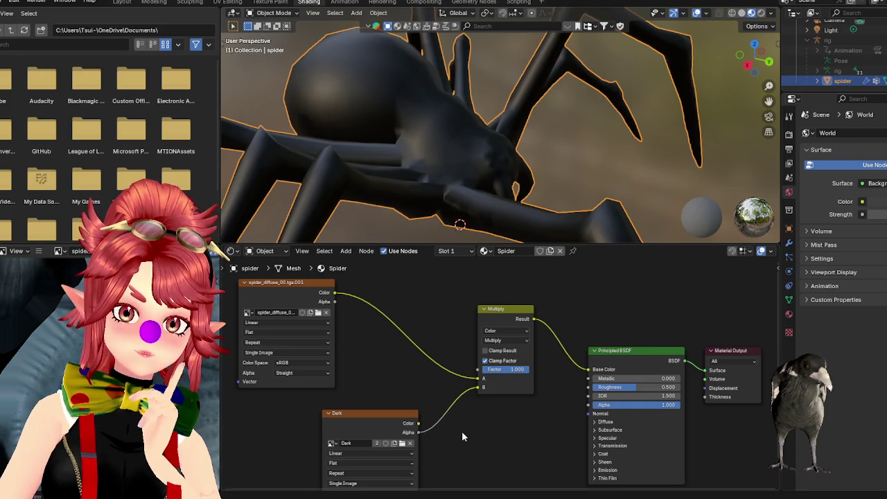
{"action": "left_click", "coordinate": [266, 3]}
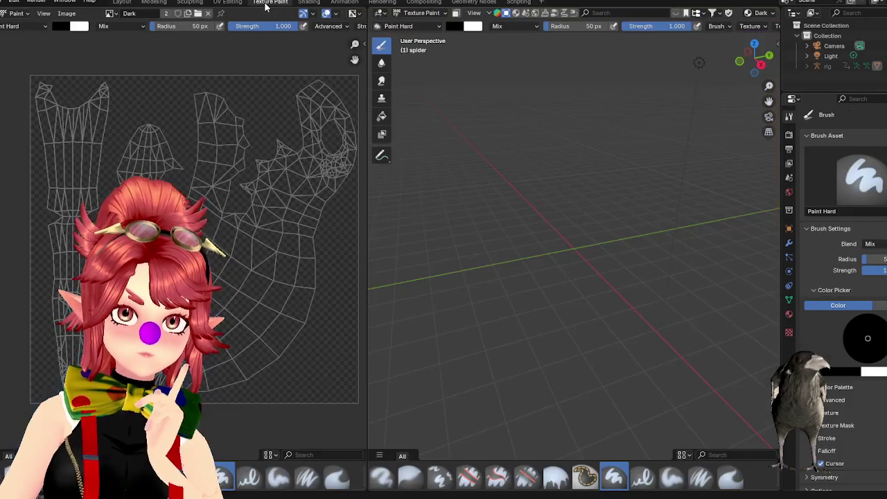
{"action": "left_click", "coordinate": [307, 3]}
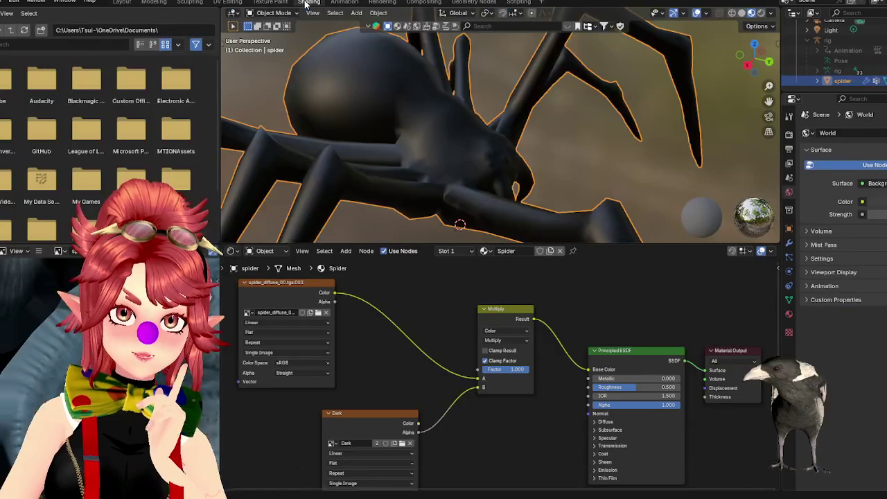
{"action": "left_click", "coordinate": [506, 340]}
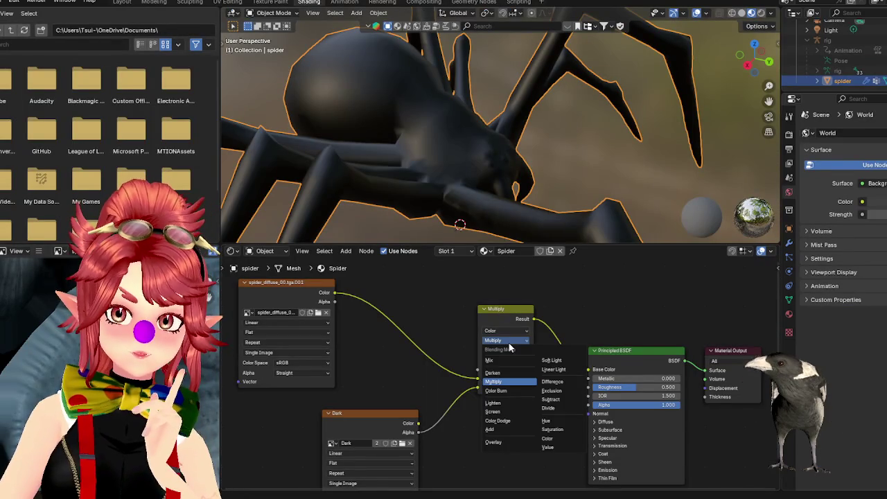
- Keep the Mix node on Color with Clamp Result on and Clamp Factor off
{"action": "left_click", "coordinate": [506, 330]}
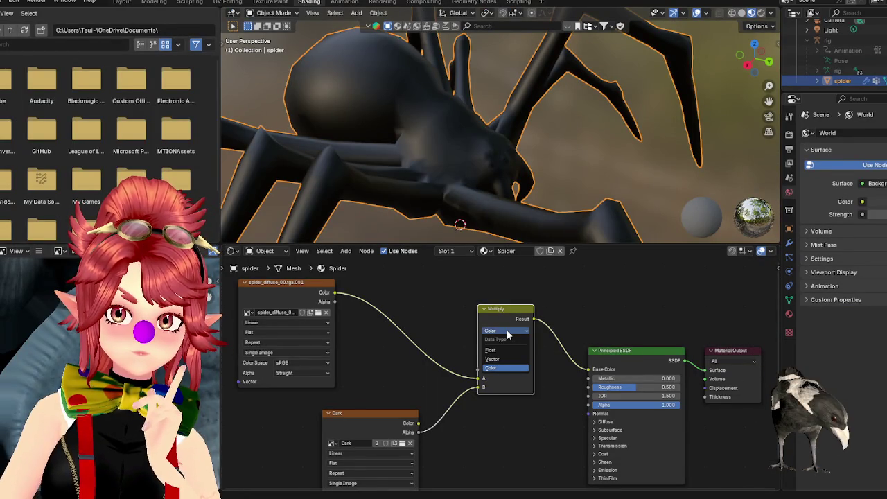
{"action": "left_click", "coordinate": [506, 330]}
{"action": "left_click", "coordinate": [503, 351]}
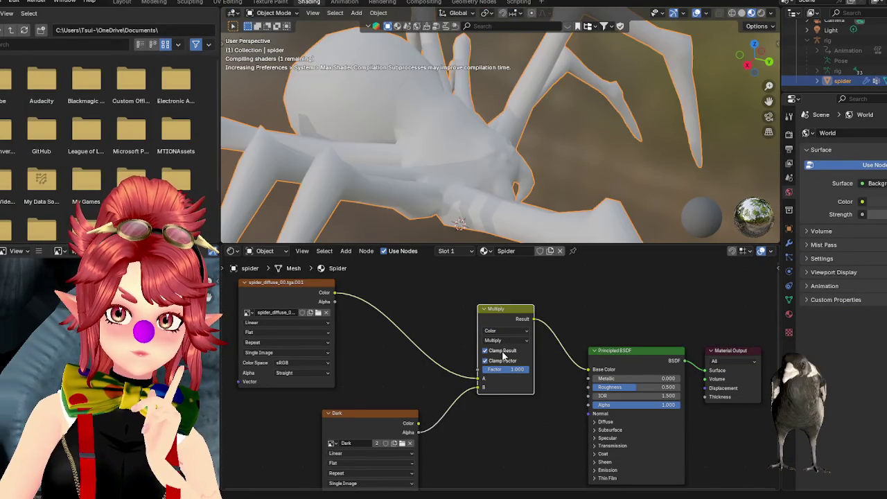
{"action": "left_click", "coordinate": [494, 362]}
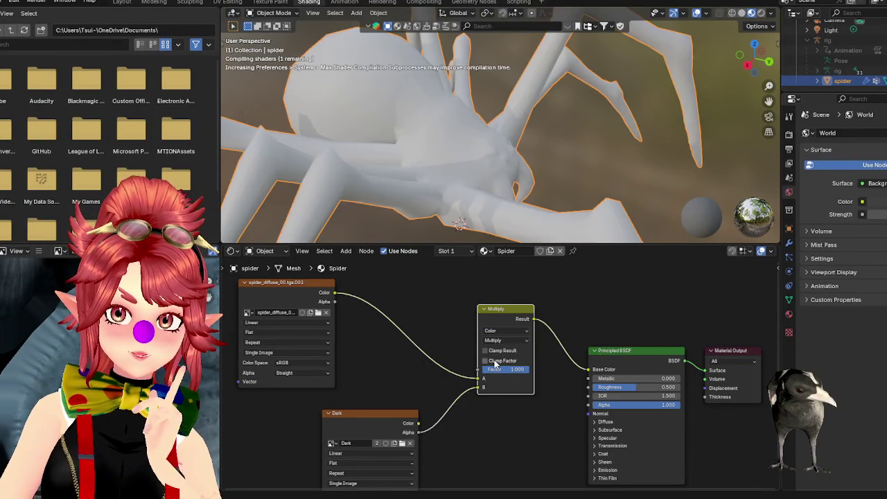
- Try the Add, Overlay, Value and Darken blend modes, then settle on Add
{"action": "left_click", "coordinate": [503, 341]}
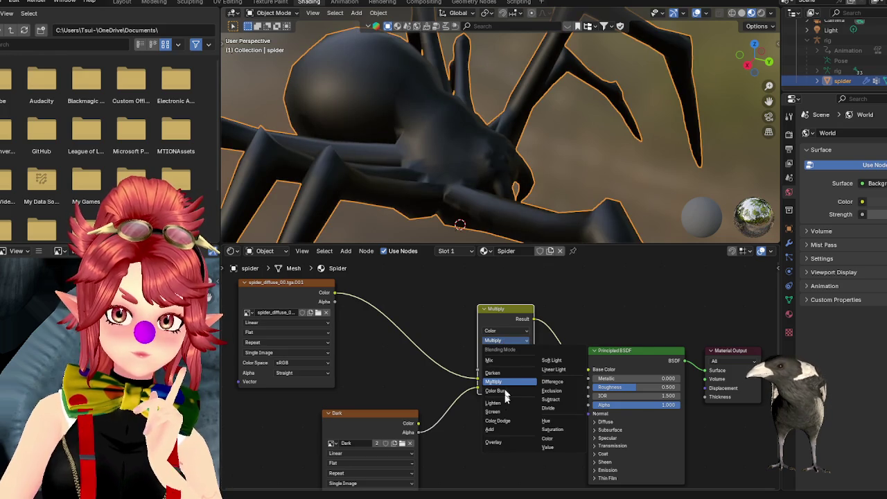
{"action": "left_click", "coordinate": [500, 429]}
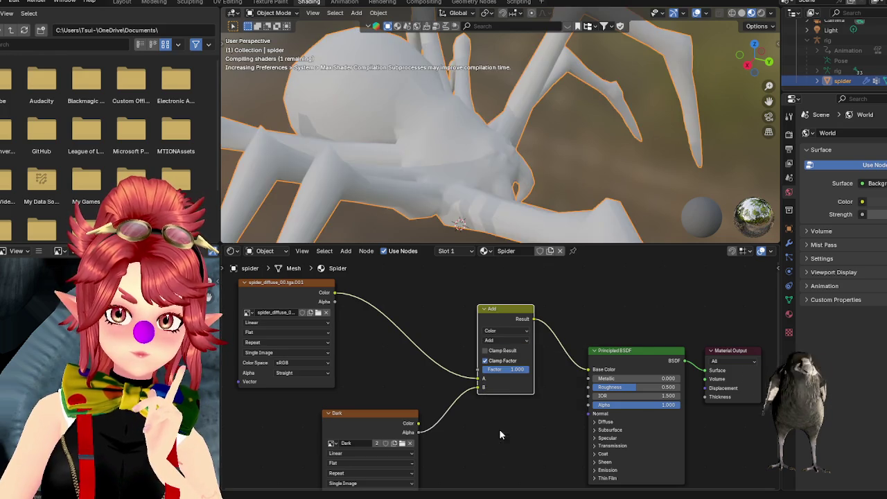
{"action": "left_click", "coordinate": [504, 340]}
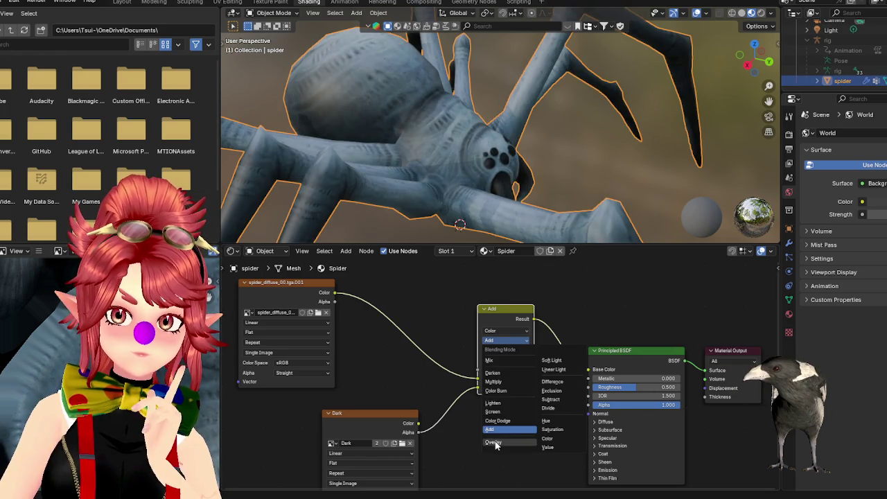
{"action": "left_click", "coordinate": [494, 441]}
{"action": "left_click", "coordinate": [503, 341]}
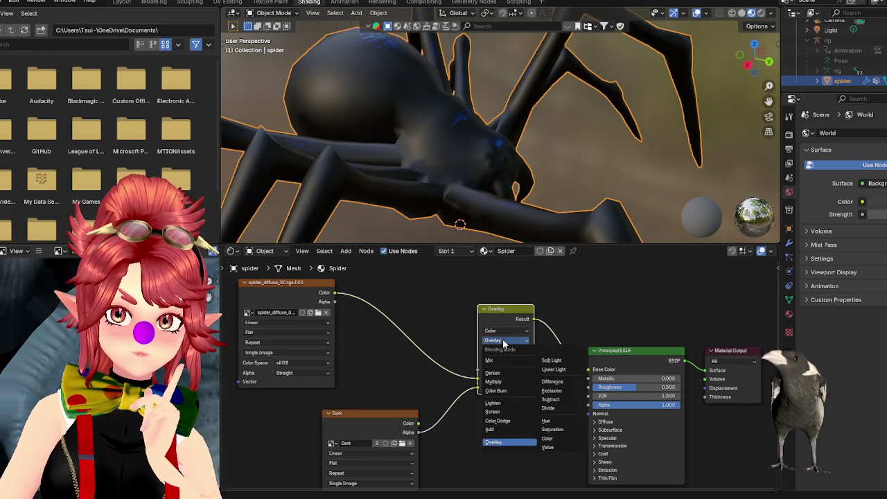
{"action": "left_click", "coordinate": [558, 448]}
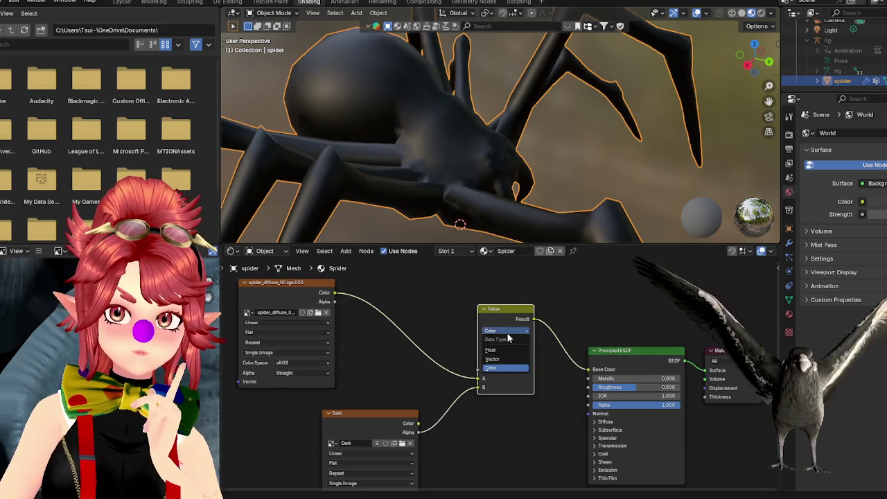
{"action": "left_click", "coordinate": [505, 341]}
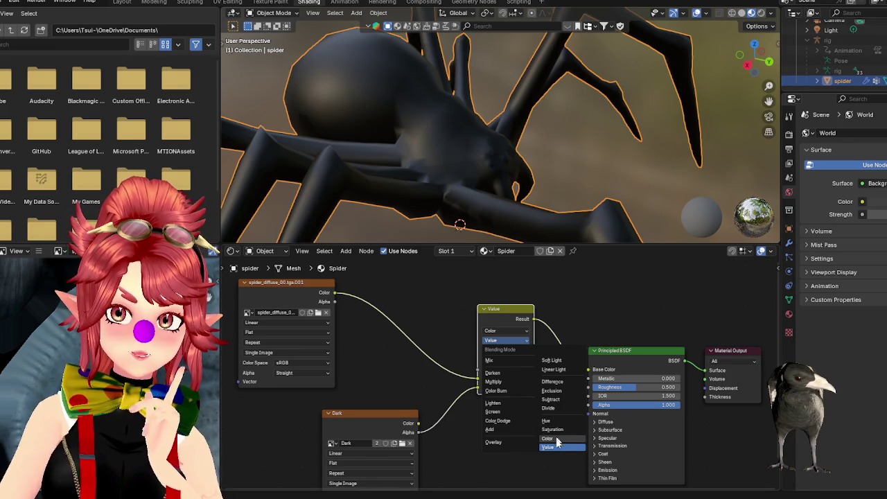
{"action": "left_click", "coordinate": [497, 374]}
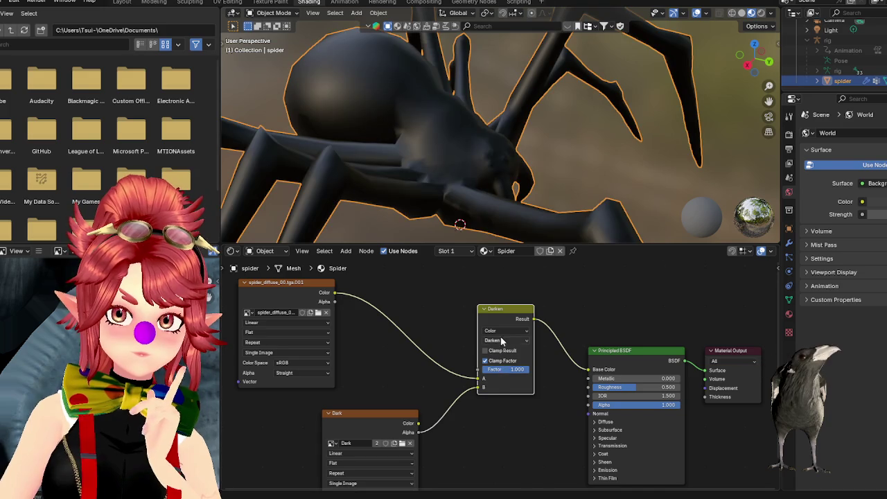
{"action": "left_click", "coordinate": [500, 339]}
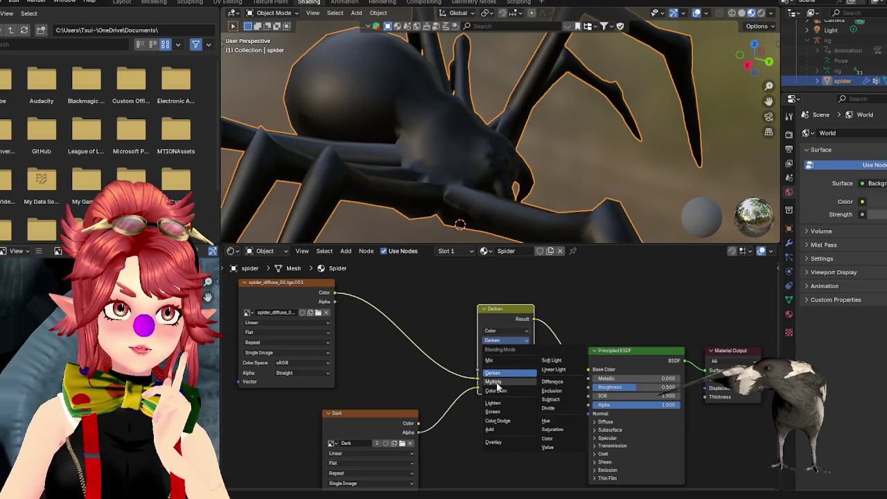
{"action": "left_click", "coordinate": [503, 429]}
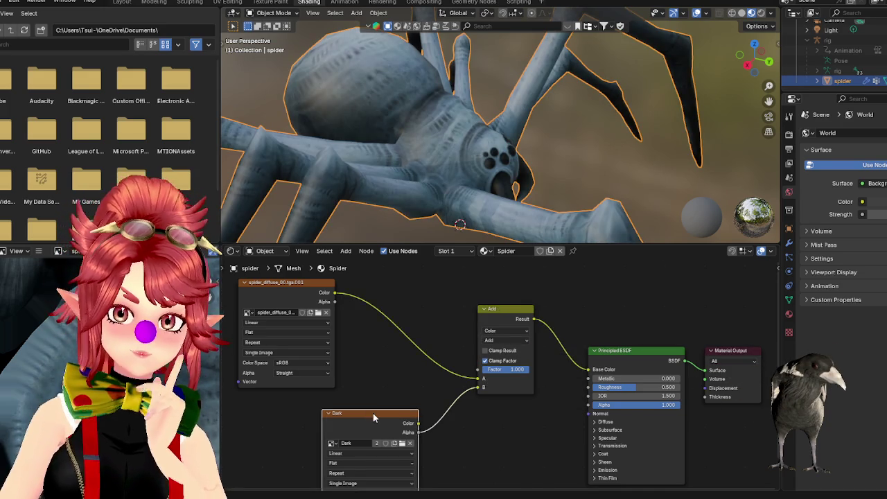
- Move the Dark node up, select the rig in the Outliner and unhide it with Alt+H
{"action": "left_click_drag", "start_coordinate": [372, 413], "coordinate": [397, 370]}
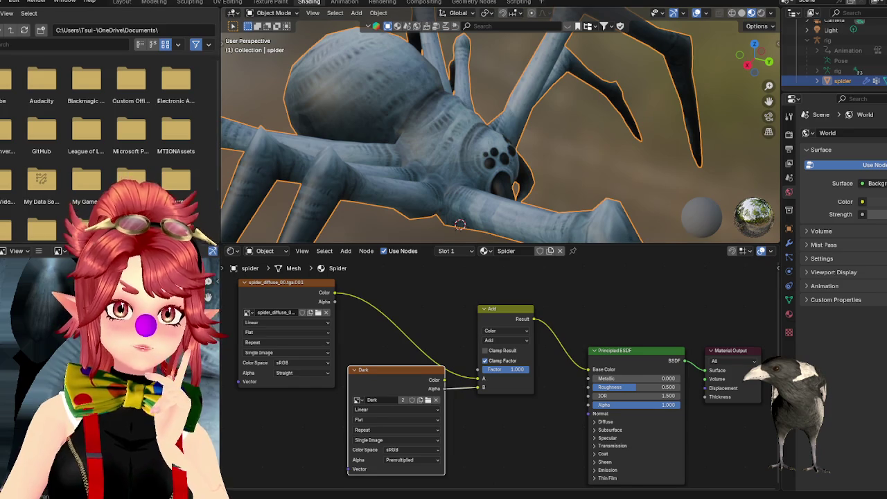
{"action": "middle_click_drag", "start_coordinate": [583, 178], "coordinate": [525, 198]}
{"action": "scroll", "coordinate": [517, 174], "scroll_direction": "down", "scroll_amount": 3}
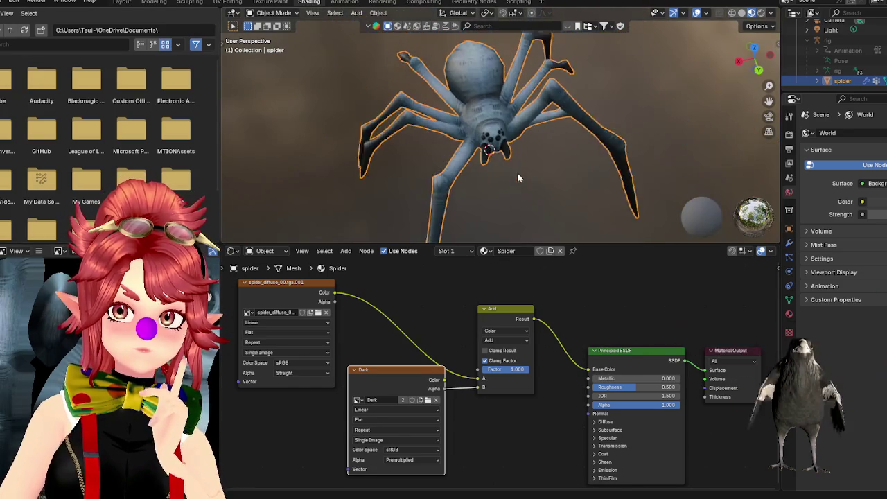
{"action": "scroll", "coordinate": [517, 178], "scroll_direction": "up", "scroll_amount": 2}
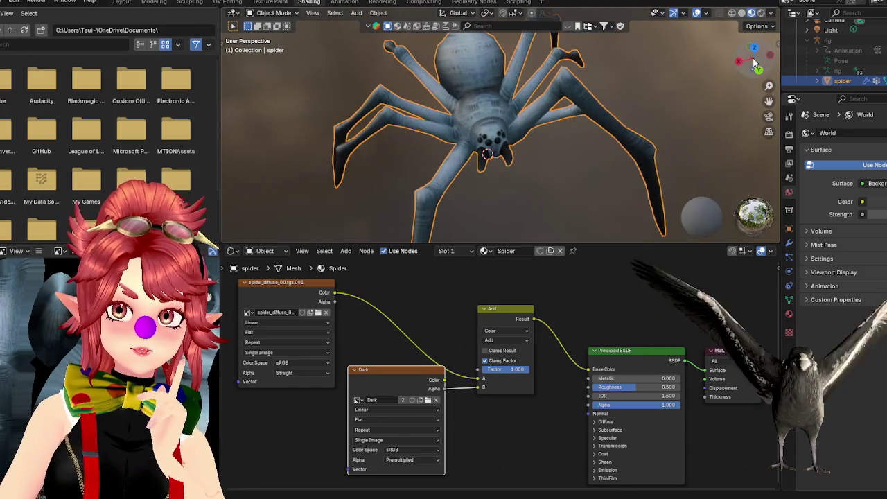
{"action": "left_click", "coordinate": [828, 40]}
{"action": "key", "text": "alt+h"}
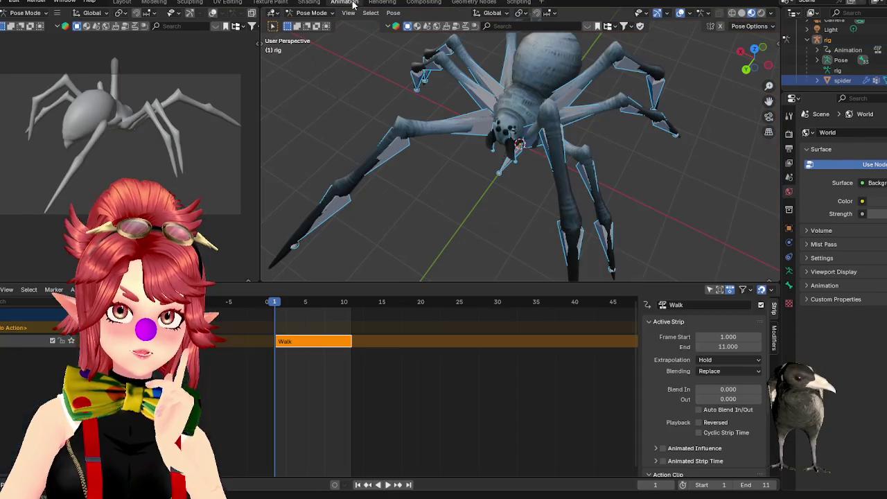
{"action": "left_click", "coordinate": [344, 2]}
- Deselect the Walk strip and select the rig in an enlarged Outliner
{"action": "right_click", "coordinate": [17, 350]}
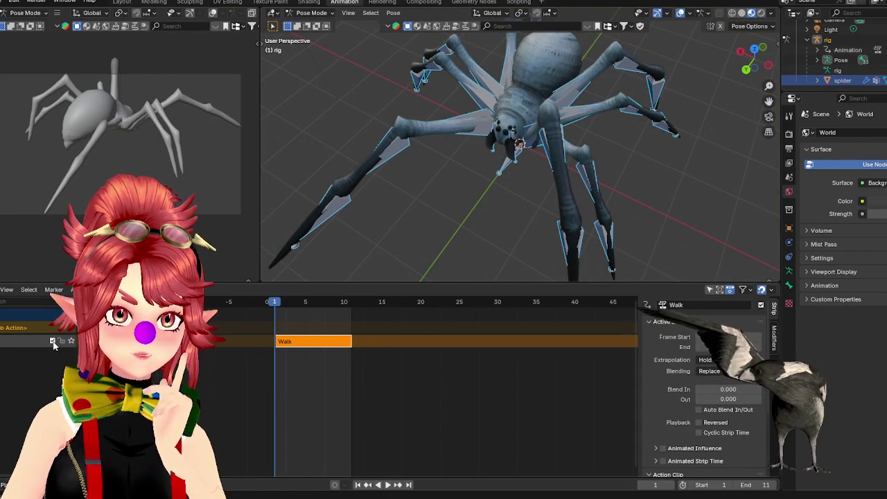
{"action": "left_click", "coordinate": [5, 327]}
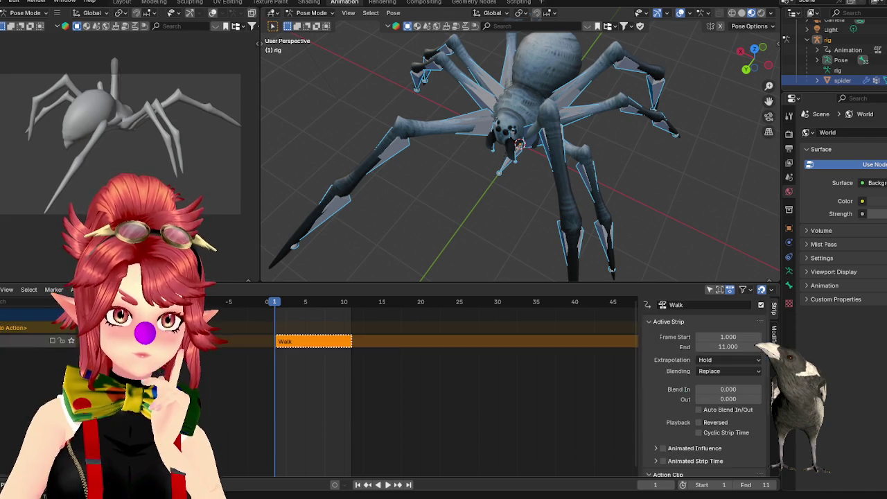
{"action": "left_click_drag", "start_coordinate": [826, 92], "coordinate": [827, 128]}
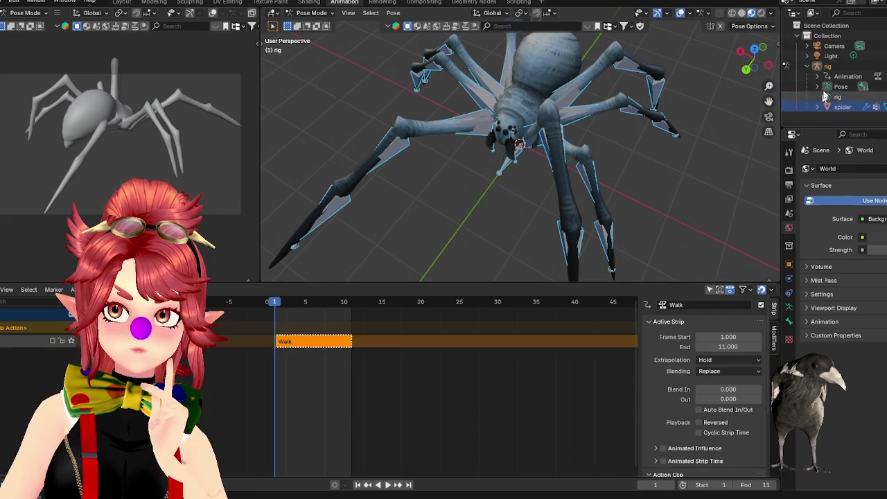
{"action": "left_click", "coordinate": [827, 66]}
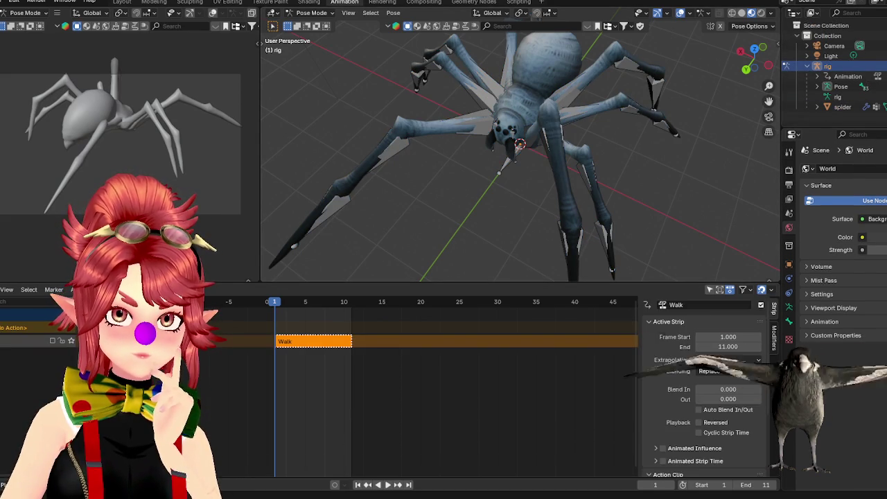
- Check the Models folder in File Explorer, reselect the rig and bring up the editor type menu
{"action": "key", "text": "alt+Tab"}
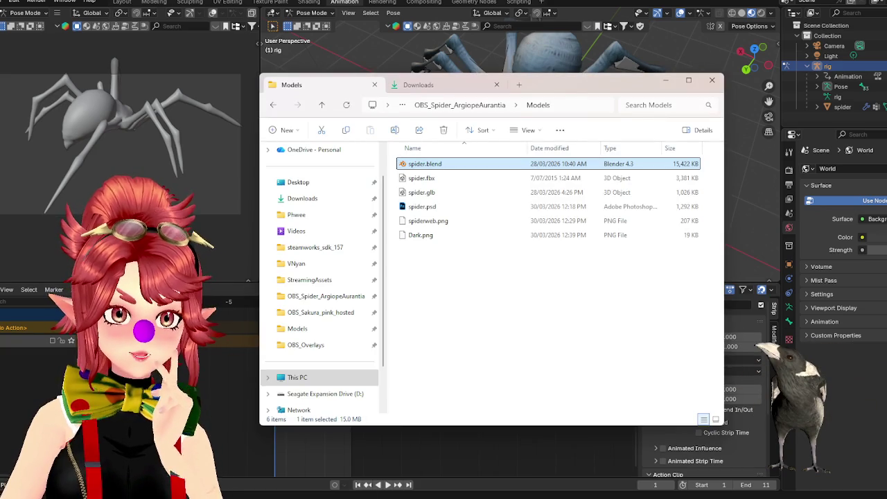
{"action": "key", "text": "alt+Tab"}
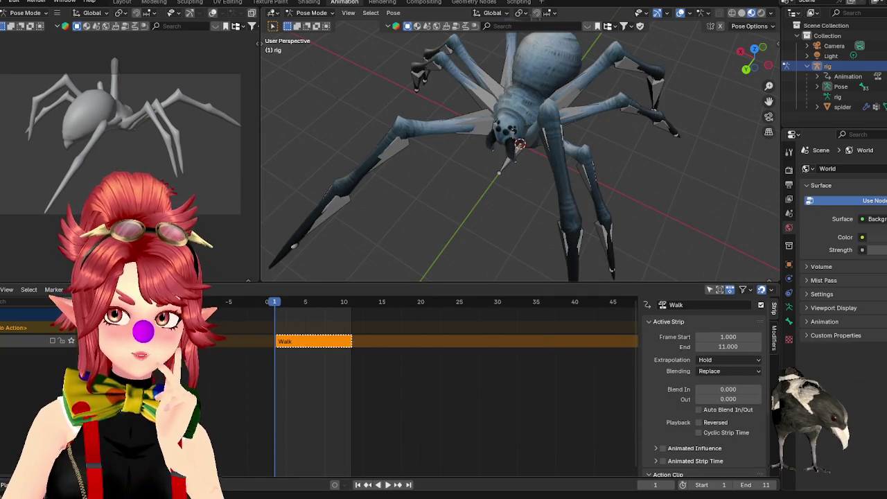
{"action": "left_click", "coordinate": [842, 106]}
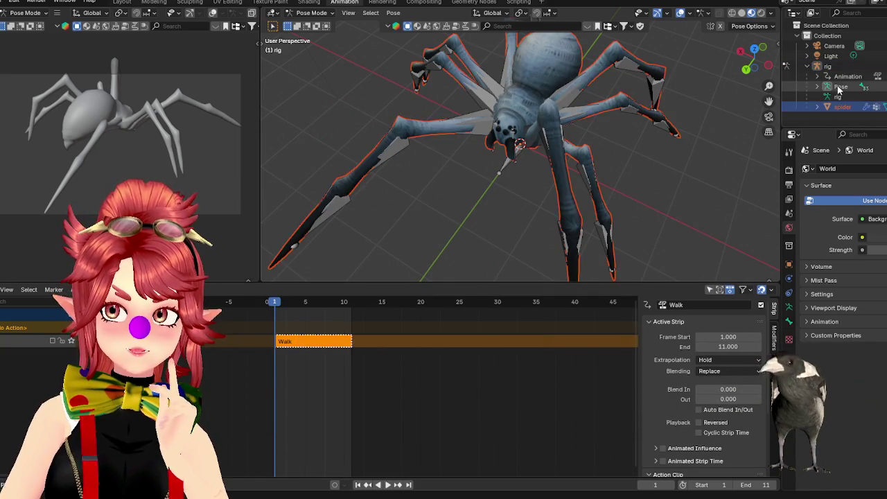
{"action": "left_click", "coordinate": [827, 66]}
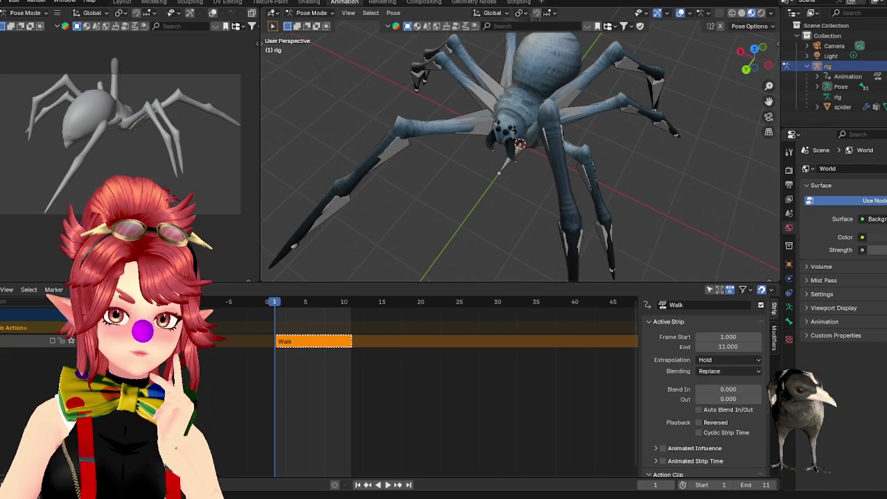
{"action": "key", "text": "alt+Tab"}
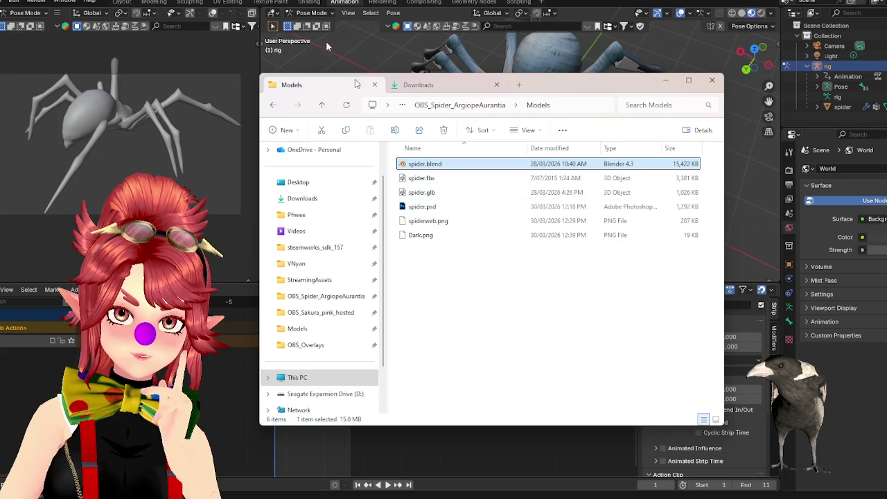
{"action": "key", "text": "alt+Tab"}
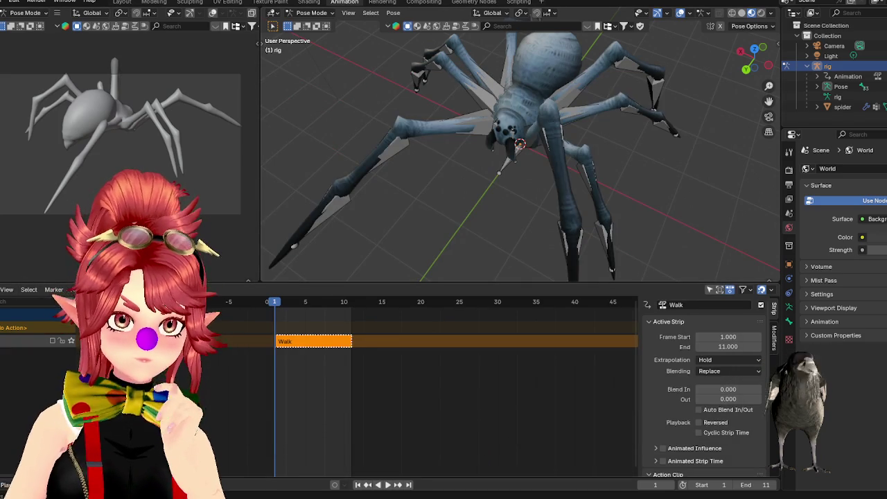
{"action": "left_click", "coordinate": [3, 289]}
{"action": "key", "text": "Escape"}
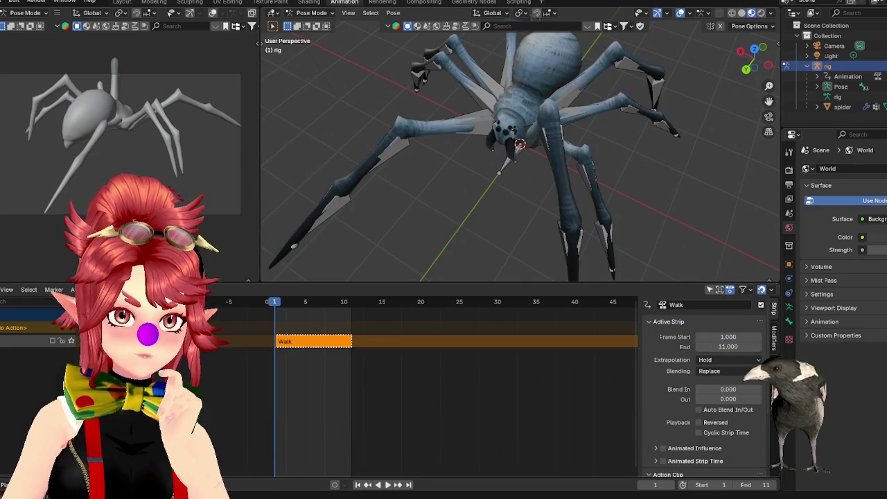
{"action": "left_click", "coordinate": [2, 290]}
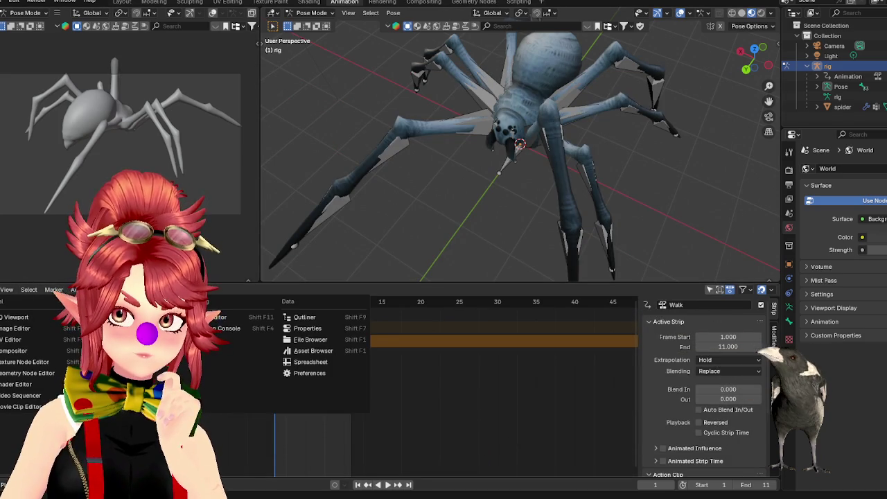
- In the Action Editor, assign rig|rig|idle_02 to the rig and play it back
{"action": "left_click", "coordinate": [124, 316]}
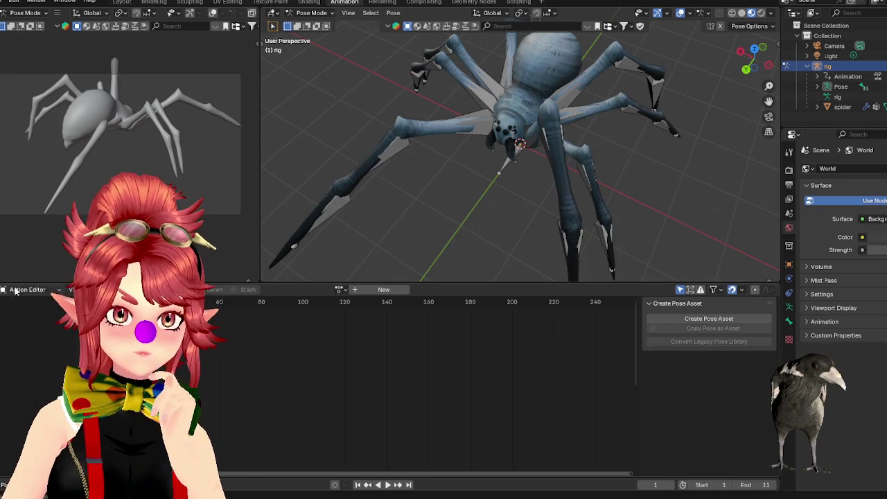
{"action": "left_click", "coordinate": [339, 288]}
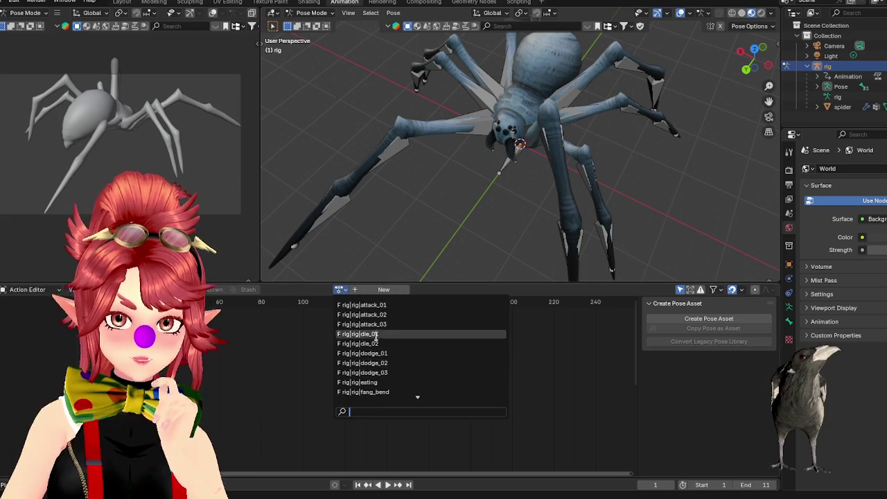
{"action": "scroll", "coordinate": [374, 388], "scroll_direction": "down", "scroll_amount": 5}
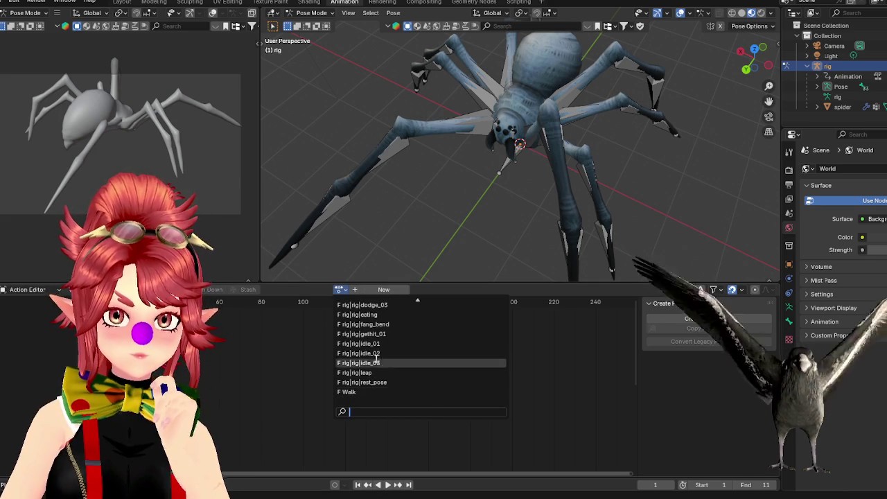
{"action": "left_click", "coordinate": [374, 353]}
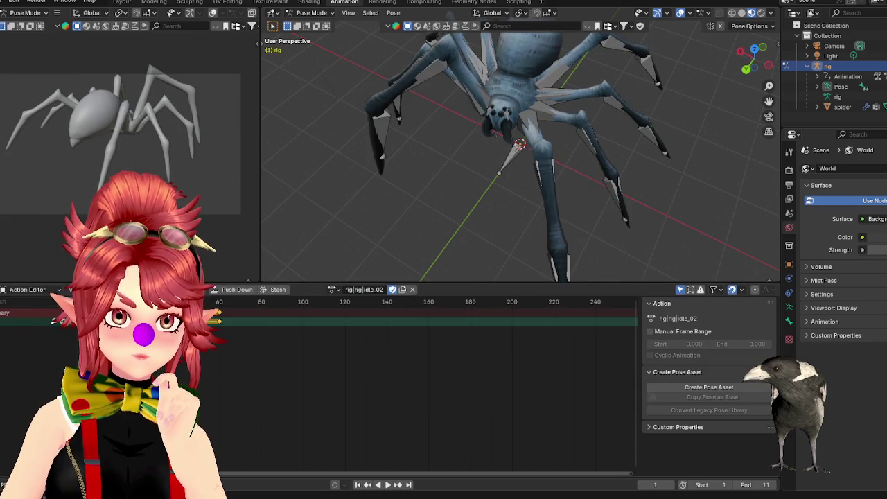
{"action": "key", "text": "space"}
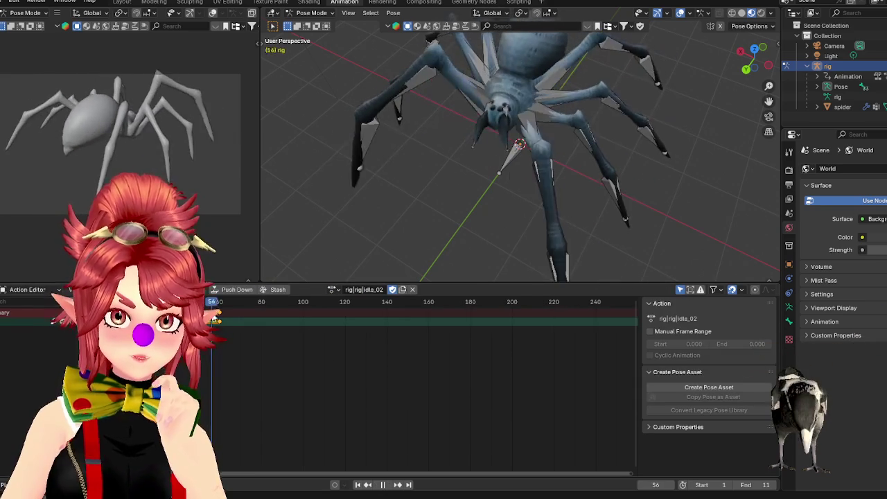
{"action": "key", "text": "Escape"}
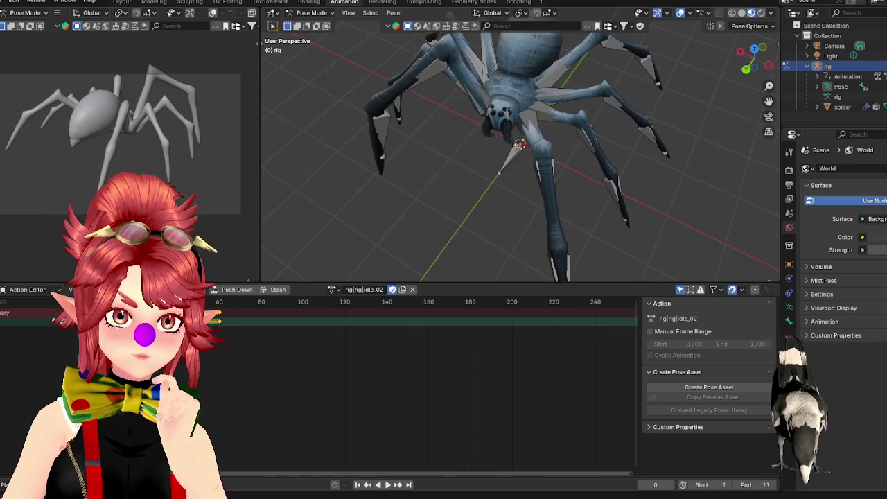
- Return to the NLA editor and push the Dance action down into a strip
{"action": "left_click", "coordinate": [7, 288]}
{"action": "left_click", "coordinate": [131, 359]}
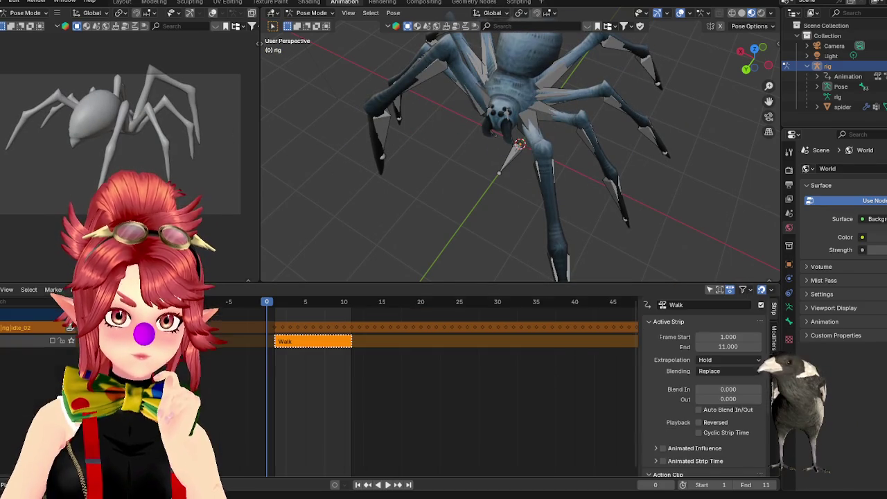
{"action": "left_click", "coordinate": [12, 328]}
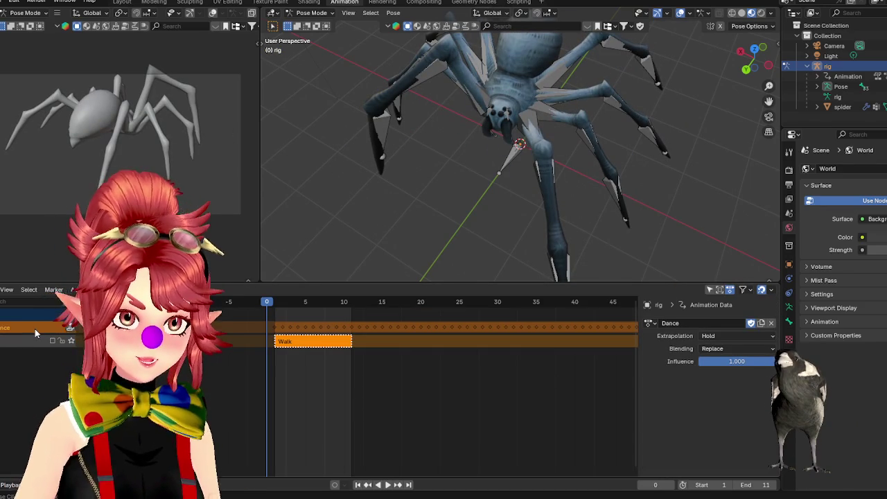
{"action": "left_click", "coordinate": [70, 329]}
- Mute the Dance track and assign the idle_01 action in the Action Editor
{"action": "left_click", "coordinate": [52, 340]}
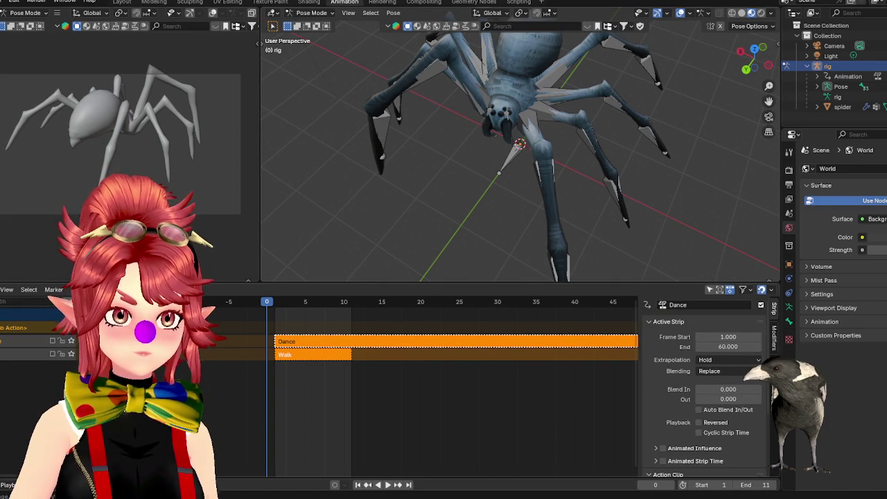
{"action": "left_click", "coordinate": [1, 293]}
{"action": "left_click", "coordinate": [128, 317]}
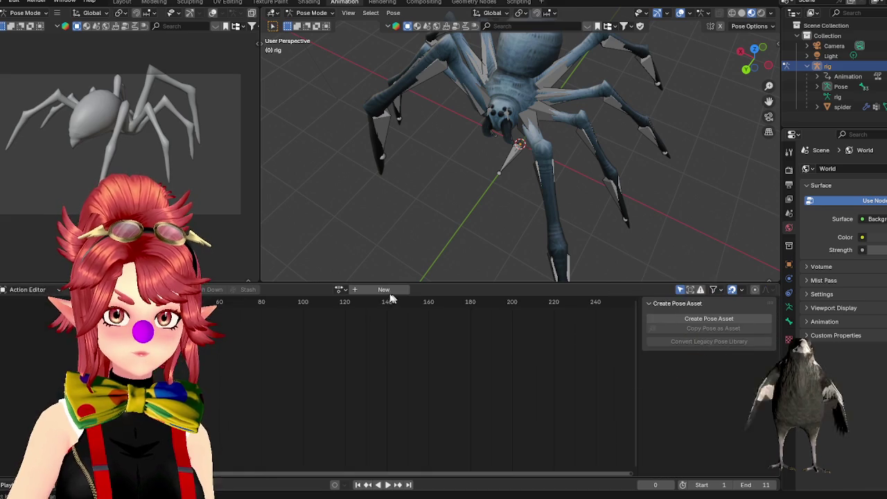
{"action": "left_click", "coordinate": [341, 290]}
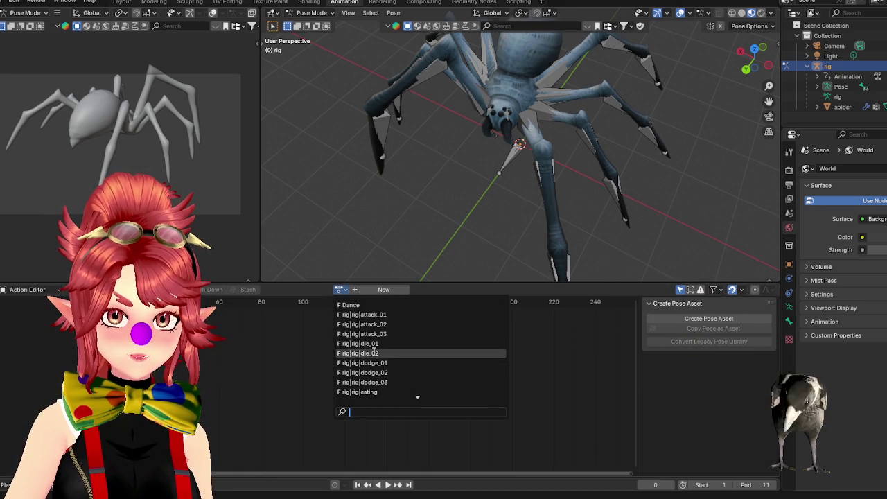
{"action": "scroll", "coordinate": [374, 355], "scroll_direction": "down", "scroll_amount": 5}
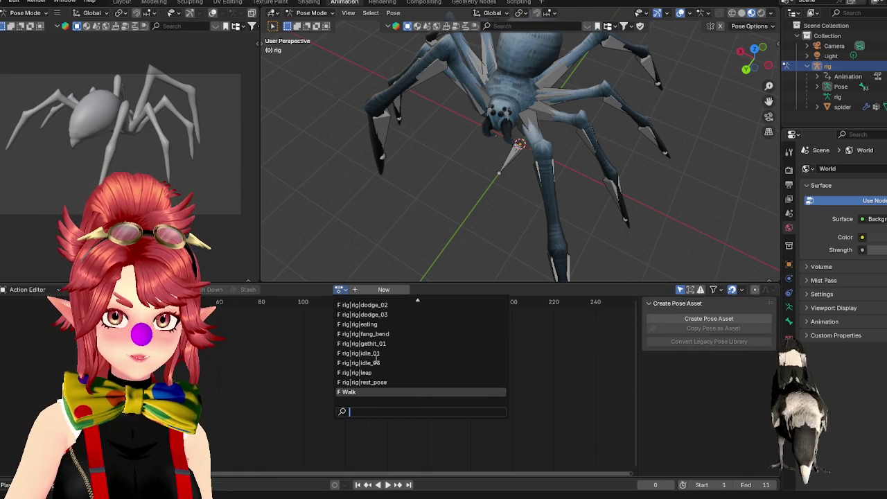
{"action": "key", "text": "Up"}
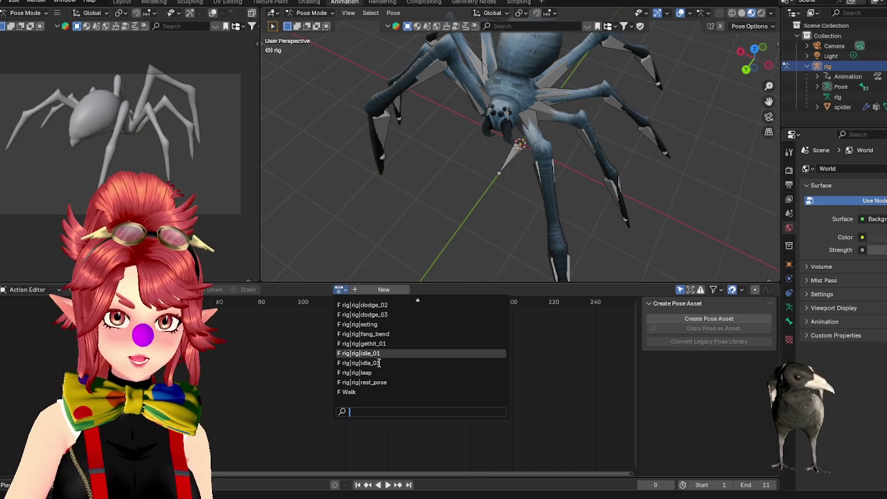
{"action": "left_click", "coordinate": [378, 353]}
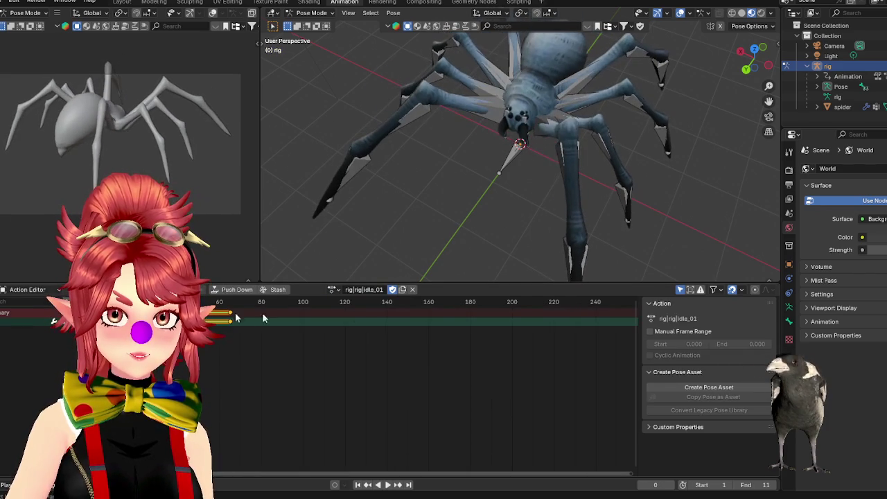
- Preview the attack_02, attack_01 and attack_03 actions on the rig
{"action": "left_click", "coordinate": [331, 290]}
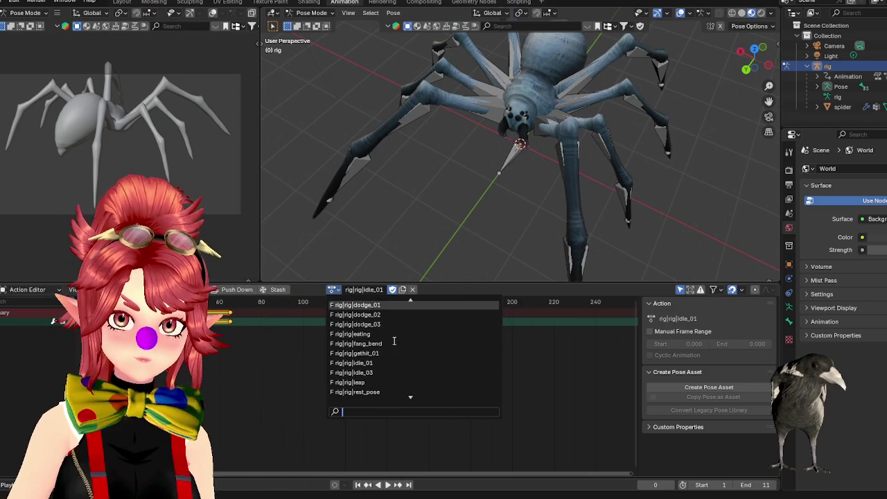
{"action": "scroll", "coordinate": [393, 337], "scroll_direction": "up", "scroll_amount": 3}
{"action": "scroll", "coordinate": [377, 320], "scroll_direction": "up", "scroll_amount": 2}
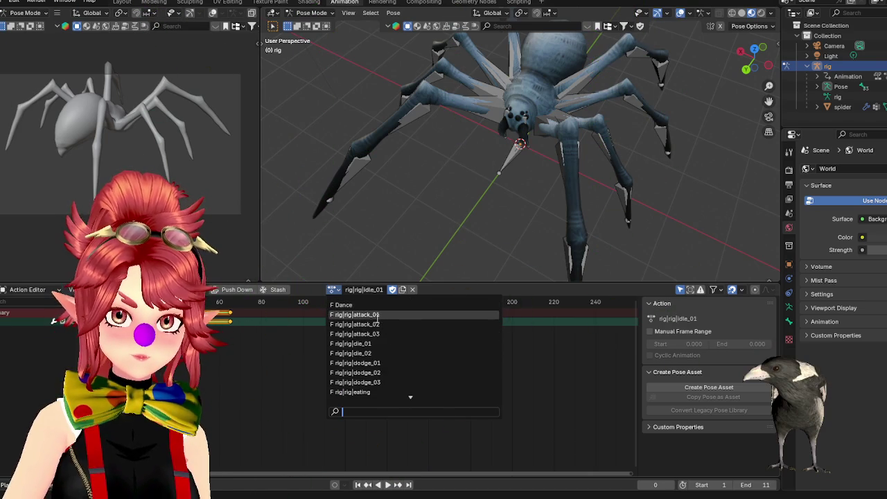
{"action": "left_click", "coordinate": [367, 324]}
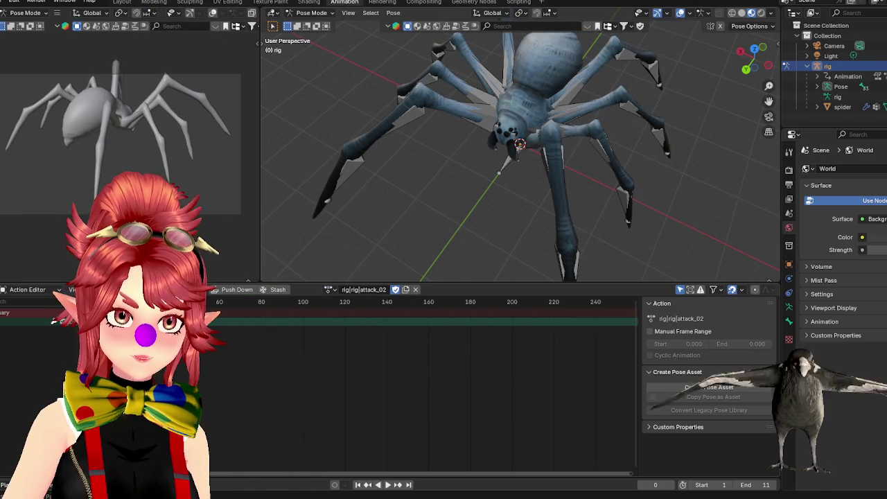
{"action": "left_click", "coordinate": [330, 289]}
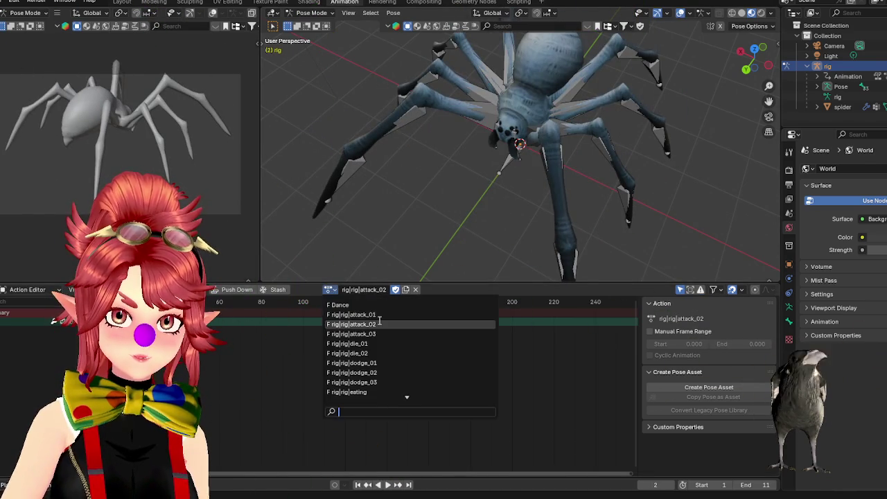
{"action": "left_click", "coordinate": [377, 315]}
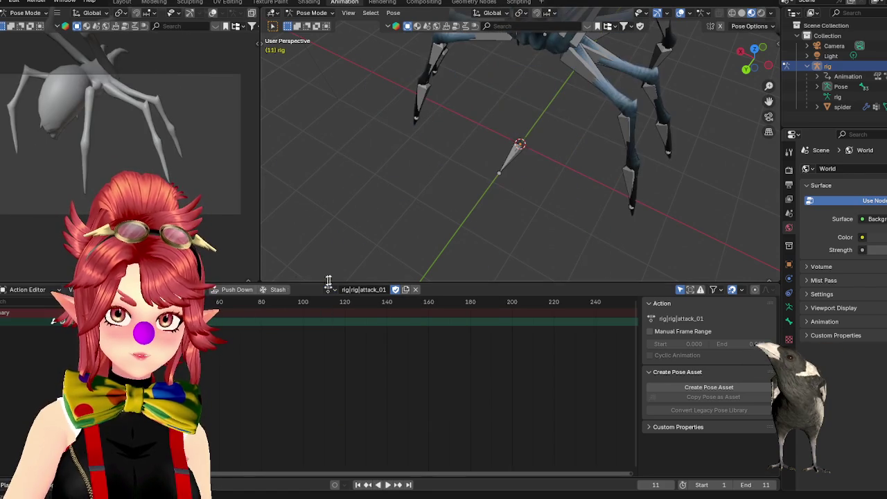
{"action": "left_click", "coordinate": [330, 288]}
{"action": "left_click", "coordinate": [374, 334]}
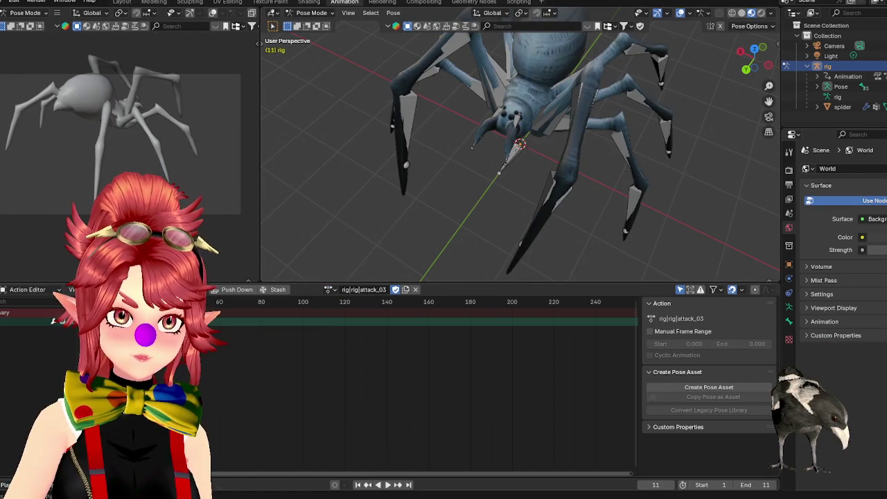
- Make idle_03 the rig's active action and play it briefly
{"action": "left_click", "coordinate": [330, 289]}
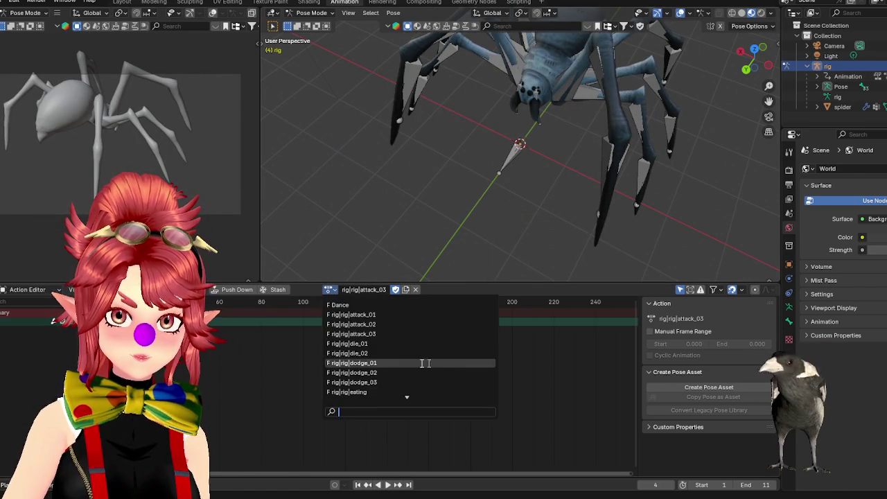
{"action": "scroll", "coordinate": [392, 363], "scroll_direction": "down", "scroll_amount": 3}
{"action": "scroll", "coordinate": [378, 362], "scroll_direction": "down", "scroll_amount": 2}
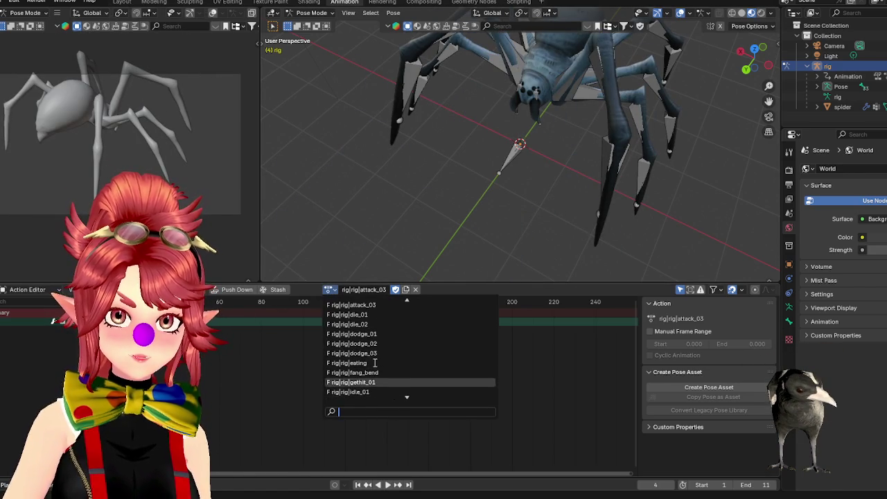
{"action": "scroll", "coordinate": [374, 363], "scroll_direction": "down", "scroll_amount": 4}
{"action": "scroll", "coordinate": [373, 362], "scroll_direction": "up", "scroll_amount": 5}
{"action": "scroll", "coordinate": [372, 363], "scroll_direction": "down", "scroll_amount": 1}
{"action": "scroll", "coordinate": [372, 363], "scroll_direction": "down", "scroll_amount": 1}
{"action": "left_click", "coordinate": [371, 362]}
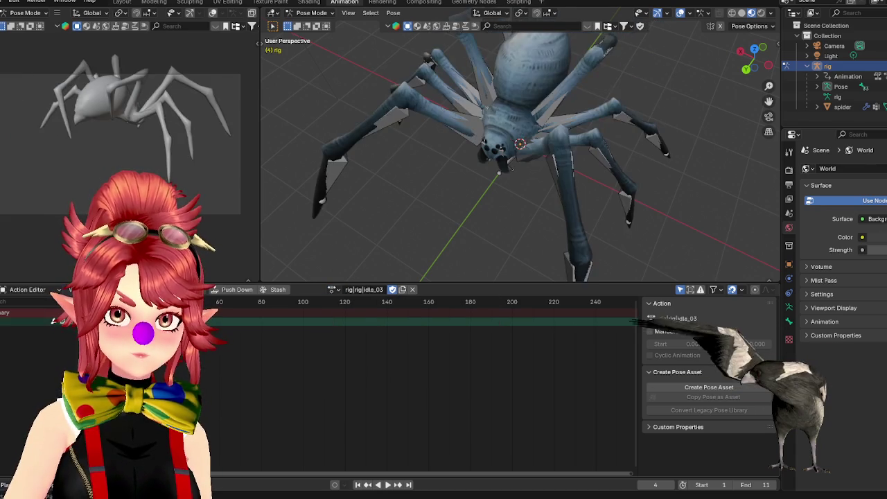
{"action": "key", "text": "space"}
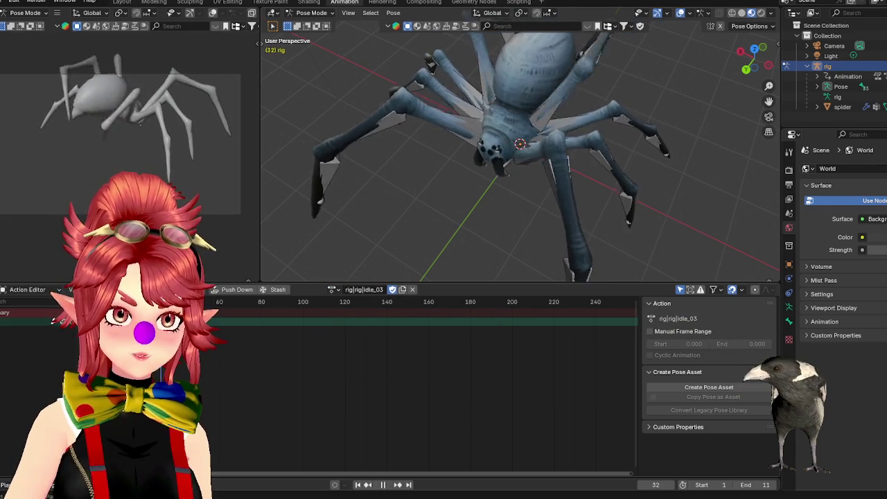
{"action": "key", "text": "space"}
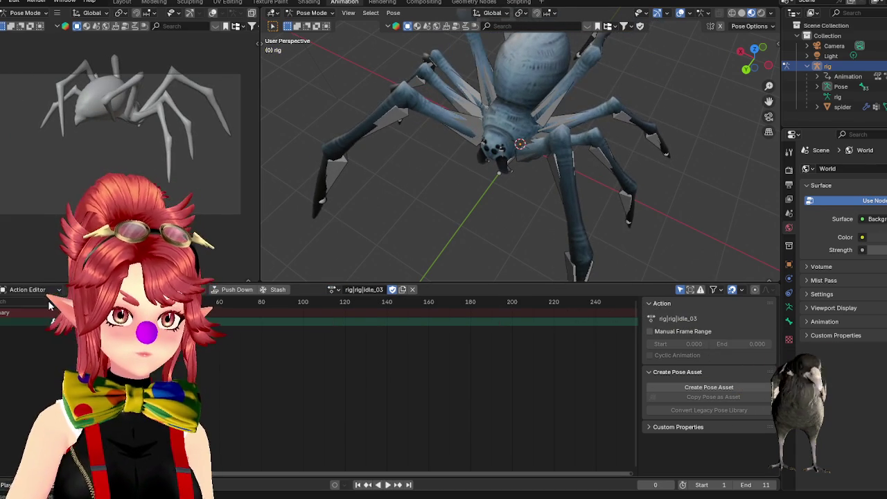
{"action": "left_click", "coordinate": [6, 289]}
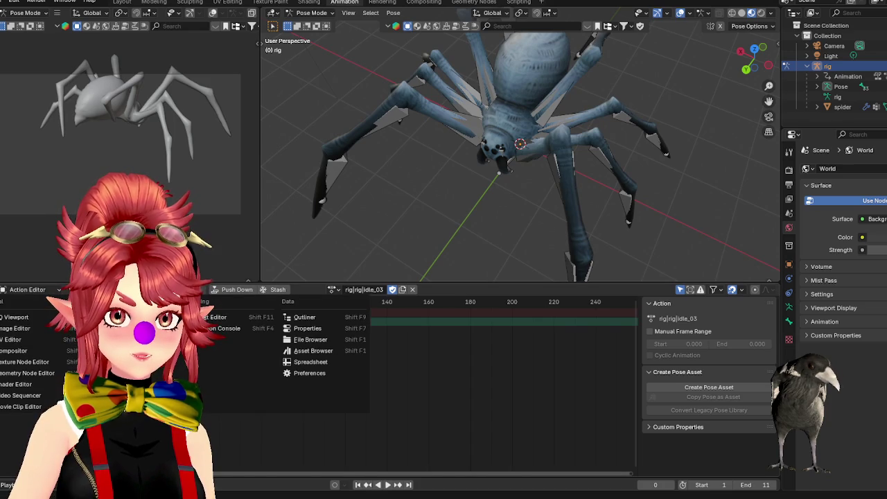
- Push the SpinWeb action down into an NLA strip and mute its track
{"action": "left_click", "coordinate": [125, 361]}
{"action": "left_click", "coordinate": [14, 329]}
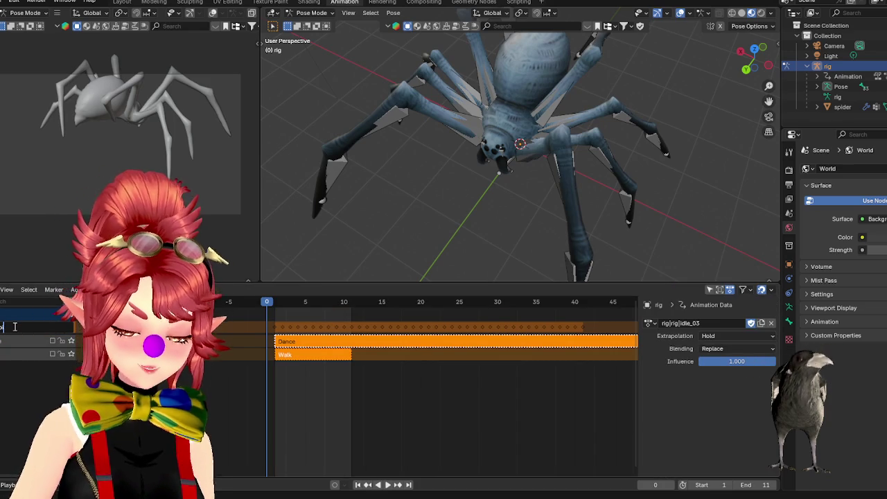
{"action": "type", "text": "SpinWeb"}
{"action": "left_click", "coordinate": [70, 327]}
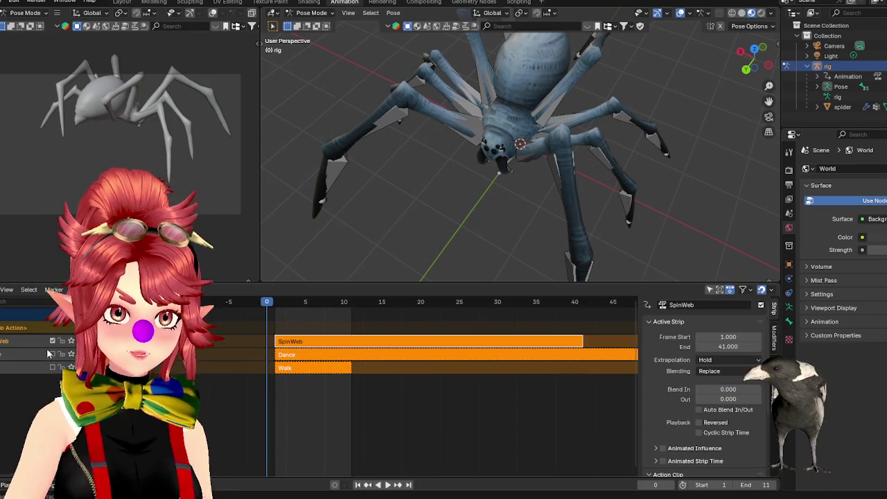
{"action": "left_click", "coordinate": [52, 342]}
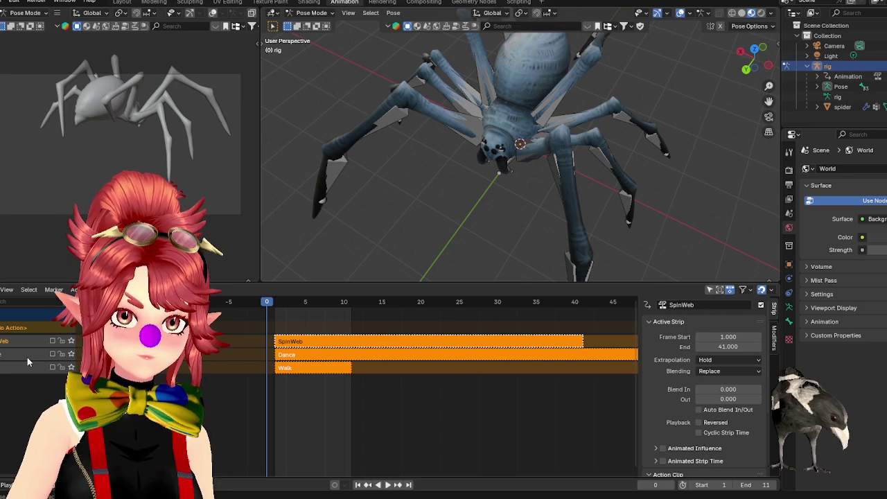
{"action": "key", "text": "n"}
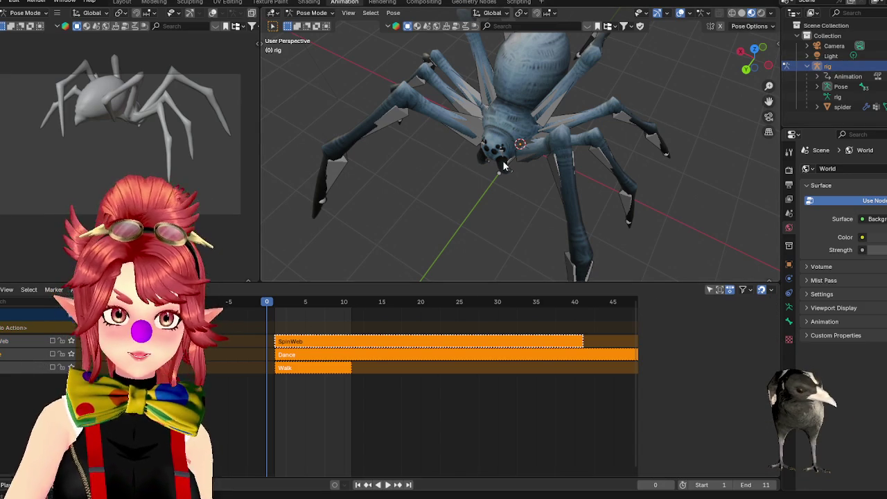
- Select all the spider's bones and apply Clear User Transforms to reset the pose
{"action": "middle_click_drag", "start_coordinate": [440, 226], "coordinate": [481, 168]}
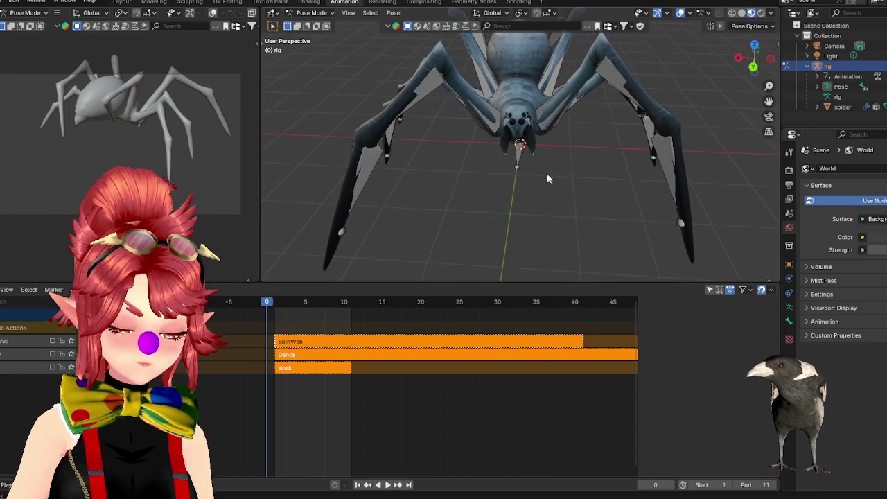
{"action": "key", "text": "a"}
{"action": "right_click", "coordinate": [532, 243]}
{"action": "left_click", "coordinate": [470, 380]}
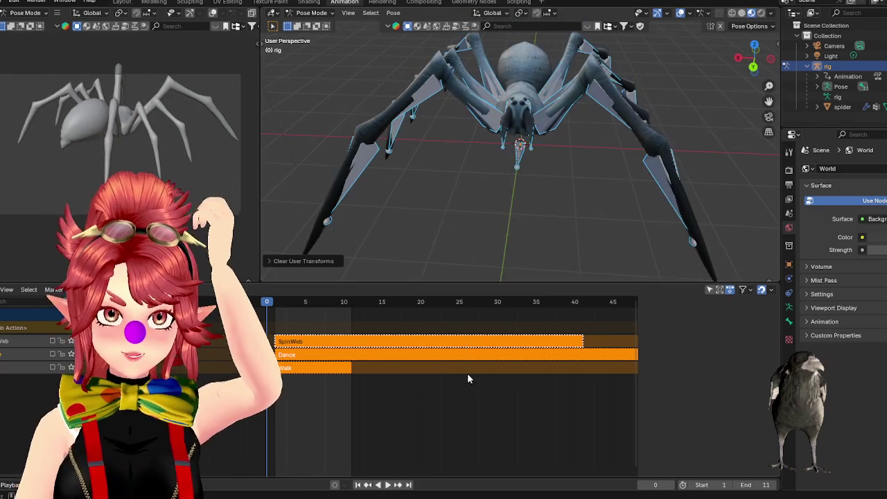
{"action": "mouse_move", "coordinate": [584, 224]}
{"action": "middle_mouse_down"}
{"action": "mouse_move", "coordinate": [440, 224]}
{"action": "mouse_move", "coordinate": [615, 216]}
{"action": "mouse_move", "coordinate": [447, 168]}
{"action": "middle_mouse_up"}
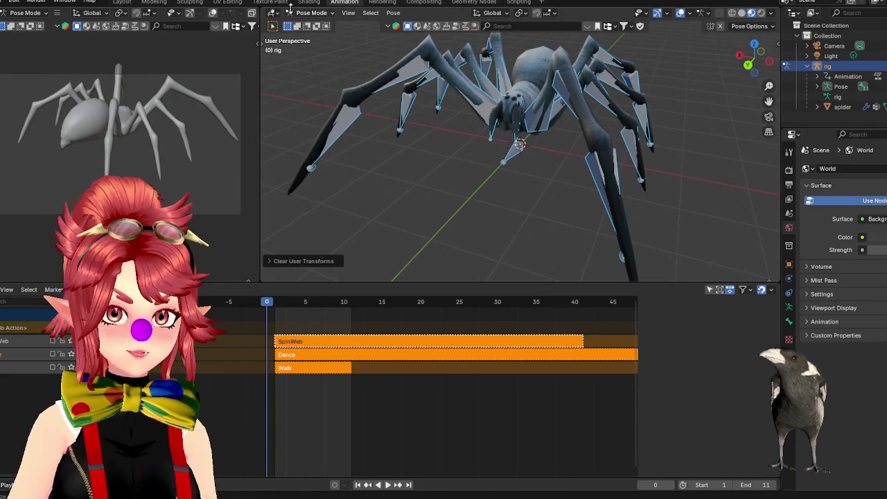
{"action": "left_click", "coordinate": [14, 1]}
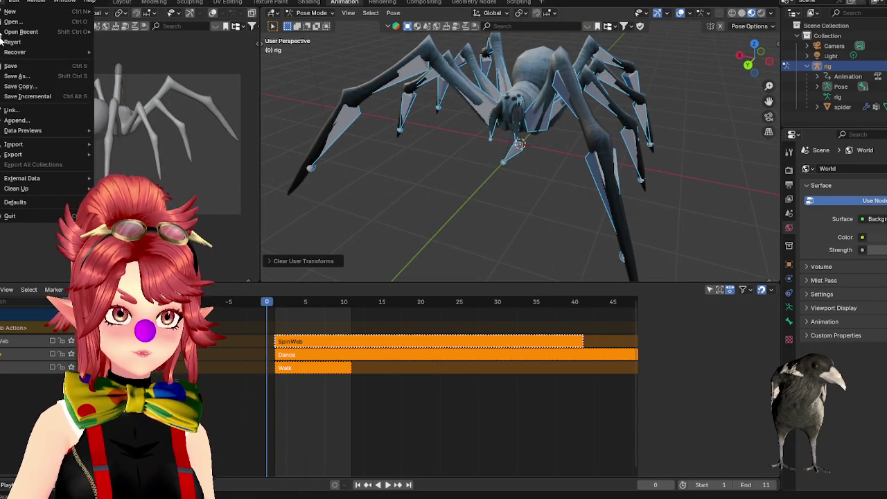
- Save spider.blend and hide the rig
{"action": "left_click", "coordinate": [21, 67]}
{"action": "mouse_move", "coordinate": [476, 188]}
{"action": "middle_mouse_down"}
{"action": "mouse_move", "coordinate": [443, 214]}
{"action": "mouse_move", "coordinate": [505, 196]}
{"action": "middle_mouse_up"}
{"action": "key", "text": "h"}
- Select the spider mesh and switch to the Shading workspace
{"action": "mouse_move", "coordinate": [649, 159]}
{"action": "middle_mouse_down"}
{"action": "mouse_move", "coordinate": [572, 168]}
{"action": "mouse_move", "coordinate": [805, 102]}
{"action": "middle_mouse_up"}
{"action": "left_click", "coordinate": [841, 107]}
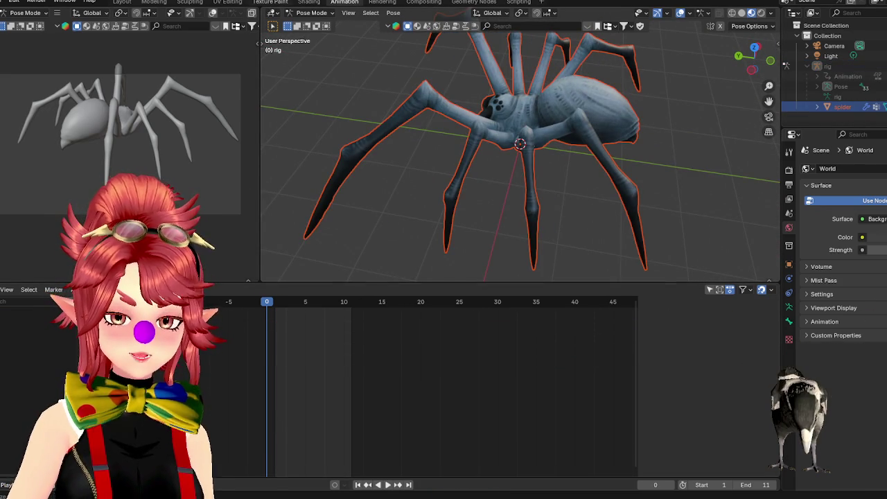
{"action": "left_click", "coordinate": [305, 2]}
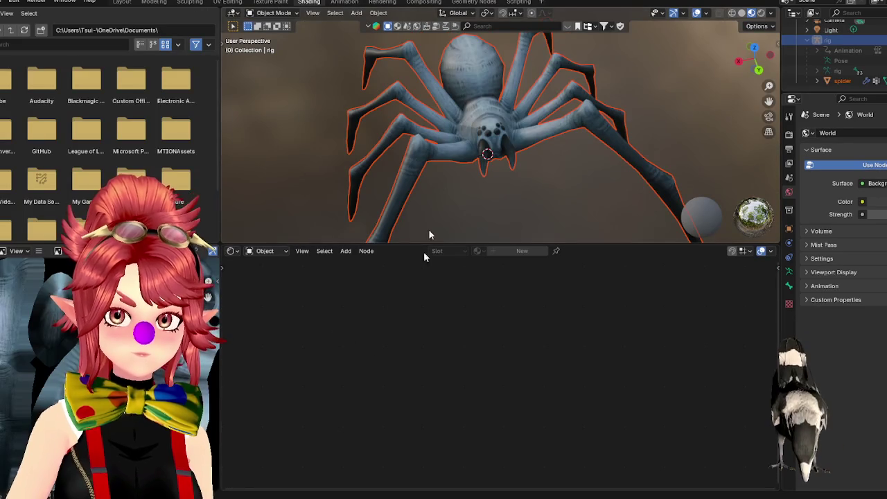
- Select the spider and reposition the Dark Image Texture node in the node editor
{"action": "left_click", "coordinate": [841, 80]}
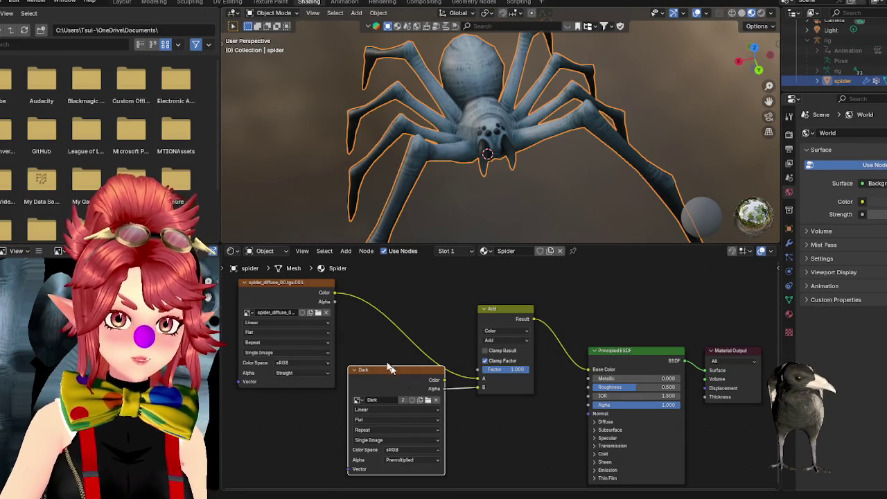
{"action": "left_click_drag", "start_coordinate": [377, 372], "coordinate": [372, 378]}
{"action": "middle_click_drag", "start_coordinate": [499, 444], "coordinate": [537, 382]}
{"action": "left_click_drag", "start_coordinate": [425, 321], "coordinate": [420, 335]}
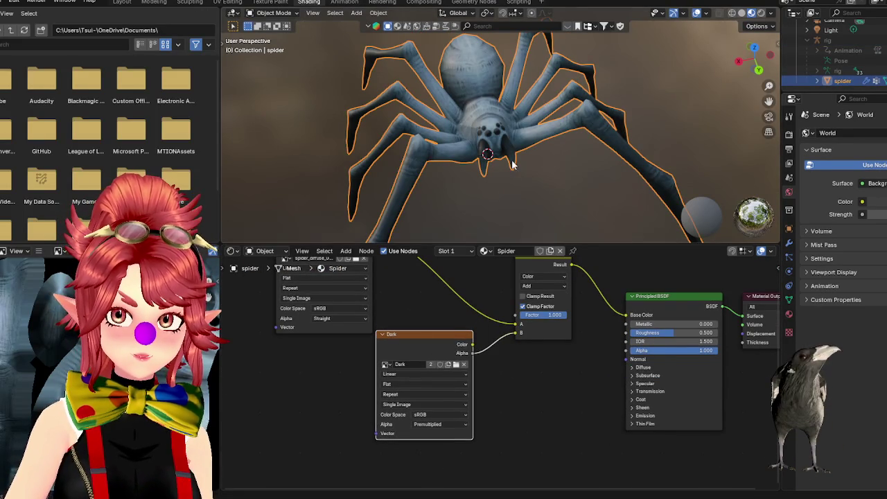
{"action": "middle_click_drag", "start_coordinate": [511, 163], "coordinate": [485, 138]}
{"action": "left_click_drag", "start_coordinate": [427, 339], "coordinate": [436, 342]}
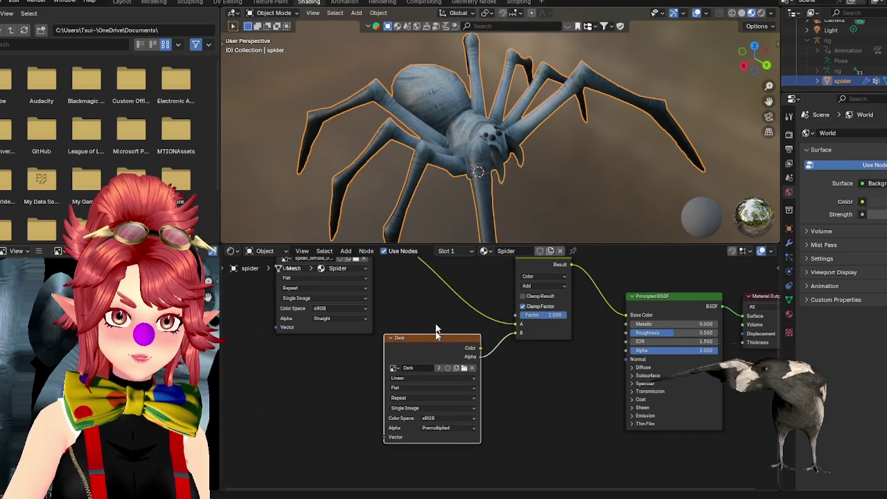
{"action": "left_click_drag", "start_coordinate": [446, 244], "coordinate": [446, 260]}
{"action": "mouse_move", "coordinate": [432, 201]}
{"action": "middle_mouse_down"}
{"action": "mouse_move", "coordinate": [461, 199]}
{"action": "mouse_move", "coordinate": [485, 180]}
{"action": "middle_mouse_up"}
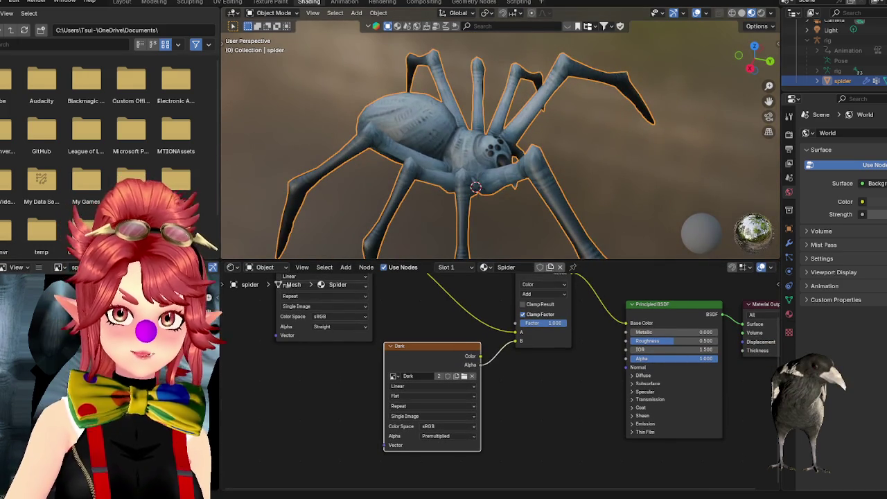
- Compare with the Argiope aurantia reference photos, then switch to Texture Paint
{"action": "key", "text": "alt+Tab"}
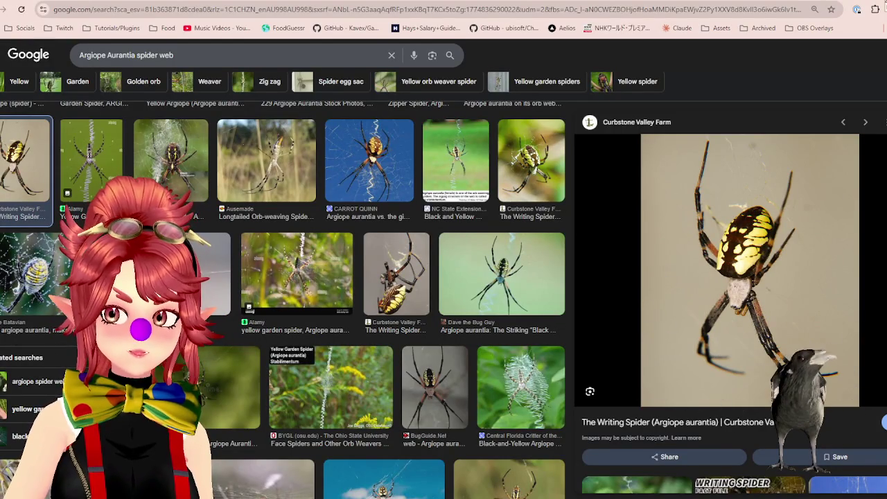
{"action": "key", "text": "alt+Tab"}
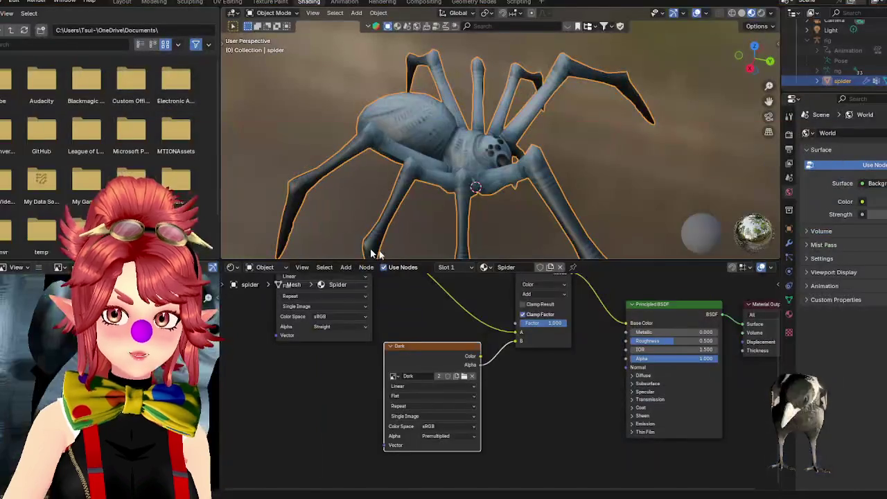
{"action": "middle_click_drag", "start_coordinate": [504, 167], "coordinate": [455, 163]}
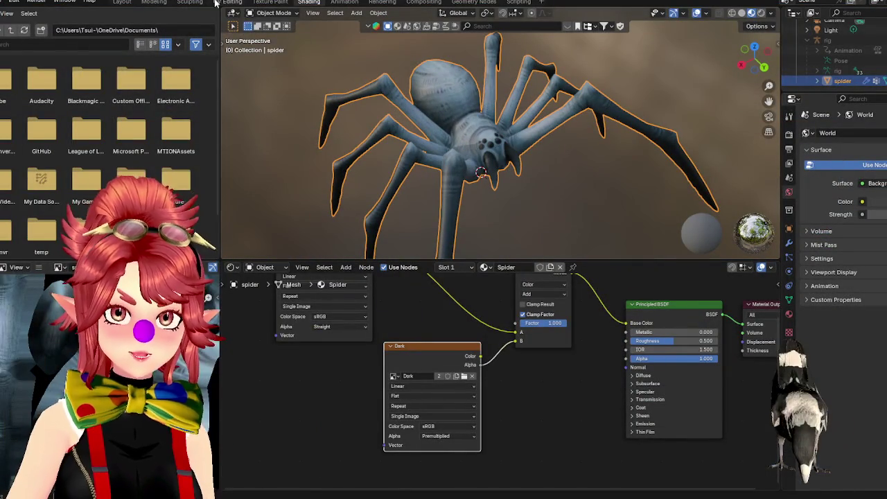
{"action": "left_click", "coordinate": [269, 3]}
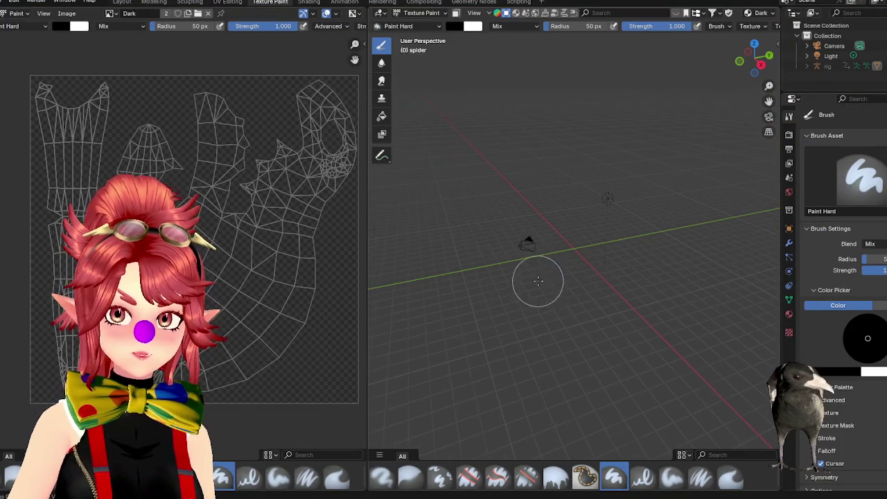
- Toggle the rig's visibility with Alt+H and H and enlarge the Outliner
{"action": "scroll", "coordinate": [823, 84], "scroll_direction": "down", "scroll_amount": 2}
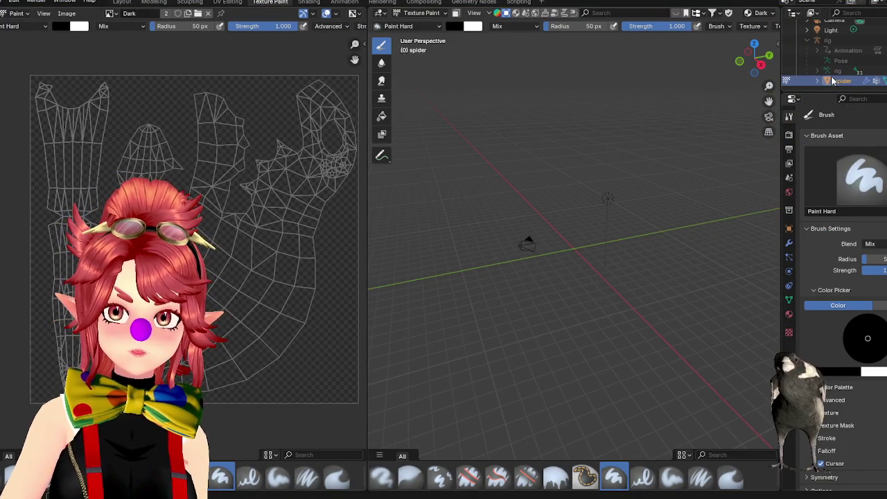
{"action": "mouse_move", "coordinate": [624, 237]}
{"action": "middle_mouse_down"}
{"action": "mouse_move", "coordinate": [601, 263]}
{"action": "mouse_move", "coordinate": [574, 267]}
{"action": "mouse_move", "coordinate": [557, 300]}
{"action": "mouse_move", "coordinate": [637, 188]}
{"action": "middle_mouse_up"}
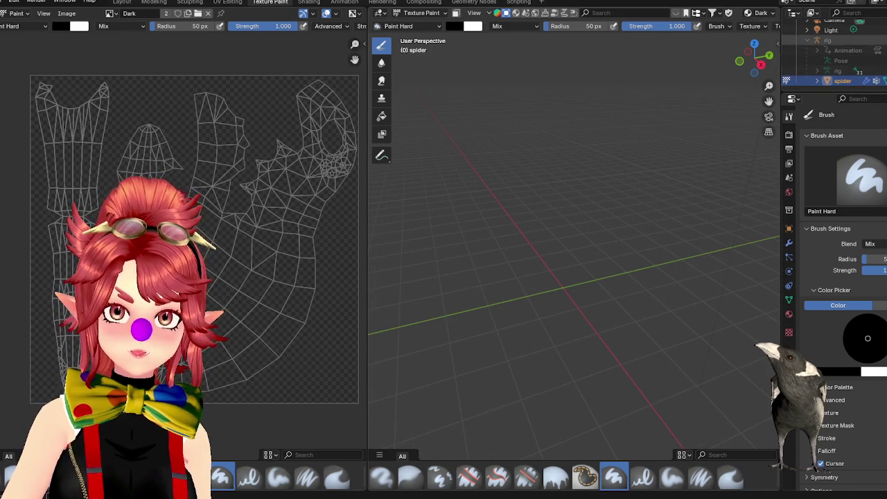
{"action": "key", "text": "alt+h"}
{"action": "key", "text": "h"}
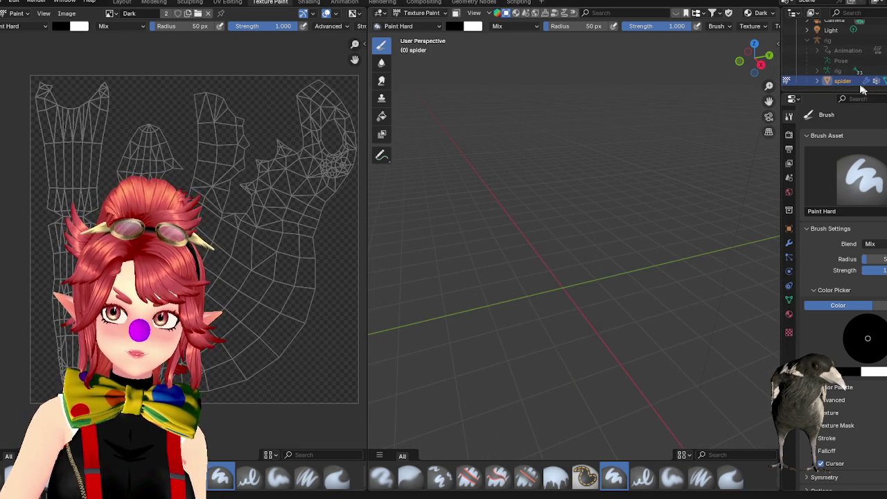
{"action": "left_click_drag", "start_coordinate": [833, 90], "coordinate": [814, 231]}
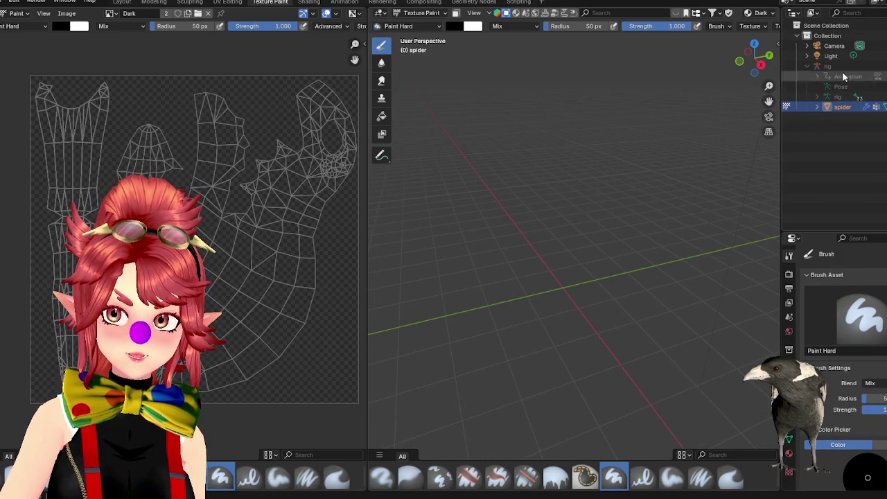
{"action": "mouse_move", "coordinate": [649, 202]}
{"action": "middle_mouse_down"}
{"action": "mouse_move", "coordinate": [596, 334]}
{"action": "mouse_move", "coordinate": [620, 319]}
{"action": "mouse_move", "coordinate": [600, 232]}
{"action": "mouse_move", "coordinate": [534, 273]}
{"action": "mouse_move", "coordinate": [501, 260]}
{"action": "middle_mouse_up"}
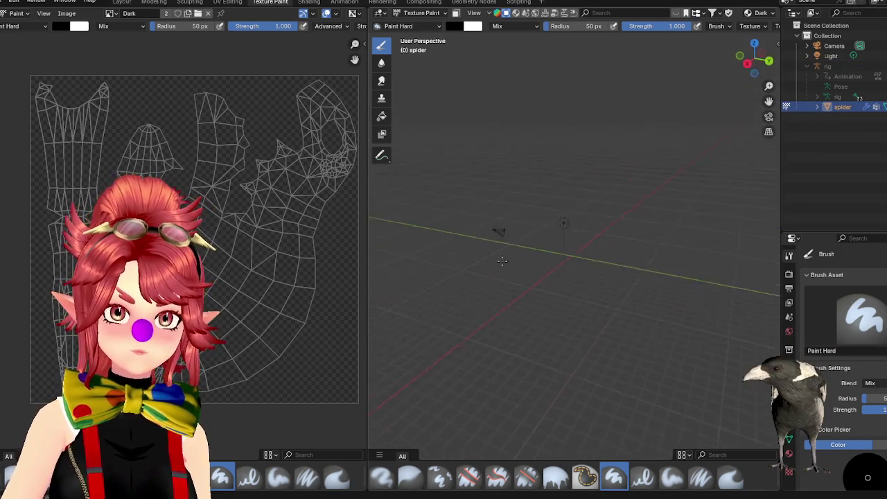
{"action": "left_click", "coordinate": [759, 14]}
{"action": "left_click", "coordinate": [758, 14]}
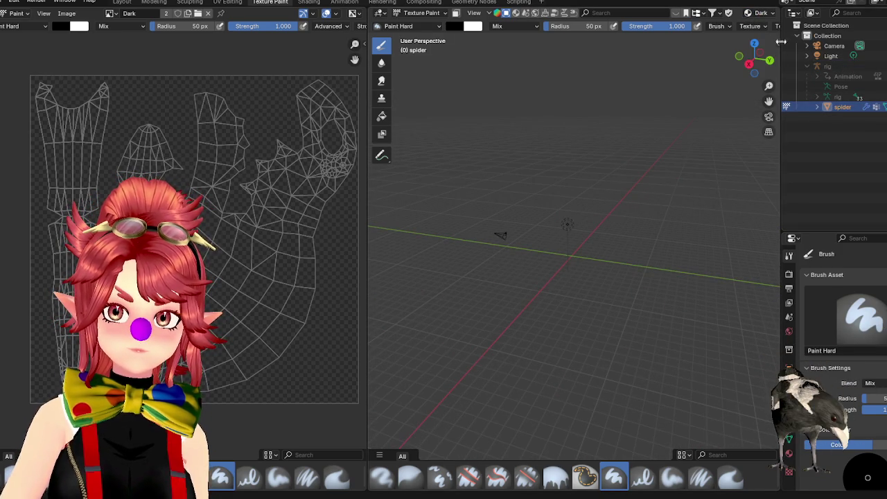
- Show the N sidebar and switch the viewport to Material Preview with the rig hidden
{"action": "key", "text": "n"}
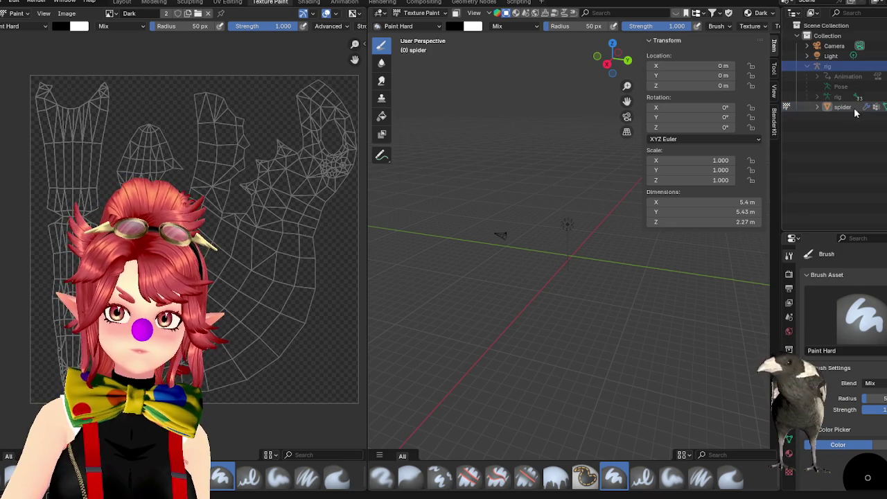
{"action": "scroll", "coordinate": [584, 383], "scroll_direction": "up", "scroll_amount": 5}
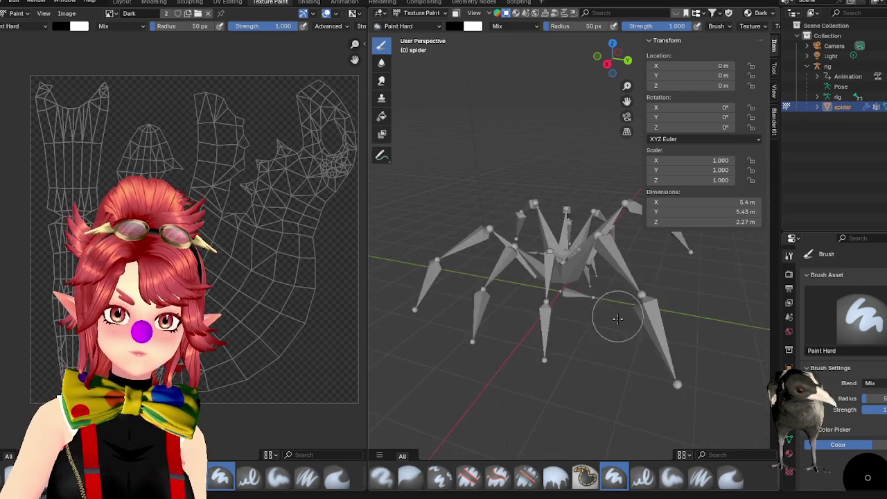
{"action": "middle_click_drag", "start_coordinate": [613, 391], "coordinate": [692, 312]}
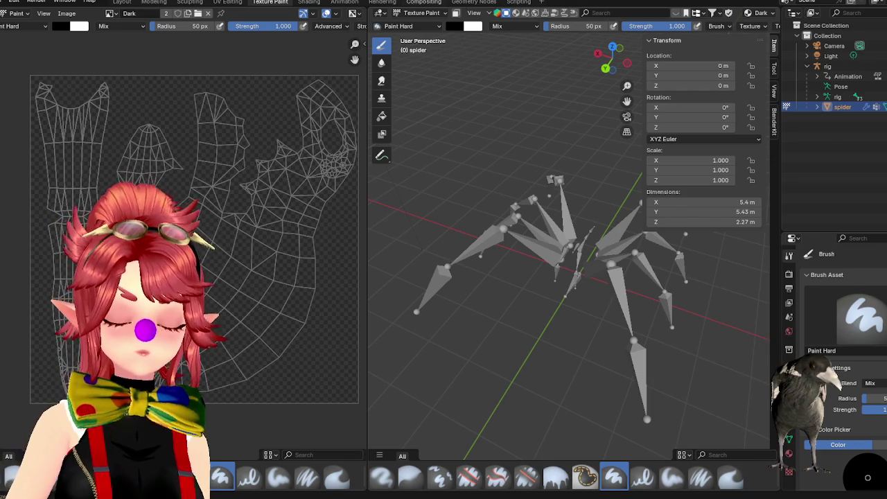
{"action": "scroll", "coordinate": [771, 15], "scroll_direction": "down", "scroll_amount": 5}
{"action": "left_click", "coordinate": [752, 13]}
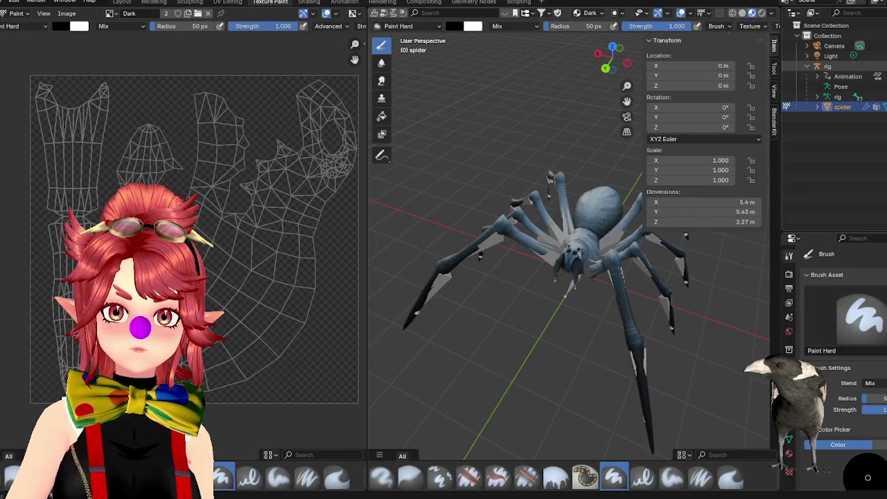
{"action": "key", "text": "h"}
- Orbit to a front-facing view of the spider and compare with the reference photos
{"action": "middle_click_drag", "start_coordinate": [568, 277], "coordinate": [499, 263]}
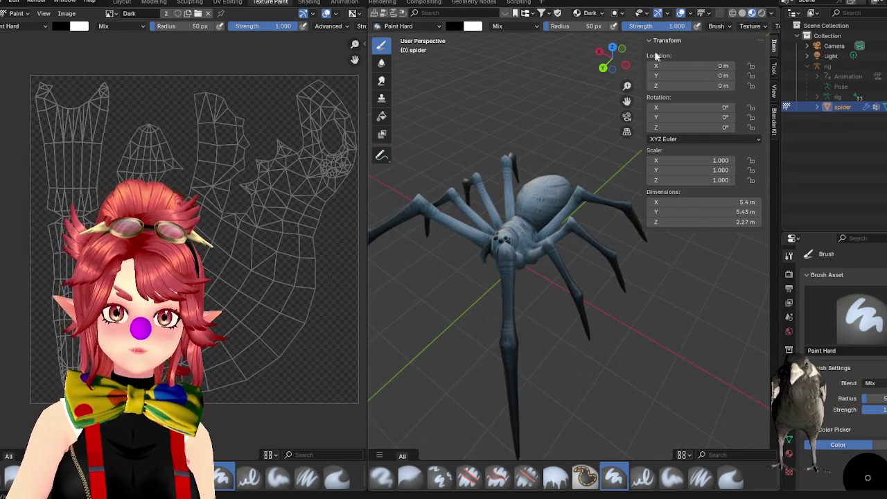
{"action": "scroll", "coordinate": [729, 27], "scroll_direction": "down", "scroll_amount": 6}
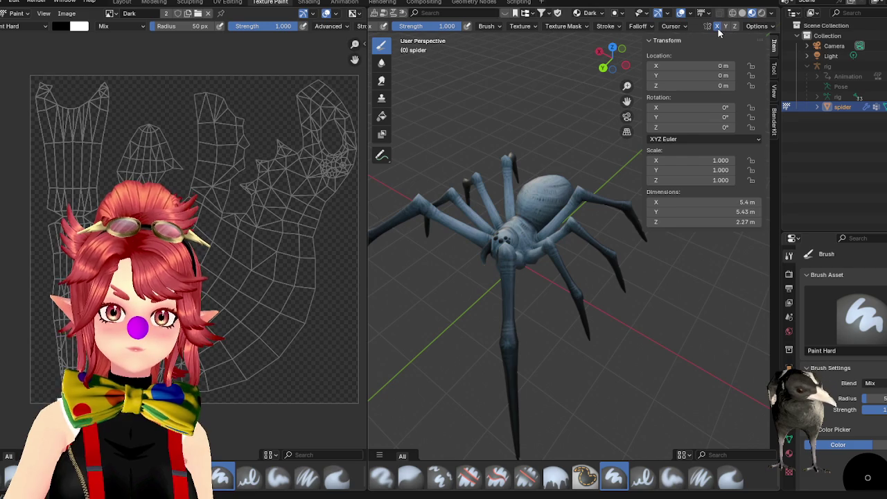
{"action": "middle_click_drag", "start_coordinate": [487, 212], "coordinate": [541, 215]}
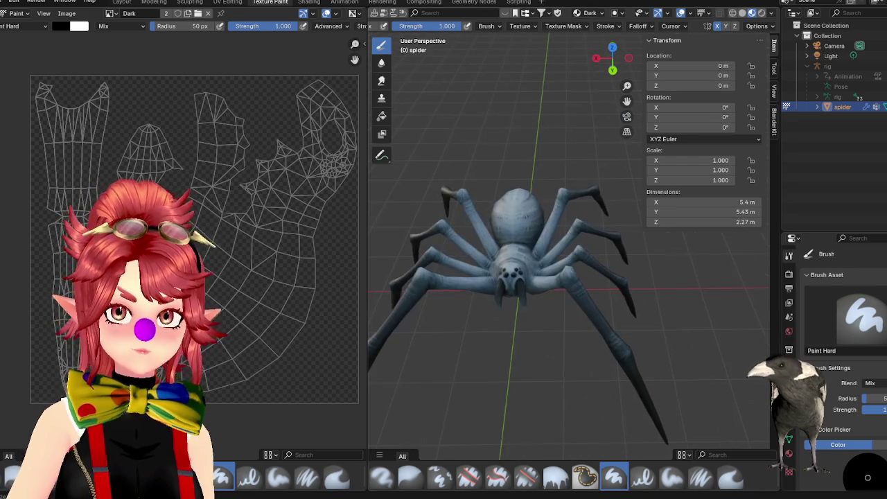
{"action": "key", "text": "alt+Tab"}
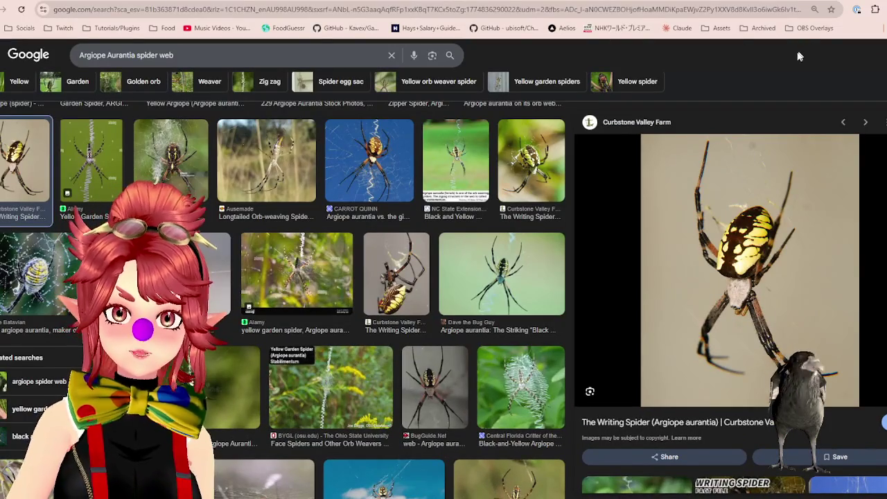
{"action": "key", "text": "alt+Tab"}
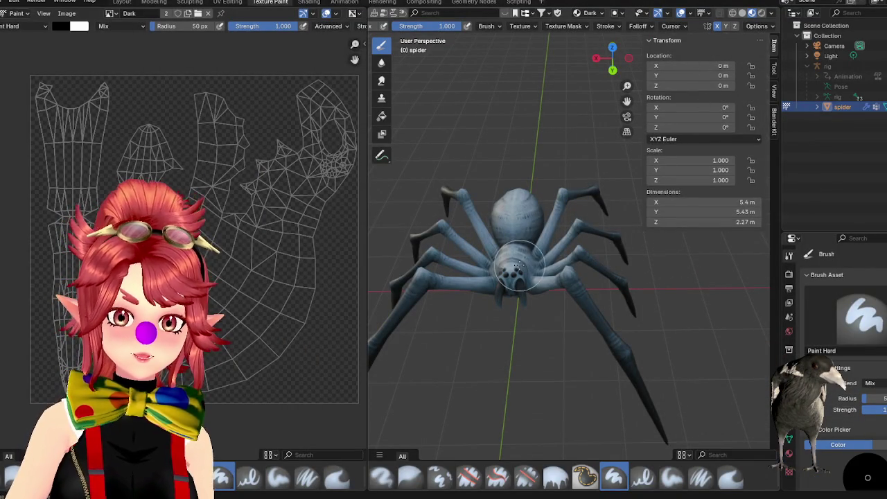
- Zoom in on the spider's abdomen, paint a white test stroke and undo it
{"action": "scroll", "coordinate": [518, 267], "scroll_direction": "up", "scroll_amount": 4}
{"action": "mouse_move", "coordinate": [518, 267]}
{"action": "middle_mouse_down"}
{"action": "mouse_move", "coordinate": [564, 270]}
{"action": "mouse_move", "coordinate": [548, 293]}
{"action": "middle_mouse_up"}
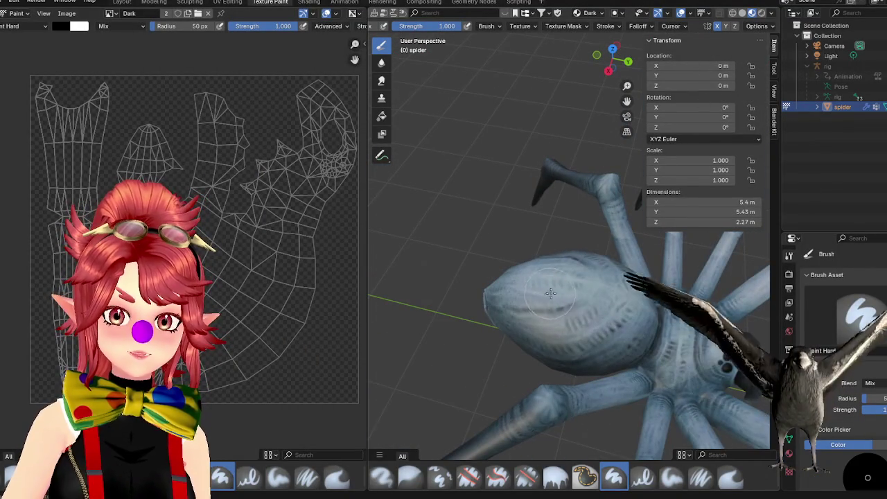
{"action": "left_click_drag", "start_coordinate": [548, 293], "coordinate": [574, 296]}
{"action": "key", "text": "ctrl+z"}
- Check the brush colour settings, keeping the blend mode at Mix
{"action": "left_click", "coordinate": [61, 27]}
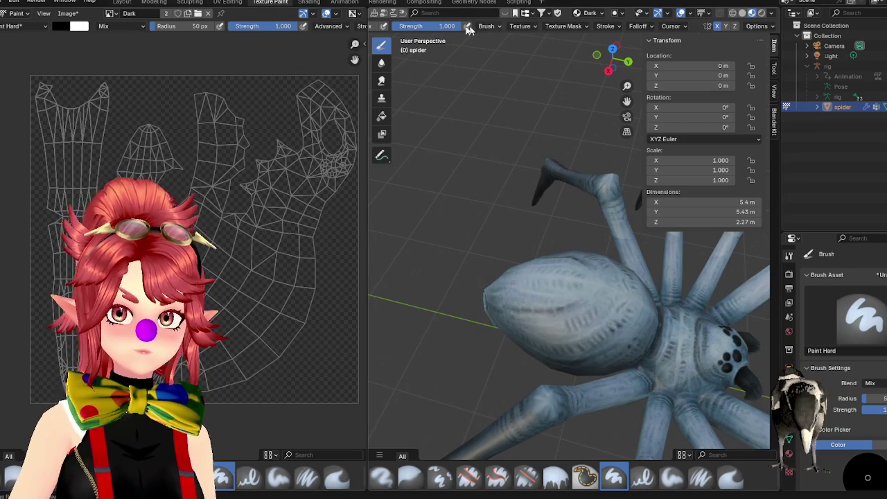
{"action": "scroll", "coordinate": [478, 29], "scroll_direction": "up", "scroll_amount": 3}
{"action": "scroll", "coordinate": [450, 29], "scroll_direction": "up", "scroll_amount": 3}
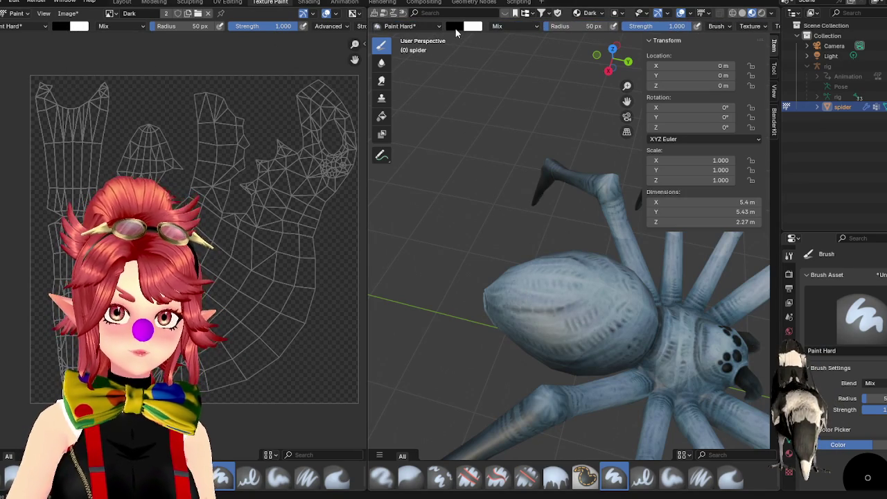
{"action": "left_click", "coordinate": [455, 26]}
{"action": "left_click", "coordinate": [526, 26]}
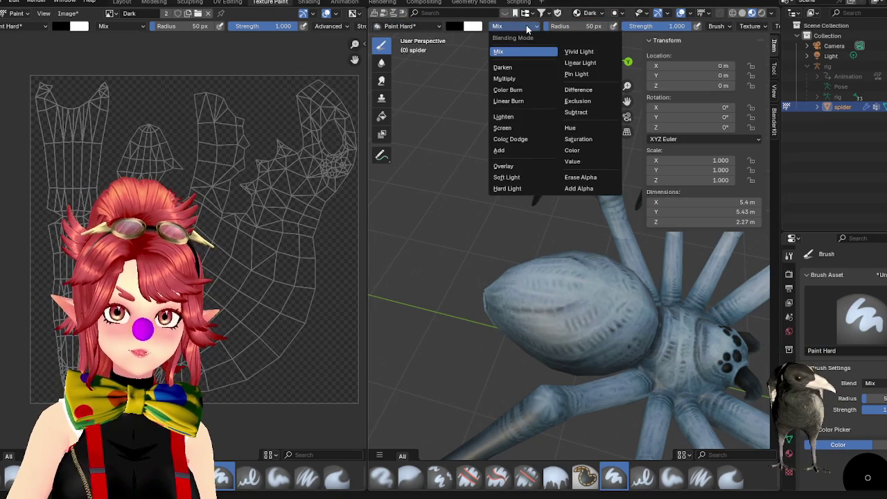
{"action": "left_click", "coordinate": [513, 52]}
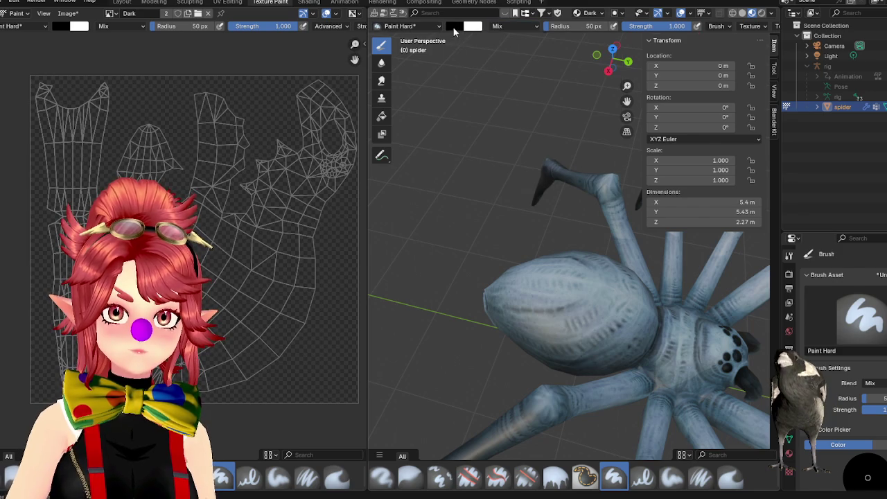
- Set the primary brush colour to blue and the secondary to dark grey
{"action": "left_click", "coordinate": [454, 29]}
{"action": "left_click", "coordinate": [475, 29]}
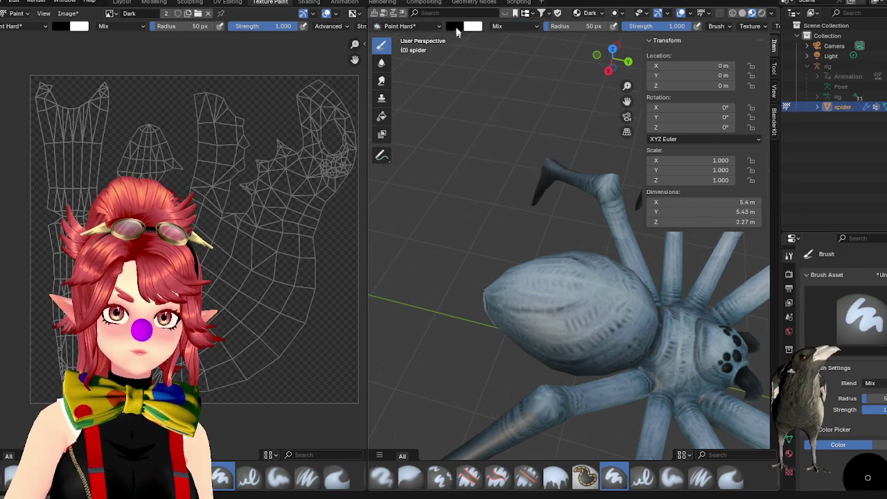
{"action": "left_click", "coordinate": [454, 25]}
{"action": "scroll", "coordinate": [504, 54], "scroll_direction": "up", "scroll_amount": 14, "text": "ctrl"}
{"action": "left_click", "coordinate": [503, 54]}
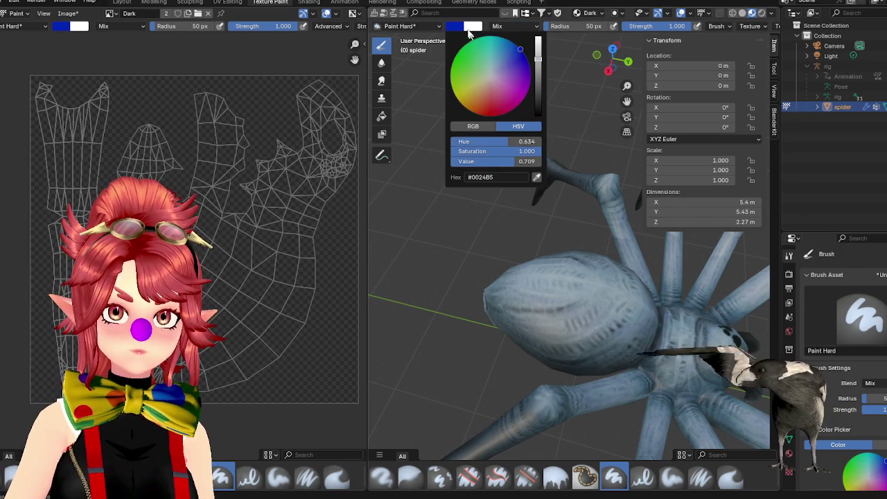
{"action": "left_click", "coordinate": [472, 28]}
{"action": "left_click_drag", "start_coordinate": [556, 41], "coordinate": [555, 115]}
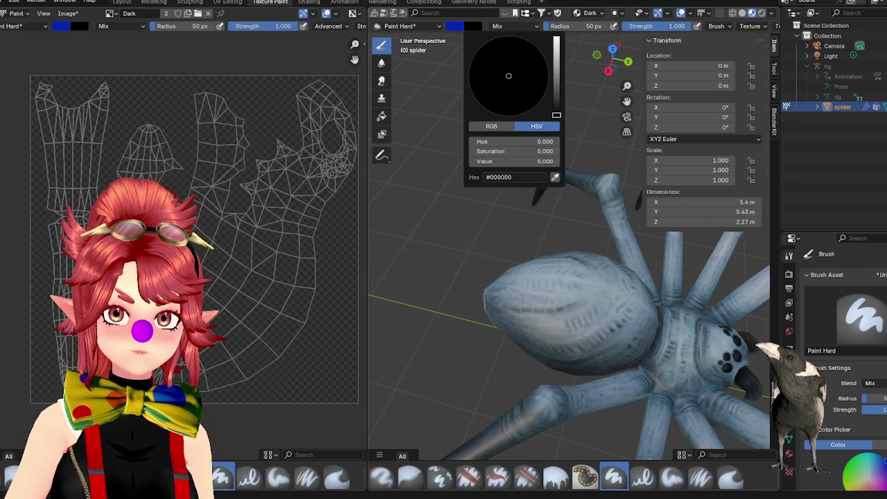
- Dab and undo test paint, then view the material nodes in the Shading workspace
{"action": "left_click", "coordinate": [579, 307]}
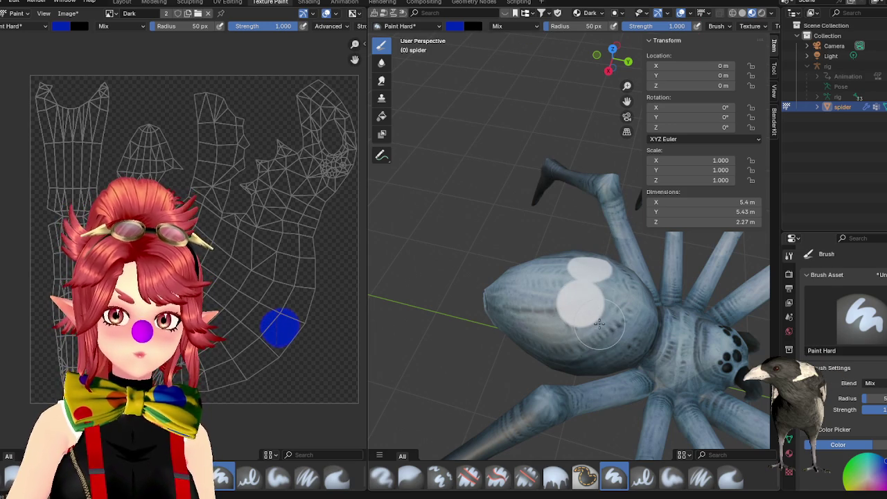
{"action": "middle_click_drag", "start_coordinate": [640, 336], "coordinate": [554, 208]}
{"action": "key", "text": "ctrl+z"}
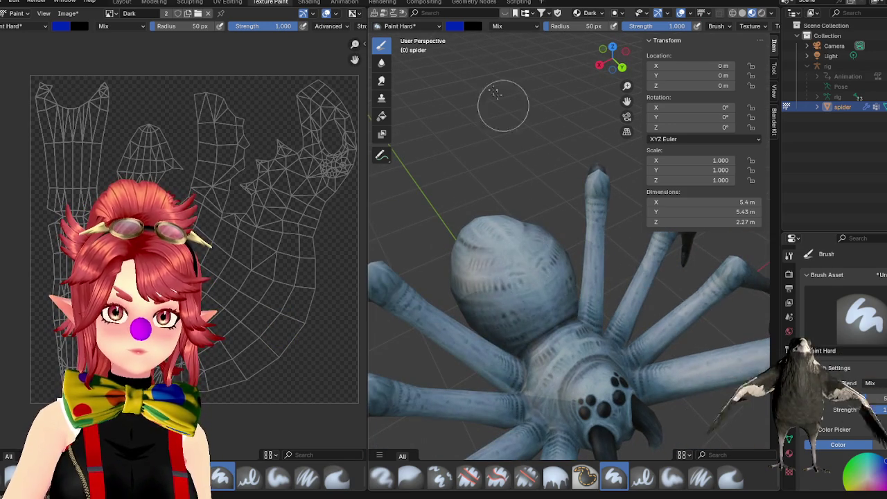
{"action": "left_click", "coordinate": [306, 2]}
{"action": "mouse_move", "coordinate": [496, 337]}
{"action": "middle_mouse_down"}
{"action": "mouse_move", "coordinate": [459, 366]}
{"action": "mouse_move", "coordinate": [483, 329]}
{"action": "middle_mouse_up"}
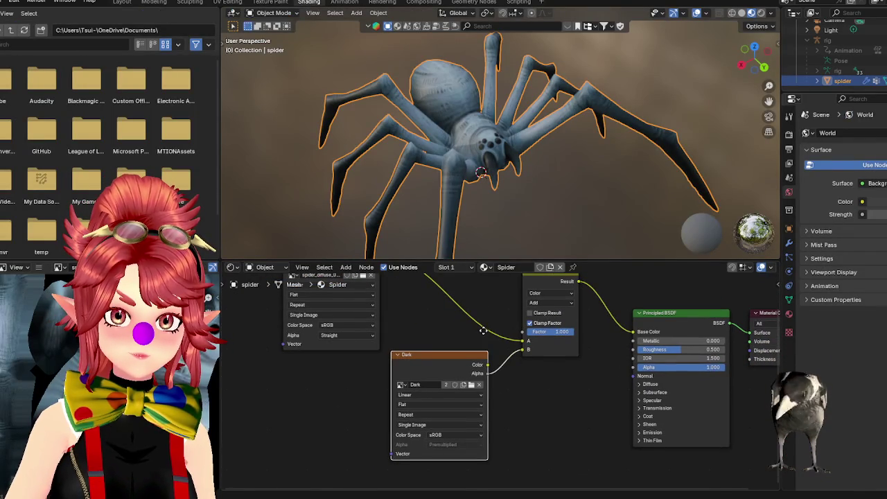
- Abandon the new link from the Dark node and return to the Texture Paint workspace
{"action": "left_click_drag", "start_coordinate": [489, 376], "coordinate": [524, 385]}
{"action": "key", "text": "Escape"}
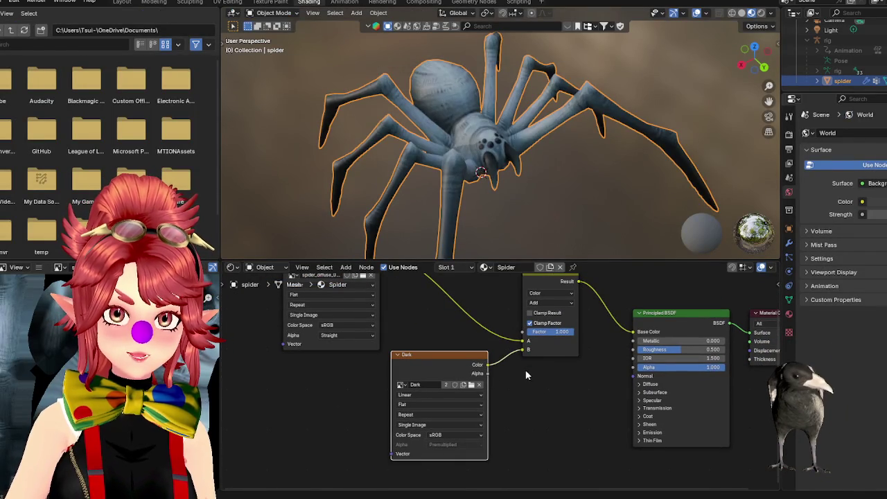
{"action": "left_click", "coordinate": [268, 3]}
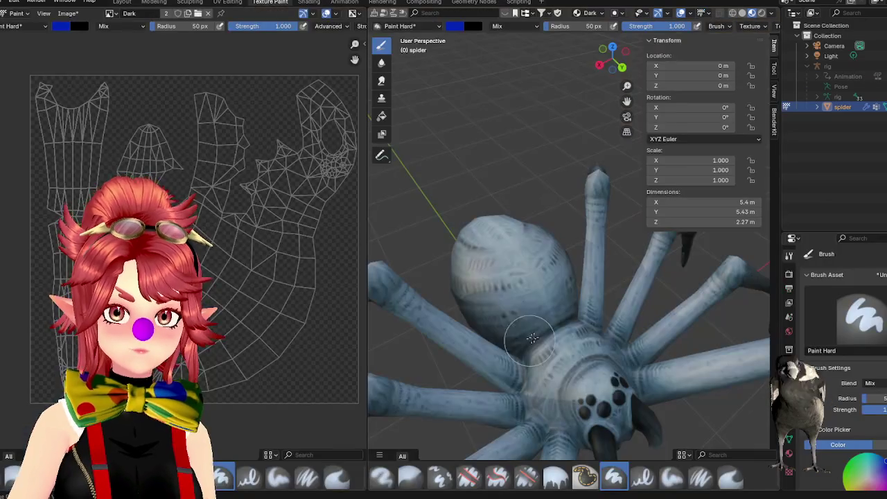
- Set the brush colour to near-black #151515 and paint a first dark mark on the Dark image
{"action": "left_click", "coordinate": [452, 26]}
{"action": "left_click_drag", "start_coordinate": [537, 91], "coordinate": [538, 115]}
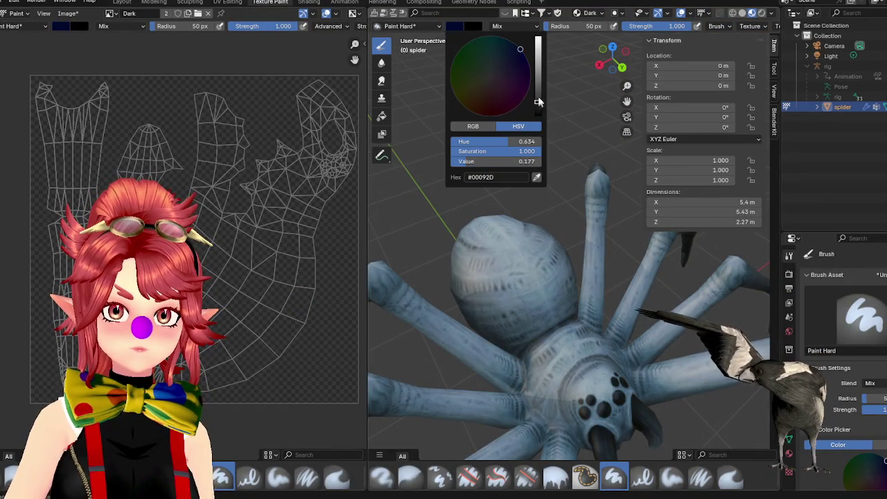
{"action": "left_click_drag", "start_coordinate": [533, 83], "coordinate": [538, 40]}
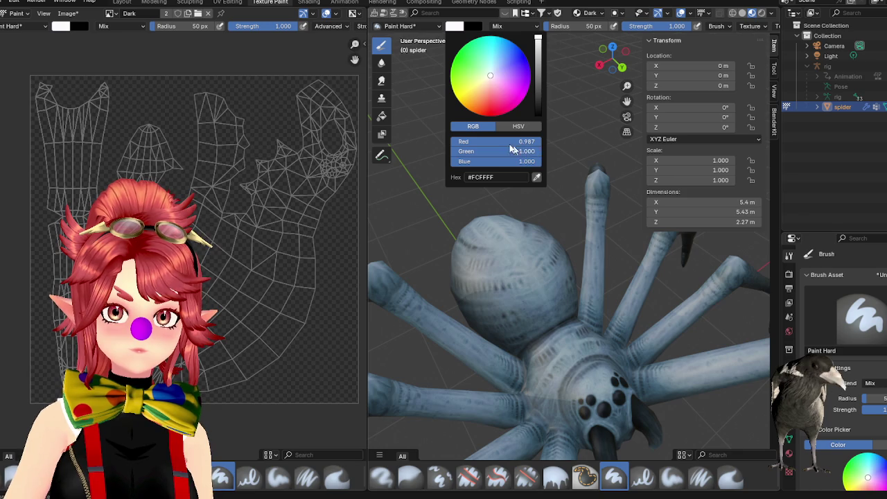
{"action": "left_click_drag", "start_coordinate": [536, 85], "coordinate": [538, 108]}
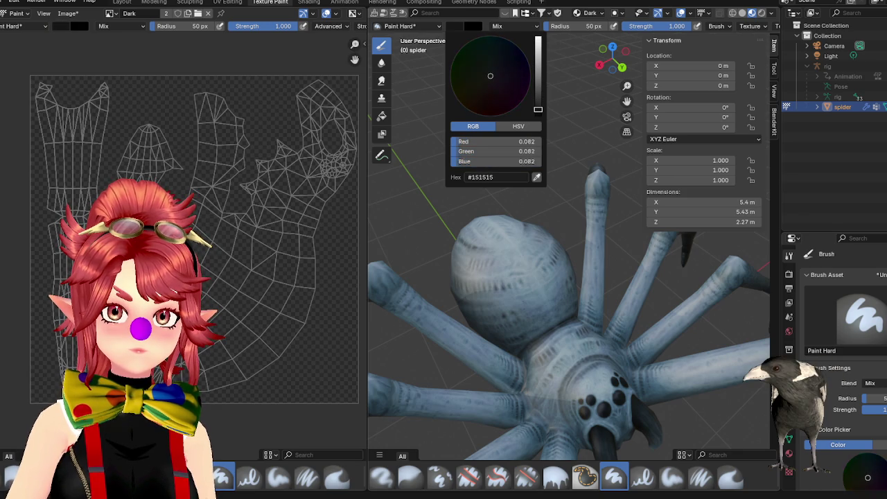
{"action": "left_click", "coordinate": [518, 251]}
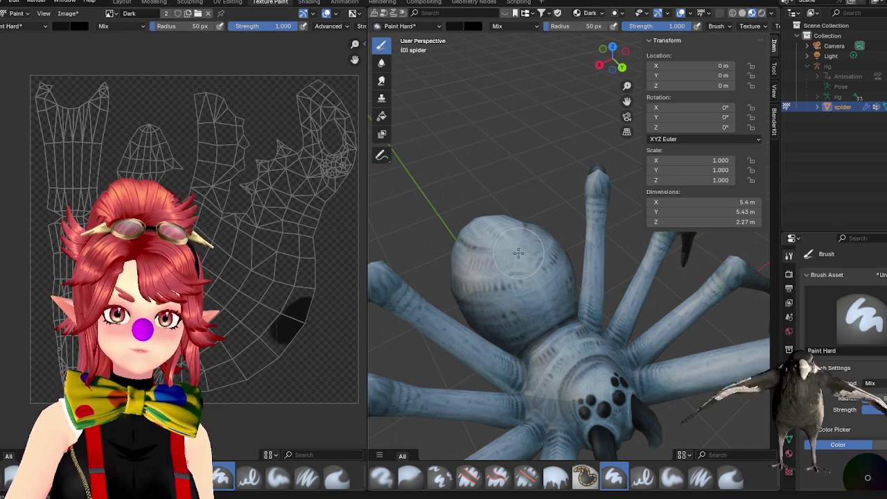
- Fit all material nodes into view, orbit to the spider's abdomen, then go back to Texture Paint
{"action": "left_click", "coordinate": [309, 4]}
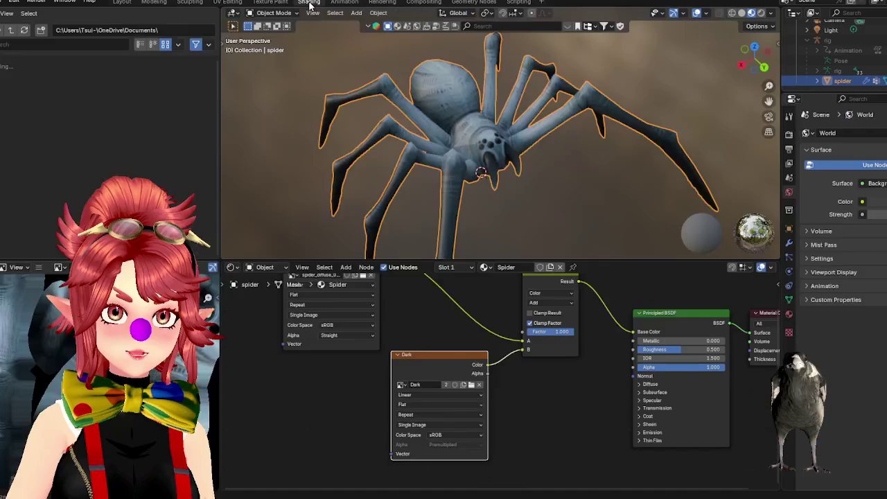
{"action": "key", "text": "Home"}
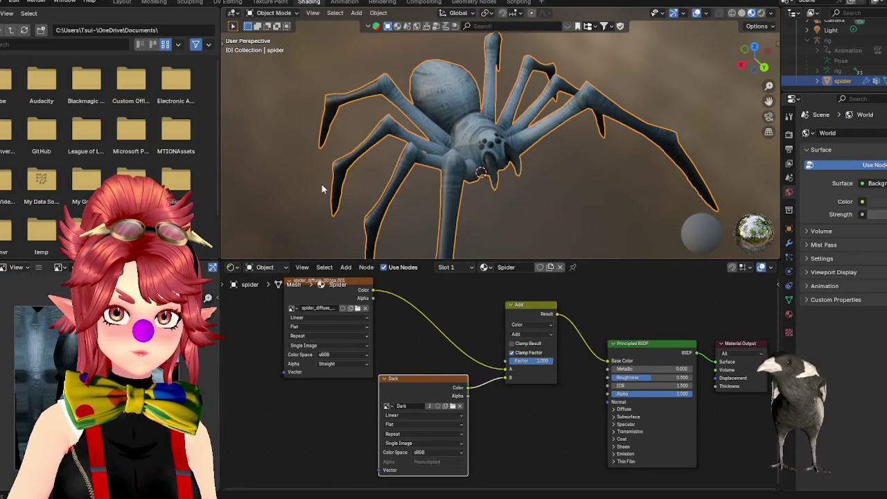
{"action": "middle_click_drag", "start_coordinate": [363, 163], "coordinate": [423, 167]}
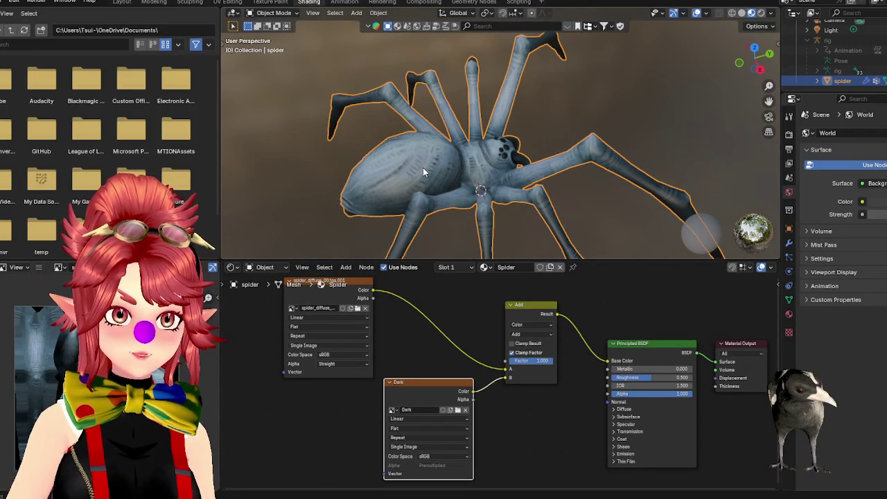
{"action": "left_click", "coordinate": [263, 2]}
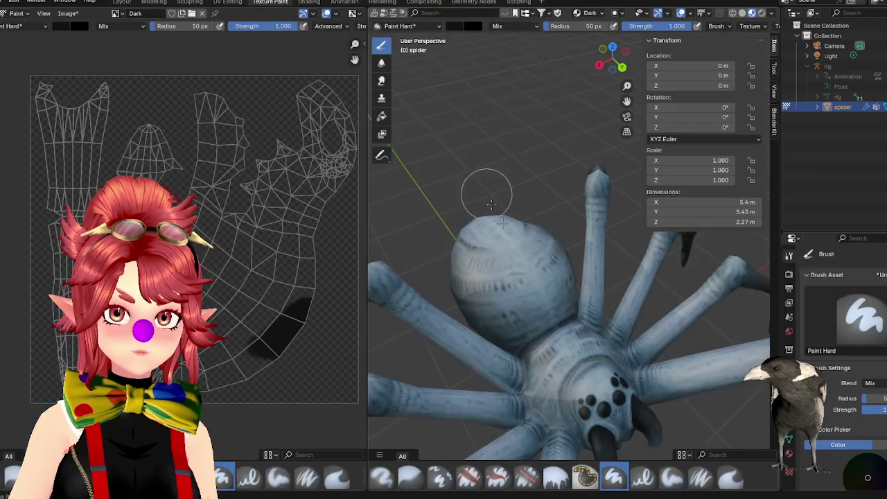
- Put the spider back in Object Mode, orbit around it, and return to the Shading workspace
{"action": "key", "text": "ctrl+z"}
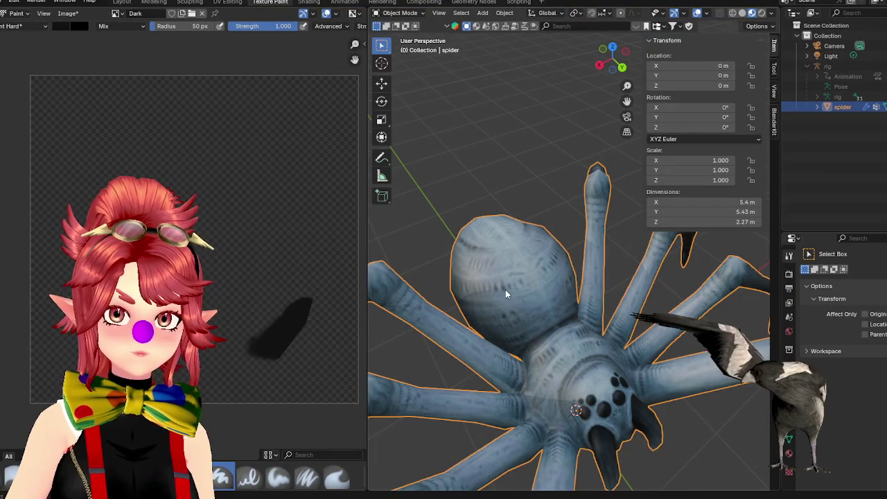
{"action": "mouse_move", "coordinate": [510, 296]}
{"action": "middle_mouse_down"}
{"action": "mouse_move", "coordinate": [528, 318]}
{"action": "mouse_move", "coordinate": [522, 309]}
{"action": "mouse_move", "coordinate": [556, 317]}
{"action": "mouse_move", "coordinate": [531, 287]}
{"action": "mouse_move", "coordinate": [543, 296]}
{"action": "middle_mouse_up"}
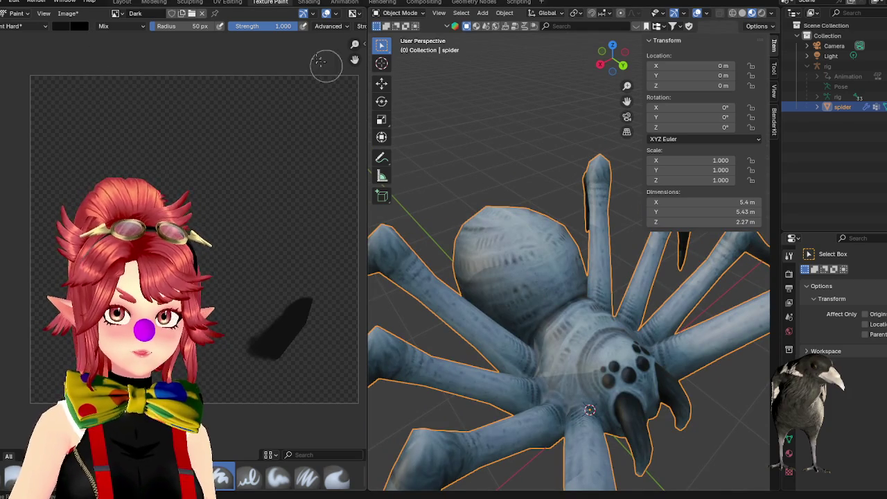
{"action": "left_click", "coordinate": [305, 2]}
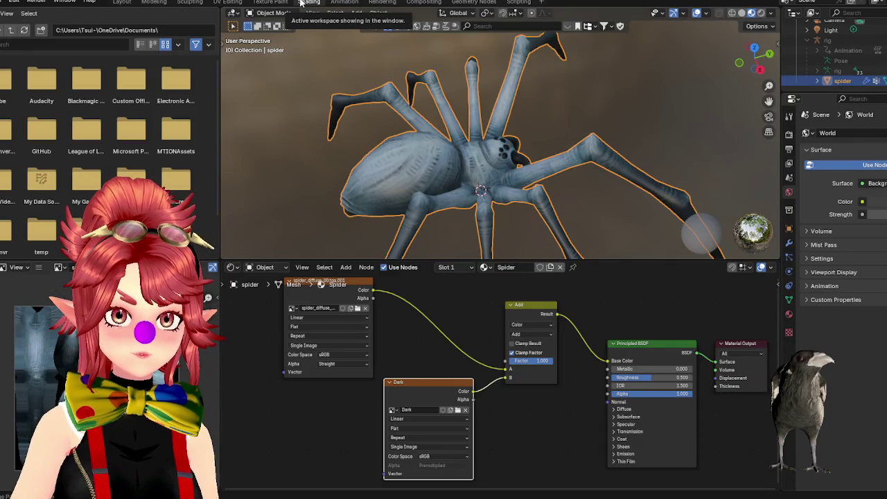
- Reposition the Dark image node, lower the Add node's Factor, and return to Texture Paint
{"action": "mouse_move", "coordinate": [438, 384]}
{"action": "left_mouse_down"}
{"action": "mouse_move", "coordinate": [419, 386]}
{"action": "mouse_move", "coordinate": [399, 375]}
{"action": "left_mouse_up"}
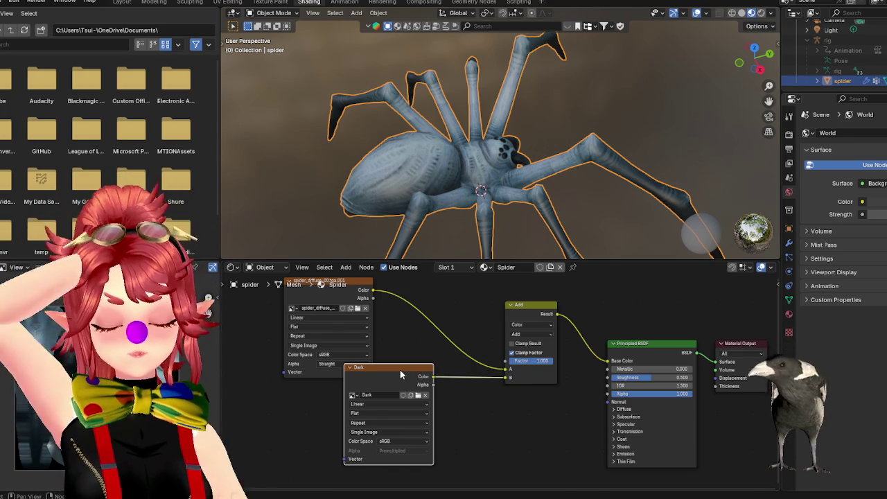
{"action": "mouse_move", "coordinate": [399, 374]}
{"action": "left_mouse_down"}
{"action": "mouse_move", "coordinate": [425, 380]}
{"action": "mouse_move", "coordinate": [417, 366]}
{"action": "mouse_move", "coordinate": [419, 381]}
{"action": "mouse_move", "coordinate": [429, 377]}
{"action": "mouse_move", "coordinate": [426, 361]}
{"action": "mouse_move", "coordinate": [438, 375]}
{"action": "left_mouse_up"}
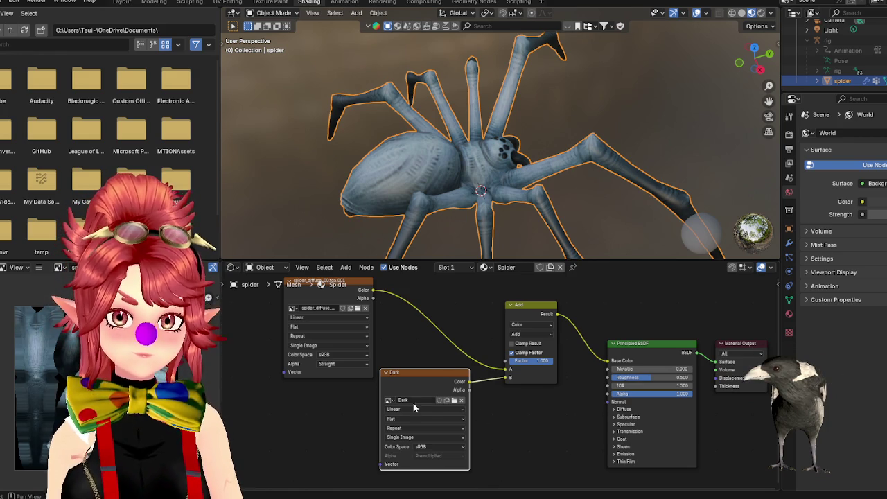
{"action": "left_click_drag", "start_coordinate": [533, 360], "coordinate": [516, 360]}
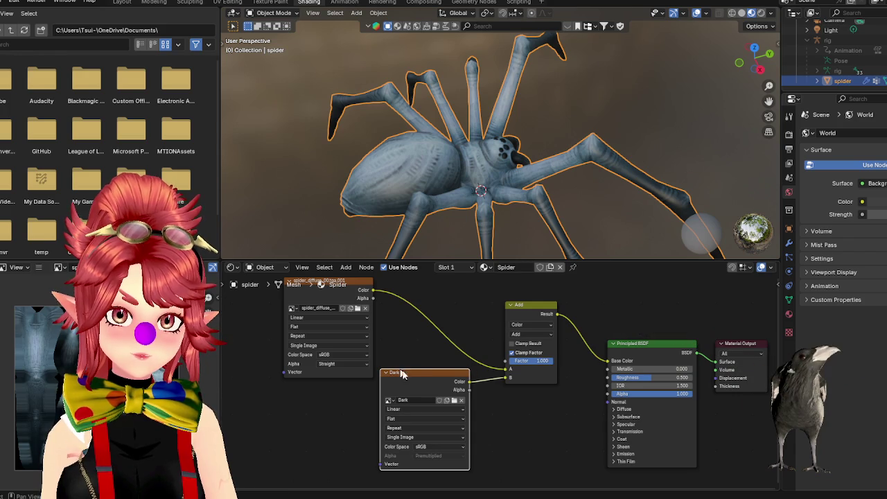
{"action": "left_click_drag", "start_coordinate": [398, 371], "coordinate": [390, 368]}
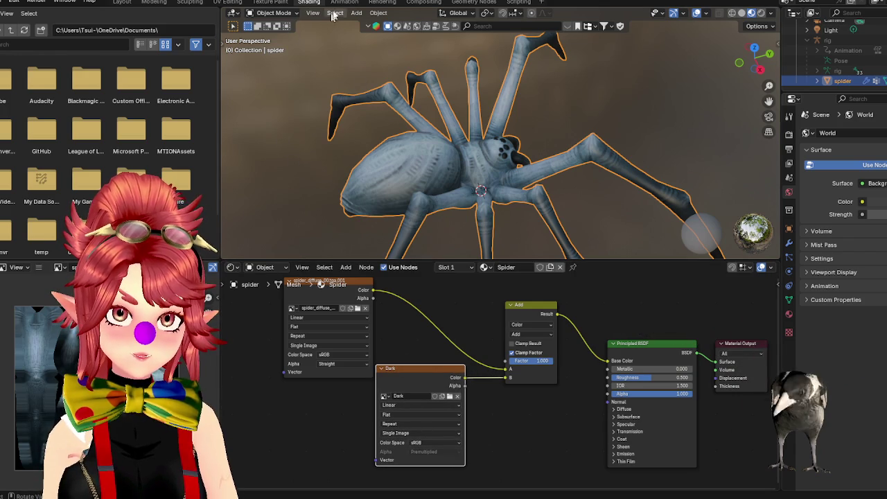
{"action": "left_click", "coordinate": [262, 4]}
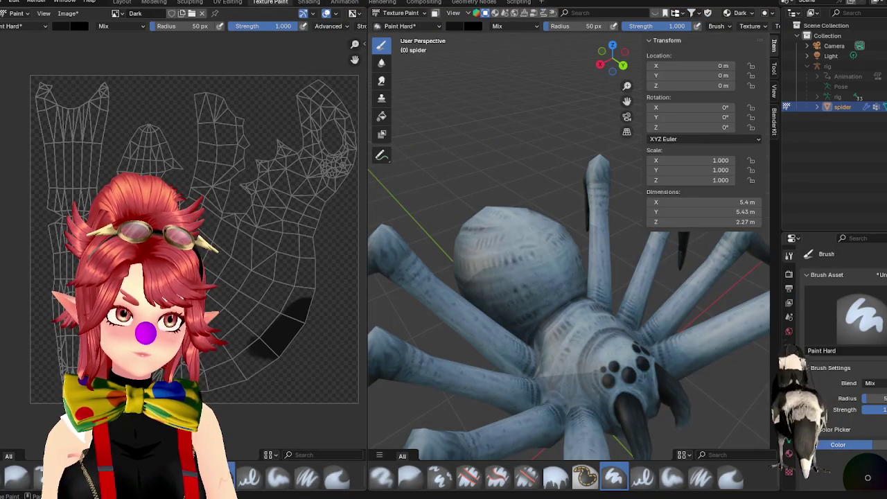
- Keep Dark as the paint image, undo the earlier stroke, and paint a longer curved dark band
{"action": "left_click", "coordinate": [119, 13]}
{"action": "left_click", "coordinate": [133, 28]}
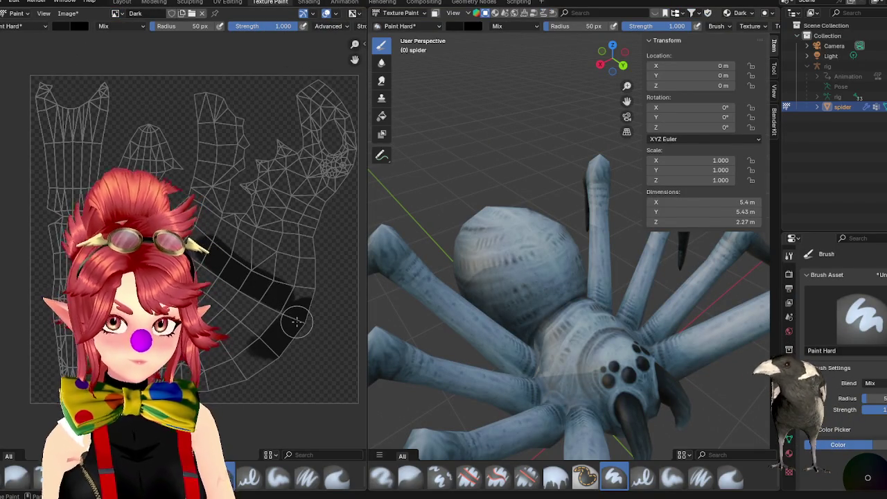
{"action": "key", "text": "ctrl+z"}
{"action": "left_click_drag", "start_coordinate": [319, 269], "coordinate": [253, 371]}
- Orbit and zoom the spider view, then return to the Shading workspace
{"action": "mouse_move", "coordinate": [536, 316]}
{"action": "middle_mouse_down"}
{"action": "mouse_move", "coordinate": [580, 321]}
{"action": "mouse_move", "coordinate": [561, 312]}
{"action": "middle_mouse_up"}
{"action": "scroll", "coordinate": [738, 14], "scroll_direction": "down", "scroll_amount": 3}
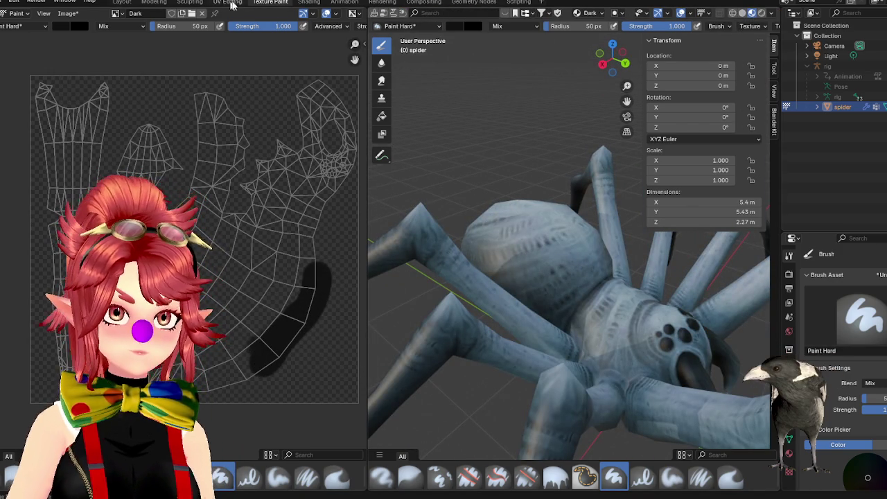
{"action": "left_click", "coordinate": [308, 3]}
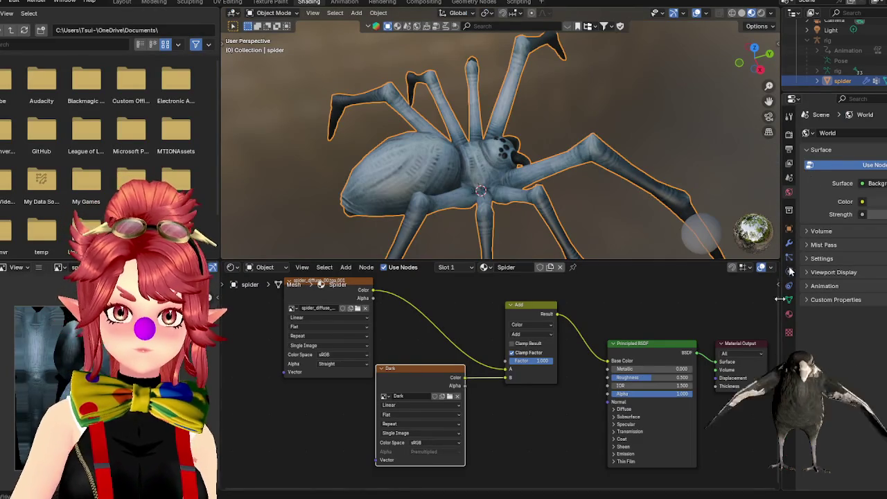
- Show the Spider material, adjust the Add Factor, move the Dark node down, and display the Dark image
{"action": "left_click", "coordinate": [789, 316]}
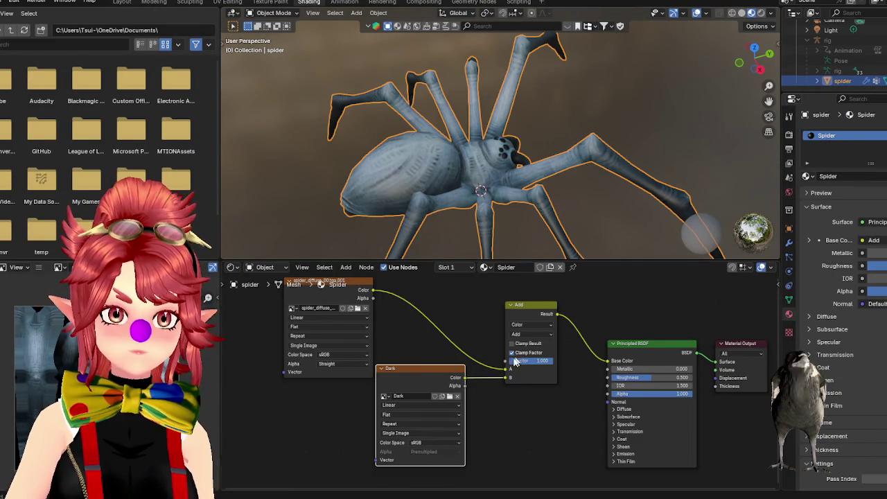
{"action": "mouse_move", "coordinate": [547, 361]}
{"action": "left_mouse_down"}
{"action": "mouse_move", "coordinate": [530, 365]}
{"action": "mouse_move", "coordinate": [551, 365]}
{"action": "left_mouse_up"}
{"action": "left_click_drag", "start_coordinate": [429, 372], "coordinate": [429, 384]}
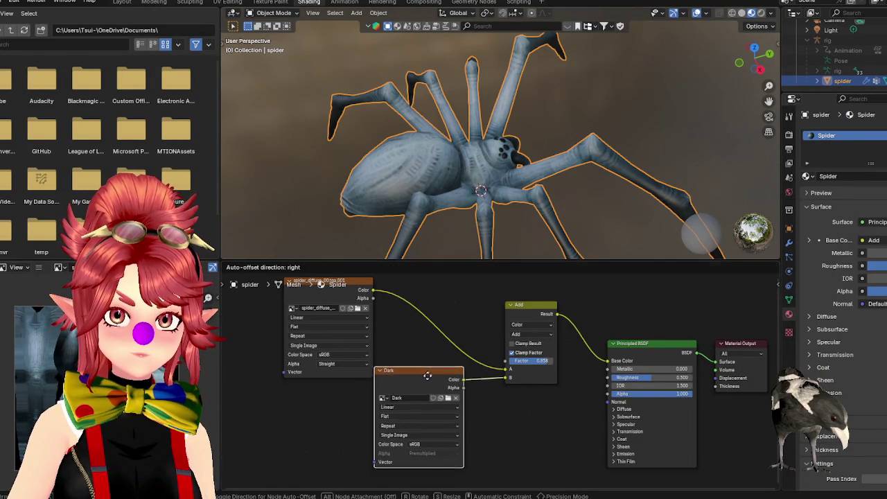
{"action": "left_click", "coordinate": [430, 384]}
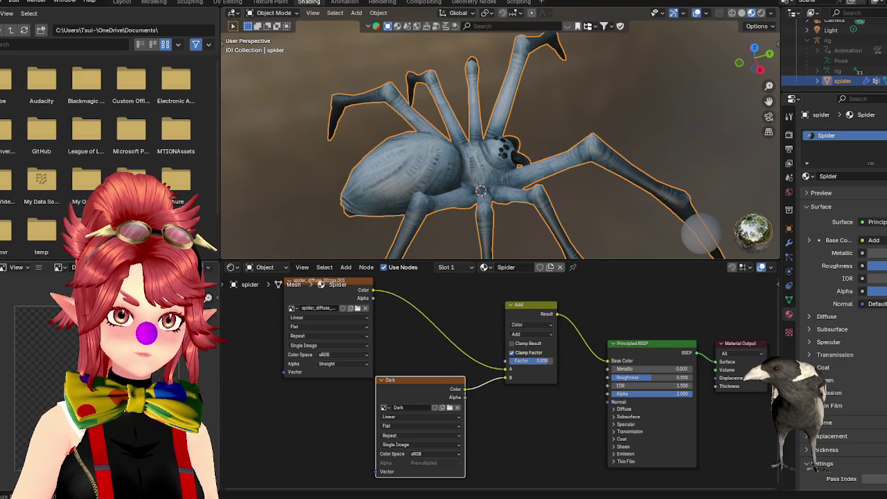
{"action": "left_click", "coordinate": [61, 270]}
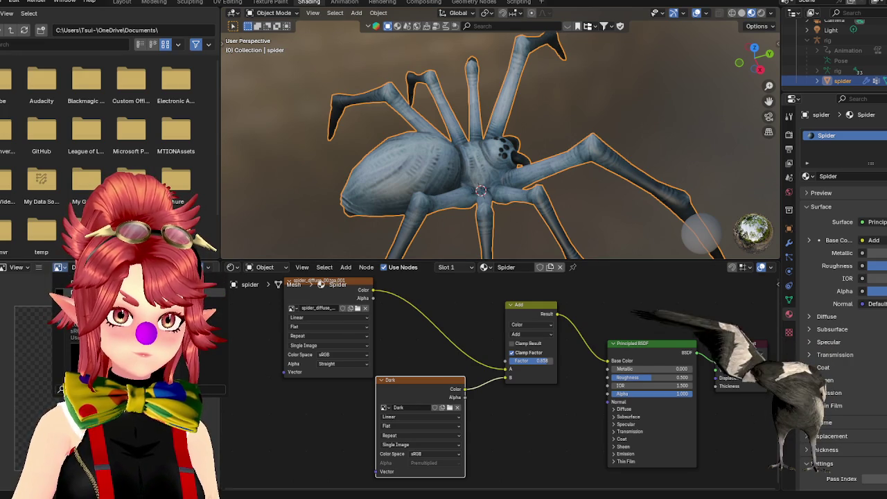
{"action": "left_click", "coordinate": [61, 268]}
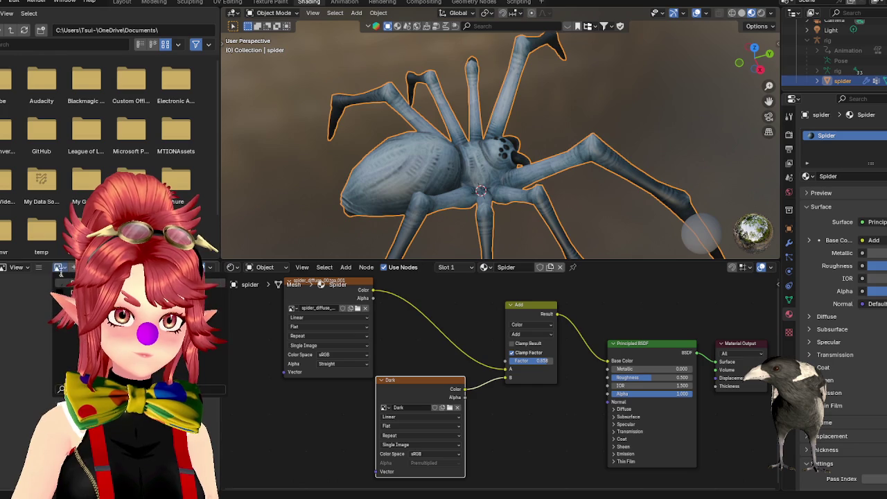
{"action": "left_click", "coordinate": [83, 326]}
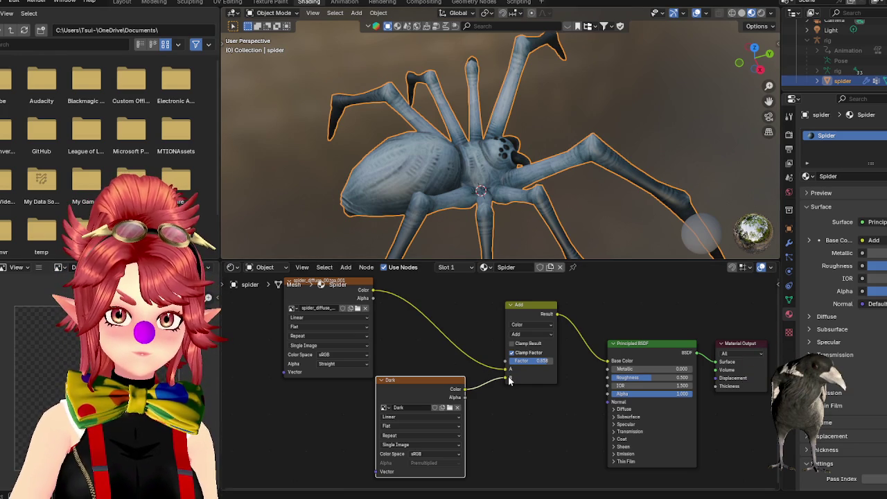
- Change the blend mode from Add to Mix and lower the factor to 0.533
{"action": "left_click", "coordinate": [521, 335]}
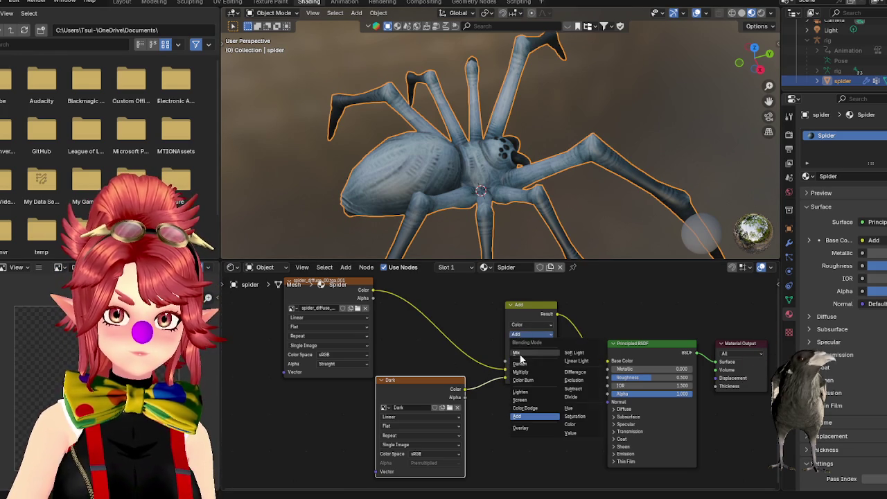
{"action": "left_click", "coordinate": [518, 353]}
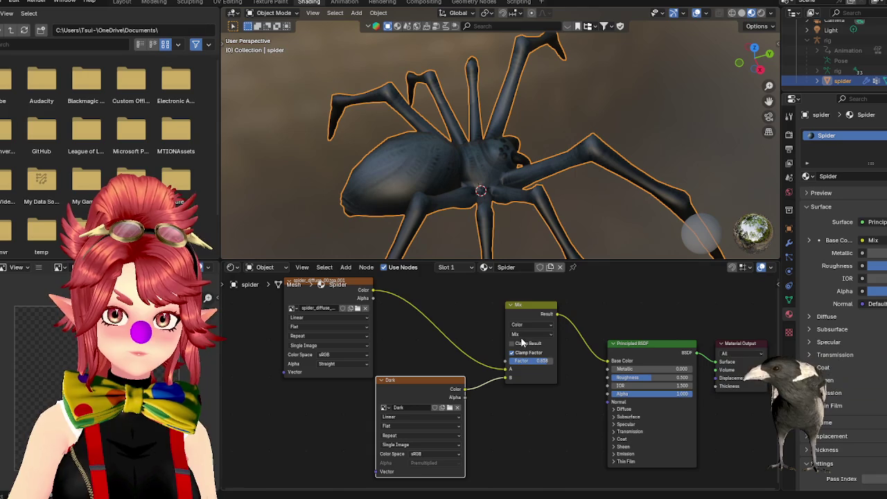
{"action": "middle_click_drag", "start_coordinate": [588, 156], "coordinate": [515, 253]}
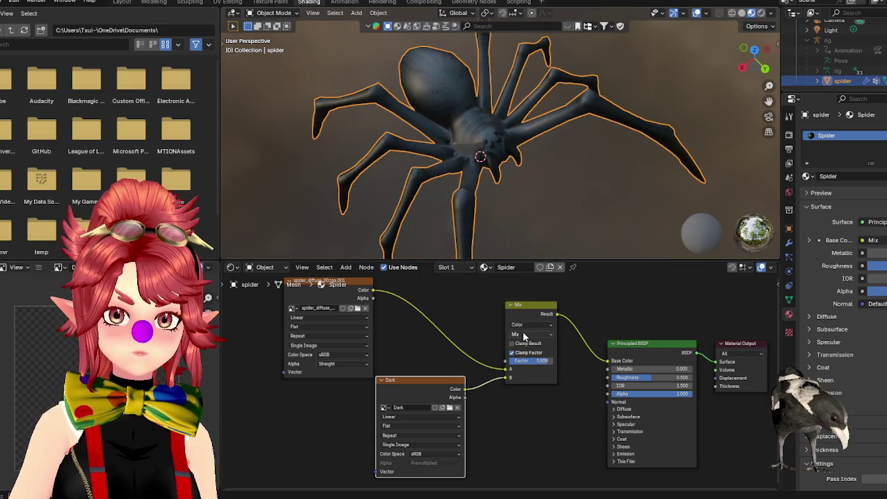
{"action": "left_click_drag", "start_coordinate": [539, 361], "coordinate": [512, 361]}
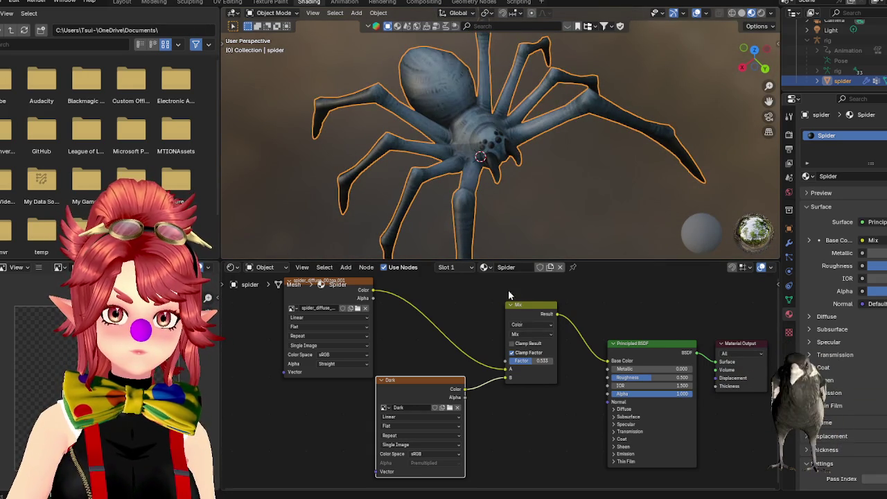
- Try the Darken, Multiply, Color Burn, Lighten and Add blend modes in turn
{"action": "left_click", "coordinate": [524, 336]}
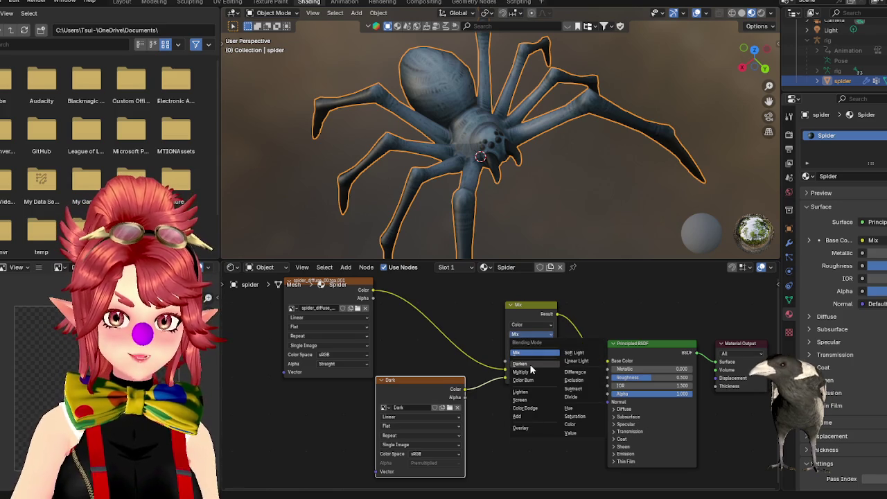
{"action": "left_click", "coordinate": [528, 363]}
{"action": "left_click", "coordinate": [527, 336]}
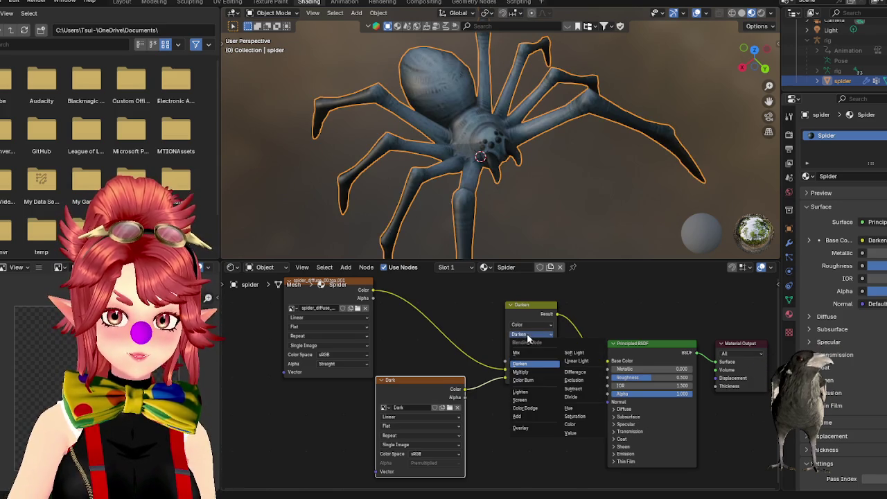
{"action": "left_click", "coordinate": [523, 352]}
{"action": "left_click", "coordinate": [524, 335]}
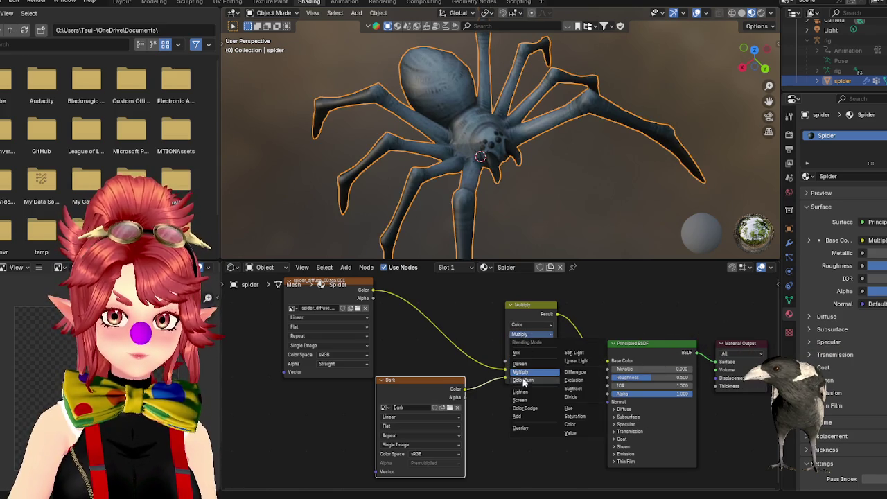
{"action": "left_click", "coordinate": [525, 382]}
{"action": "left_click", "coordinate": [525, 335]}
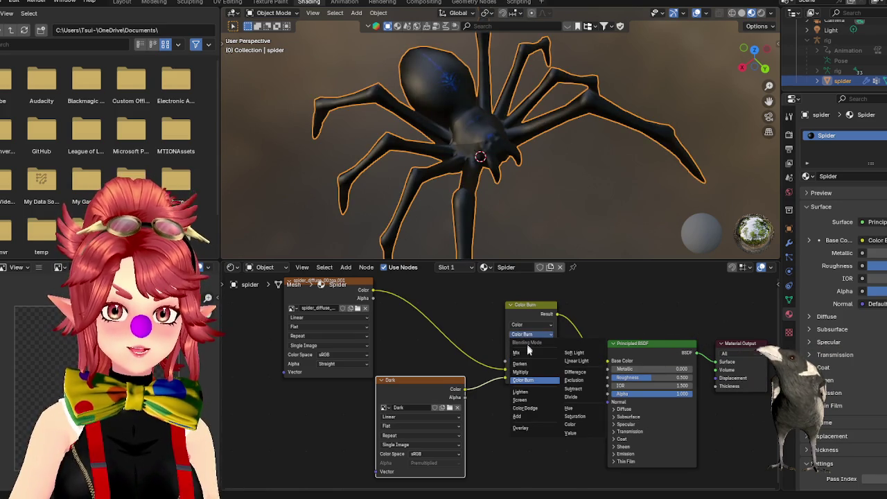
{"action": "left_click", "coordinate": [521, 392]}
{"action": "left_click", "coordinate": [526, 333]}
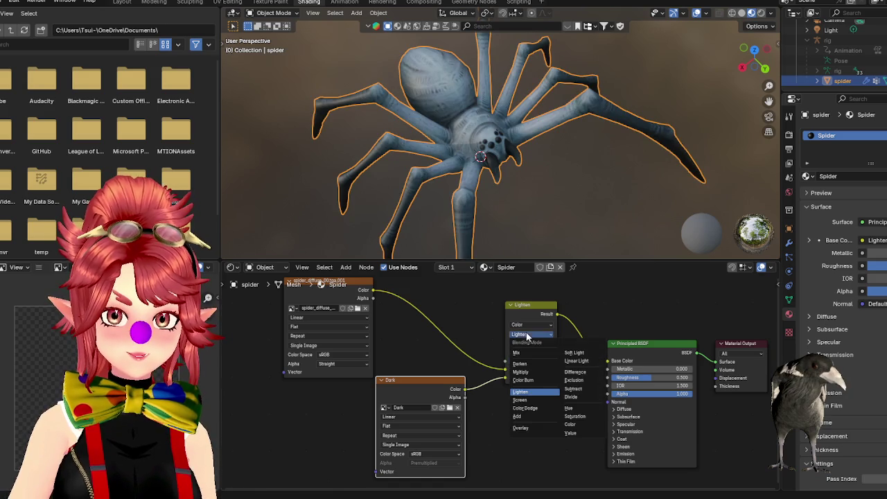
{"action": "left_click", "coordinate": [532, 417]}
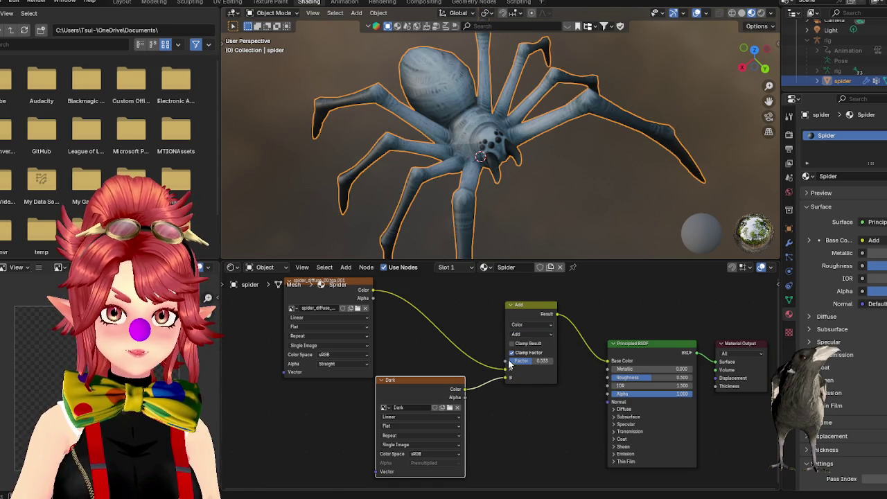
- Set the blend mode to plain Mix and raise the factor to full strength
{"action": "left_click", "coordinate": [530, 334]}
{"action": "left_click", "coordinate": [523, 346]}
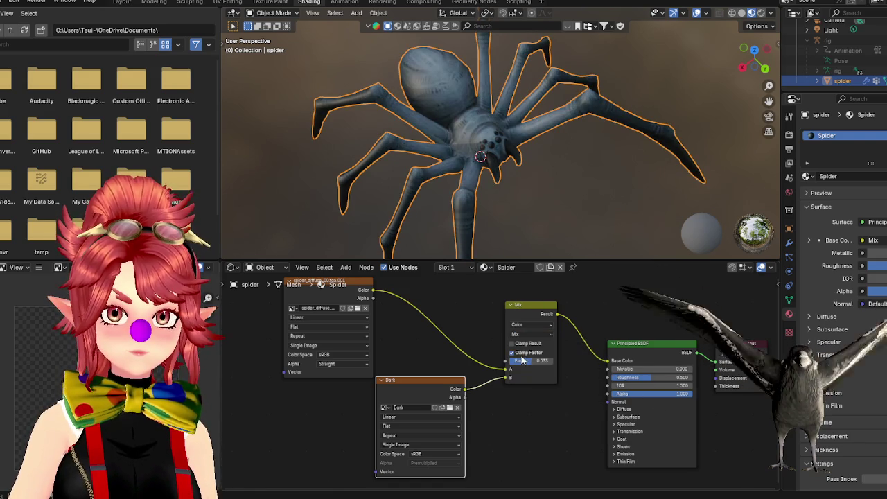
{"action": "mouse_move", "coordinate": [535, 370]}
{"action": "left_mouse_down"}
{"action": "mouse_move", "coordinate": [558, 371]}
{"action": "mouse_move", "coordinate": [545, 361]}
{"action": "left_mouse_up"}
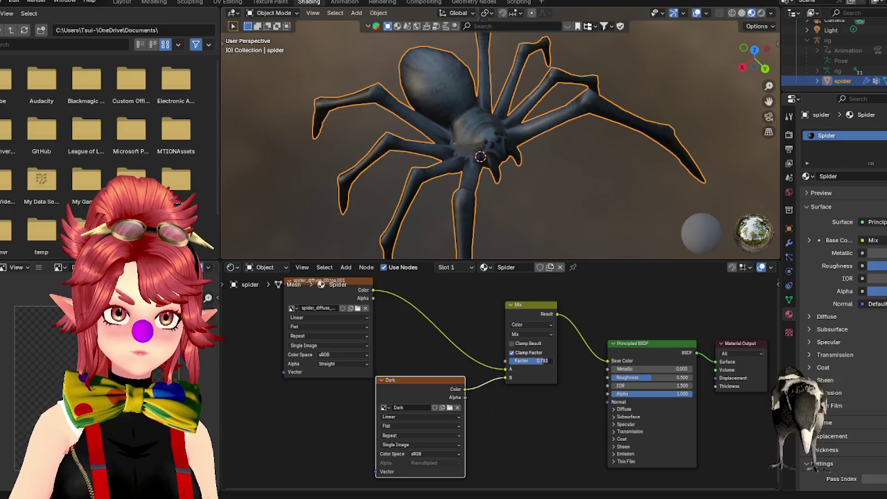
{"action": "mouse_move", "coordinate": [541, 360]}
{"action": "left_mouse_down"}
{"action": "mouse_move", "coordinate": [529, 360]}
{"action": "mouse_move", "coordinate": [553, 360]}
{"action": "left_mouse_up"}
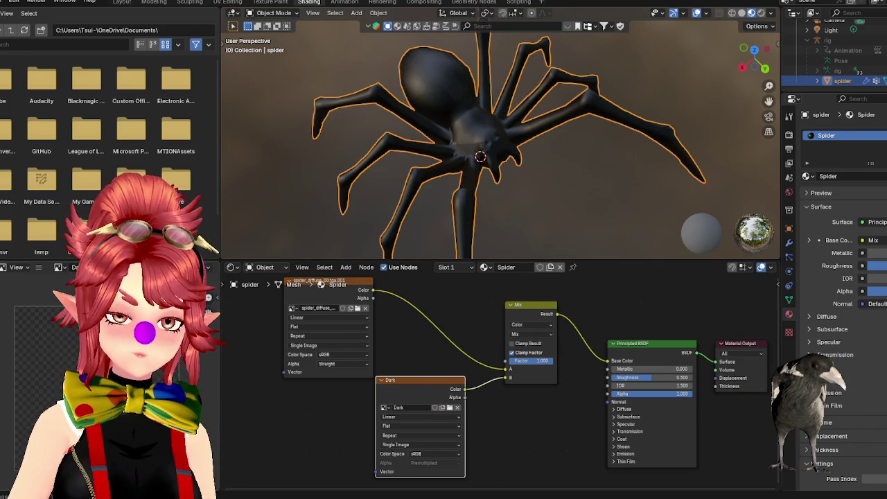
- Lower the Mix factor so the spider turns dark grey, then open the node search
{"action": "mouse_move", "coordinate": [456, 329]}
{"action": "middle_mouse_down"}
{"action": "mouse_move", "coordinate": [449, 343]}
{"action": "mouse_move", "coordinate": [430, 322]}
{"action": "middle_mouse_up"}
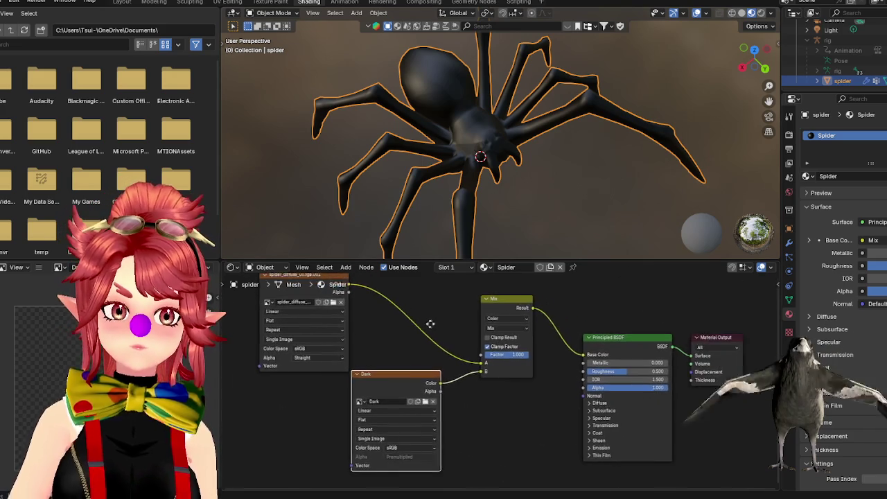
{"action": "left_click_drag", "start_coordinate": [512, 356], "coordinate": [442, 305]}
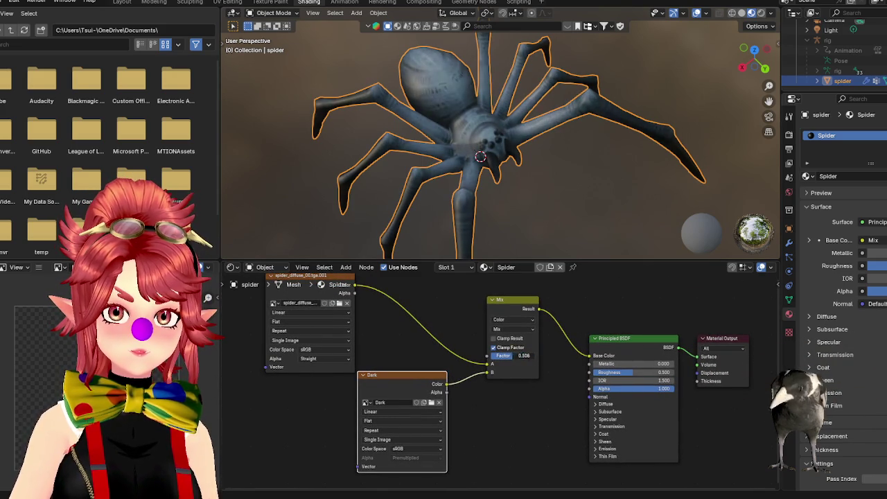
{"action": "right_click", "coordinate": [442, 305]}
{"action": "key", "text": "Escape"}
{"action": "left_click", "coordinate": [447, 306]}
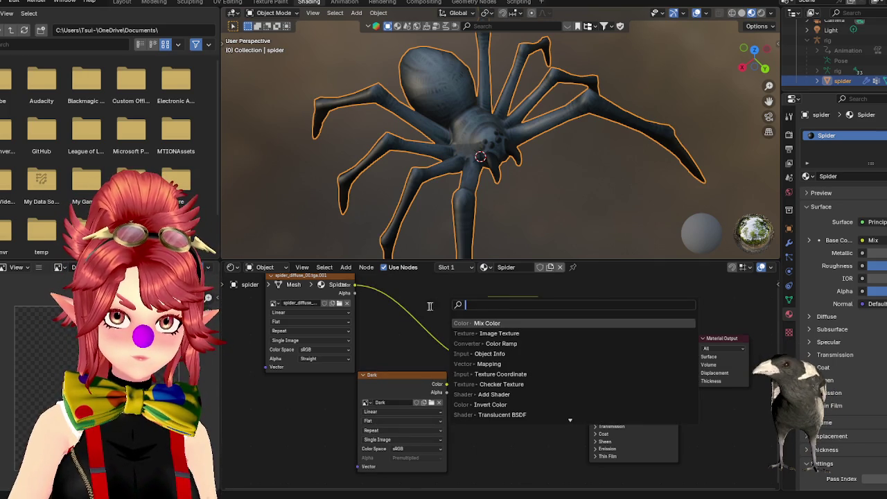
- Keep the Mix node on Color data type and set it to Multiply at factor 0.533
{"action": "key", "text": "Escape"}
{"action": "key", "text": "shift+a"}
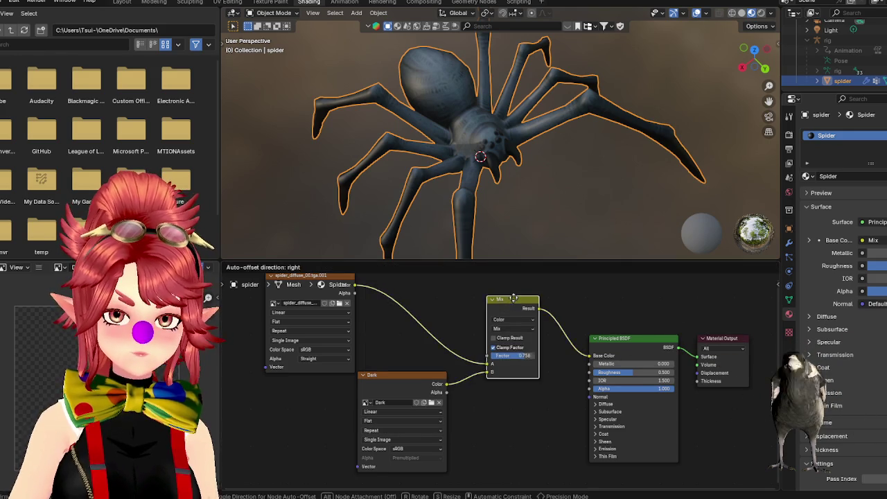
{"action": "left_click_drag", "start_coordinate": [512, 305], "coordinate": [515, 308]}
{"action": "left_click", "coordinate": [504, 323]}
{"action": "left_click", "coordinate": [505, 327]}
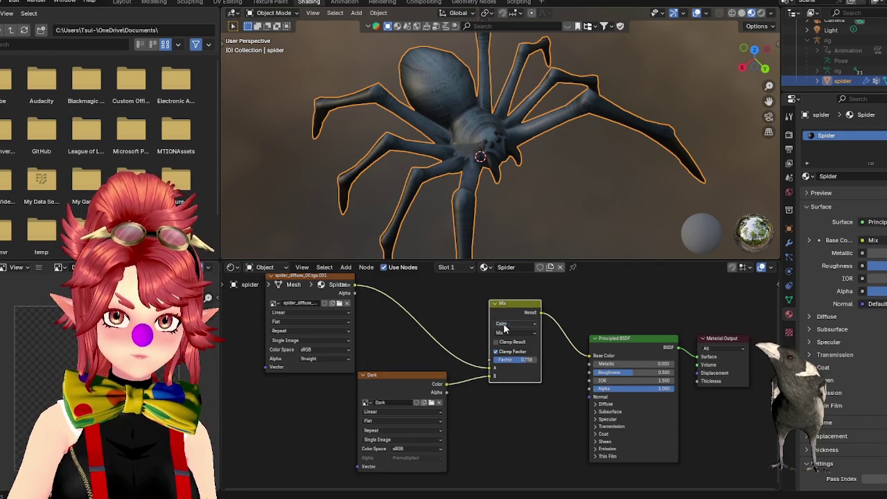
{"action": "left_click", "coordinate": [504, 334]}
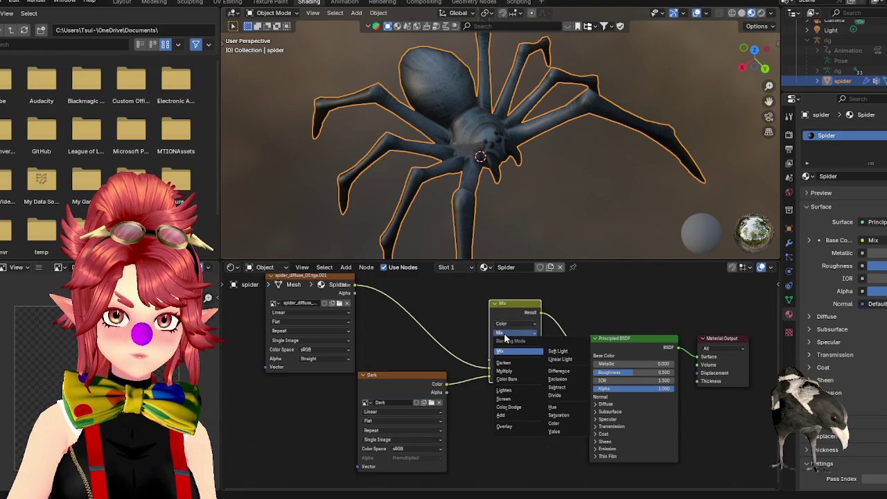
{"action": "left_click", "coordinate": [506, 372]}
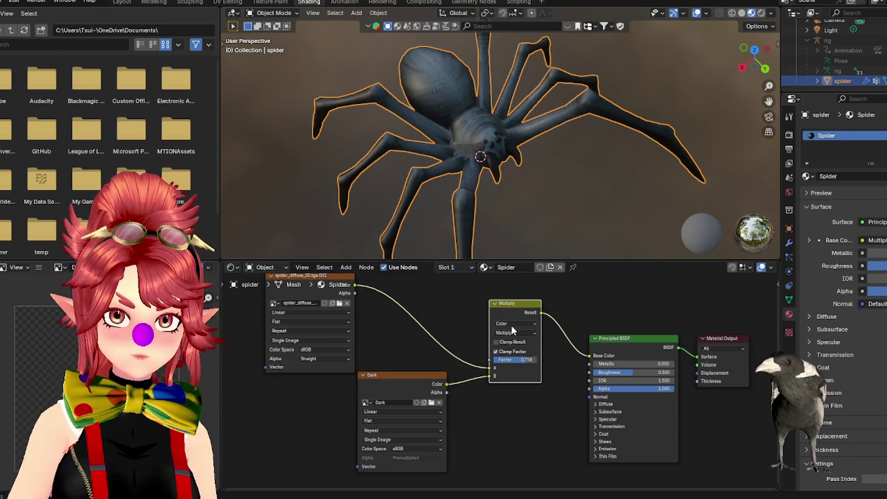
{"action": "left_click_drag", "start_coordinate": [515, 365], "coordinate": [506, 358]}
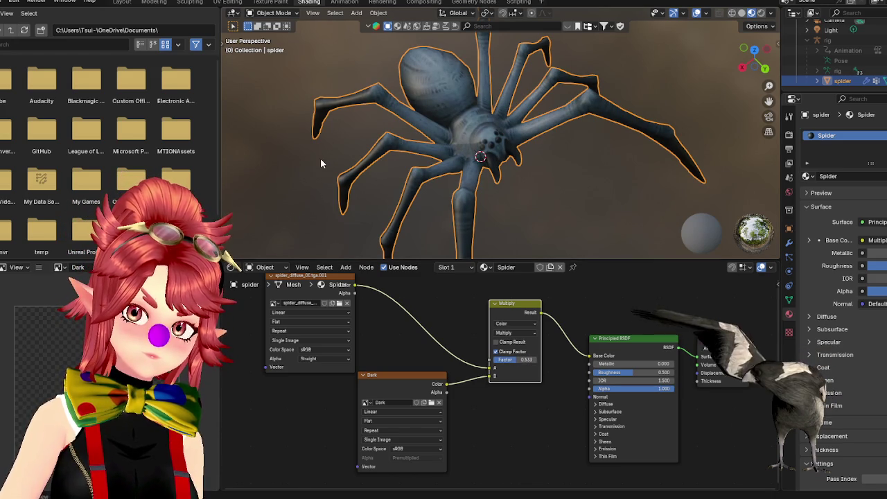
- Switch to the UV Editing workspace and zoom in on the spider mesh
{"action": "left_click", "coordinate": [227, 2]}
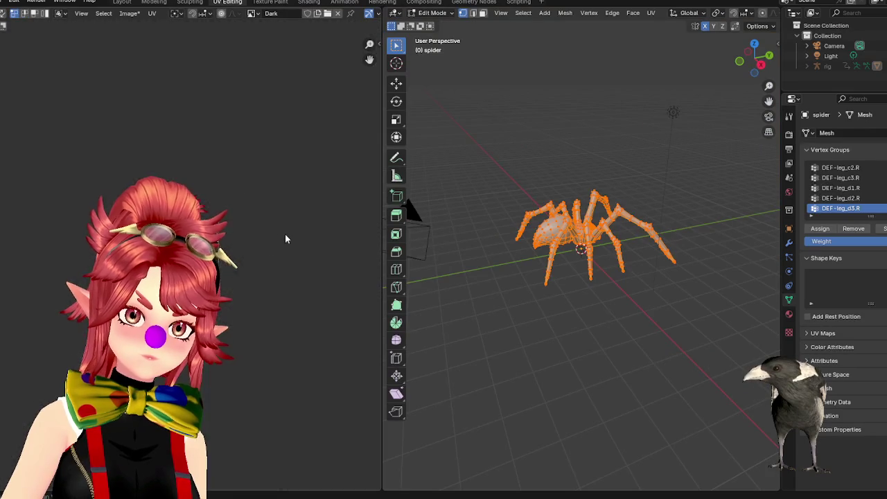
{"action": "middle_click_drag", "start_coordinate": [290, 306], "coordinate": [291, 274]}
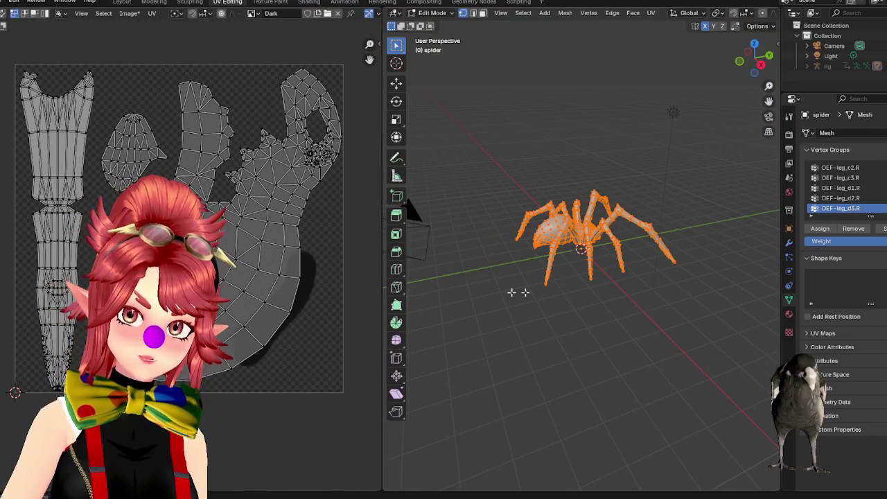
{"action": "scroll", "coordinate": [560, 276], "scroll_direction": "up", "scroll_amount": 5}
{"action": "mouse_move", "coordinate": [559, 276]}
{"action": "middle_mouse_down"}
{"action": "mouse_move", "coordinate": [603, 327]}
{"action": "mouse_move", "coordinate": [624, 332]}
{"action": "middle_mouse_up"}
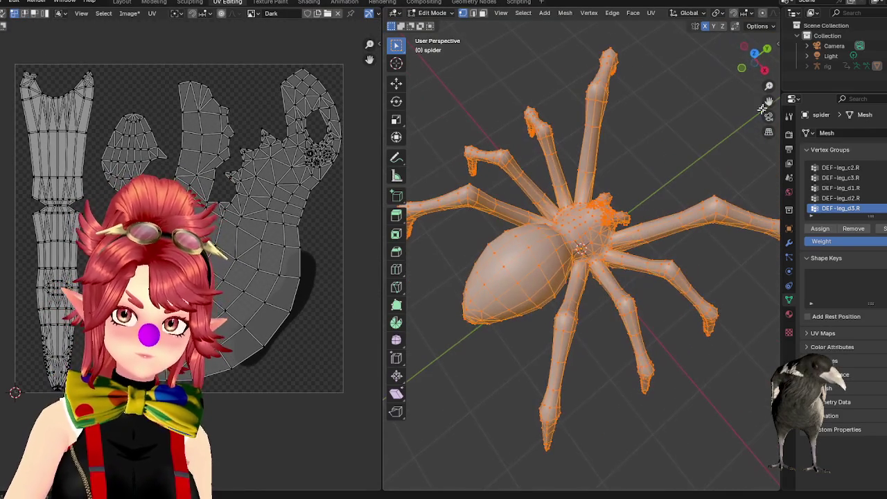
{"action": "scroll", "coordinate": [743, 13], "scroll_direction": "down", "scroll_amount": 4}
- View the spider in Material Preview from the front and above, then return to Shading
{"action": "left_click", "coordinate": [752, 14]}
{"action": "mouse_move", "coordinate": [656, 164]}
{"action": "middle_mouse_down"}
{"action": "mouse_move", "coordinate": [509, 177]}
{"action": "mouse_move", "coordinate": [485, 207]}
{"action": "mouse_move", "coordinate": [526, 236]}
{"action": "middle_mouse_up"}
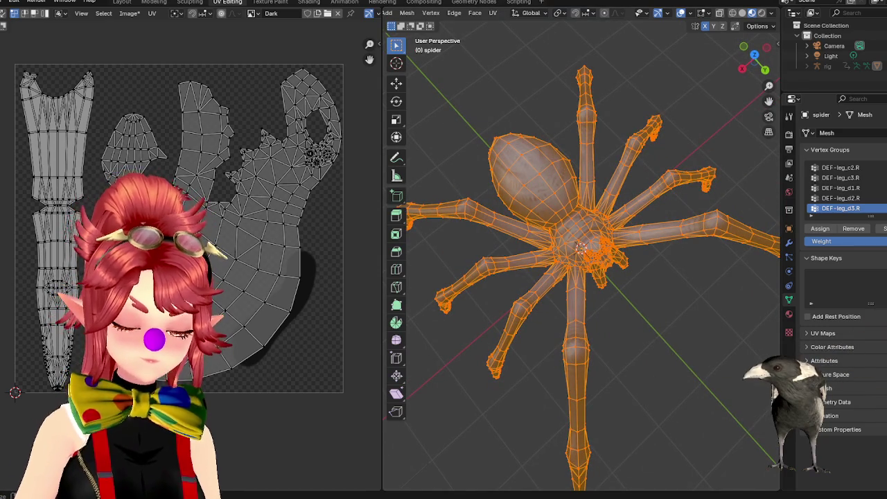
{"action": "middle_click_drag", "start_coordinate": [639, 356], "coordinate": [580, 311]}
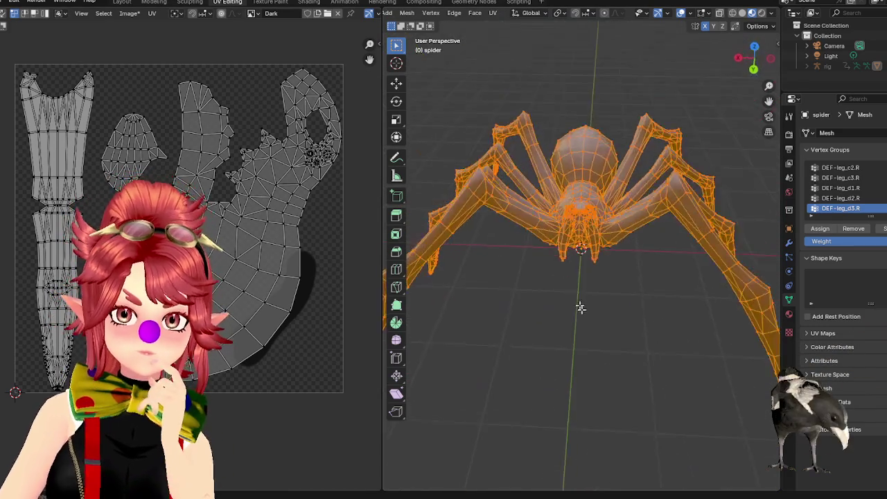
{"action": "scroll", "coordinate": [540, 192], "scroll_direction": "up", "scroll_amount": 5}
{"action": "mouse_move", "coordinate": [541, 191]}
{"action": "middle_mouse_down"}
{"action": "mouse_move", "coordinate": [662, 249]}
{"action": "mouse_move", "coordinate": [523, 225]}
{"action": "mouse_move", "coordinate": [556, 218]}
{"action": "mouse_move", "coordinate": [528, 189]}
{"action": "middle_mouse_up"}
{"action": "scroll", "coordinate": [662, 250], "scroll_direction": "down", "scroll_amount": 5}
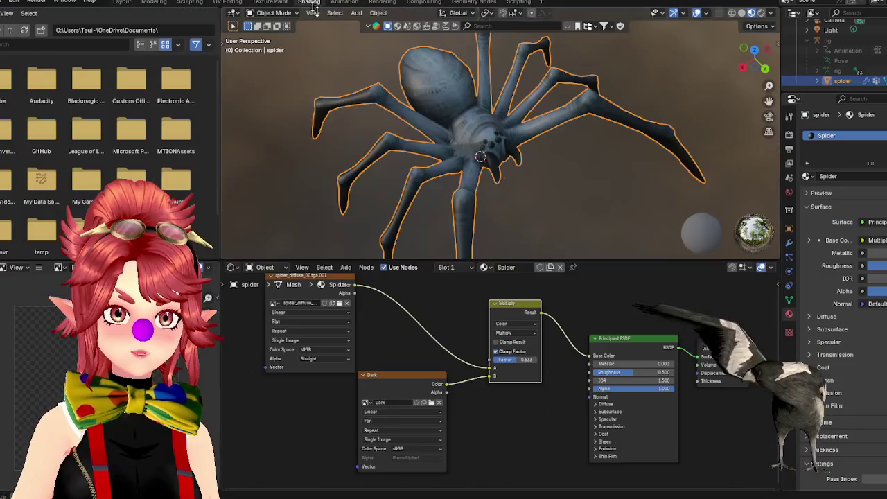
{"action": "left_click", "coordinate": [309, 2]}
- Save the Dark image node's texture to disk as Dark.png in the spider's Models folder
{"action": "left_click_drag", "start_coordinate": [418, 372], "coordinate": [419, 374]}
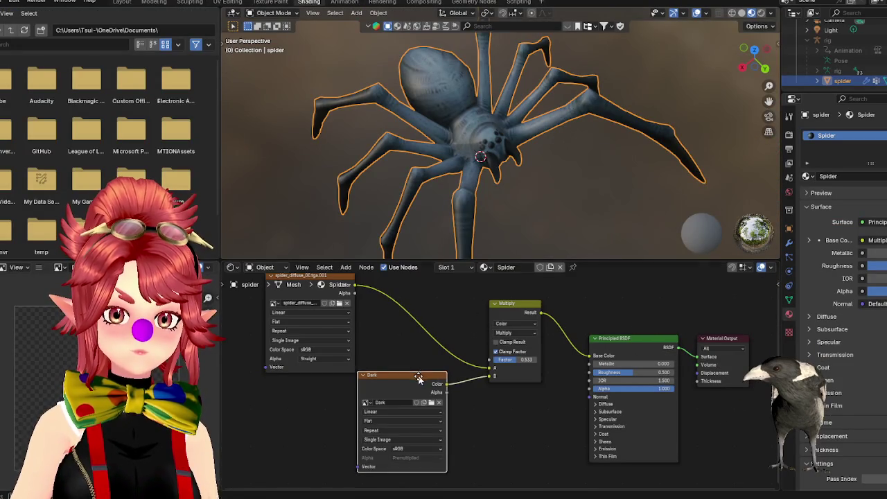
{"action": "left_click", "coordinate": [39, 266]}
{"action": "mouse_move", "coordinate": [58, 288]}
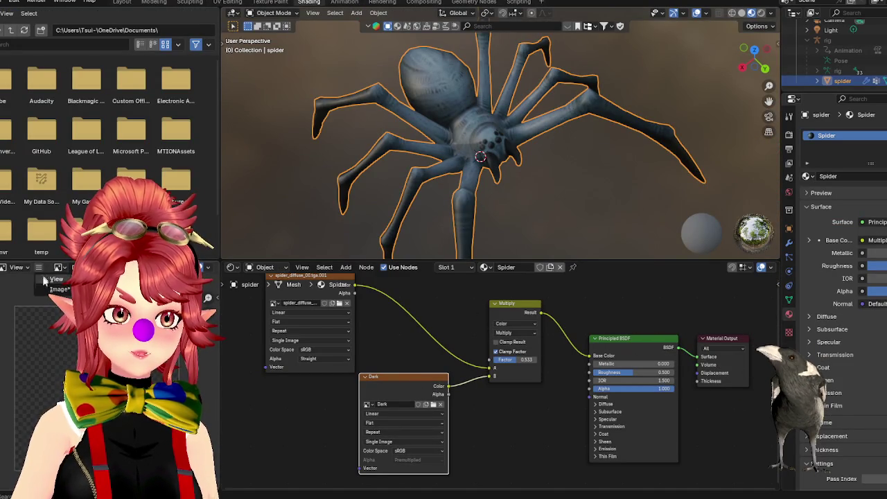
{"action": "left_click", "coordinate": [139, 381]}
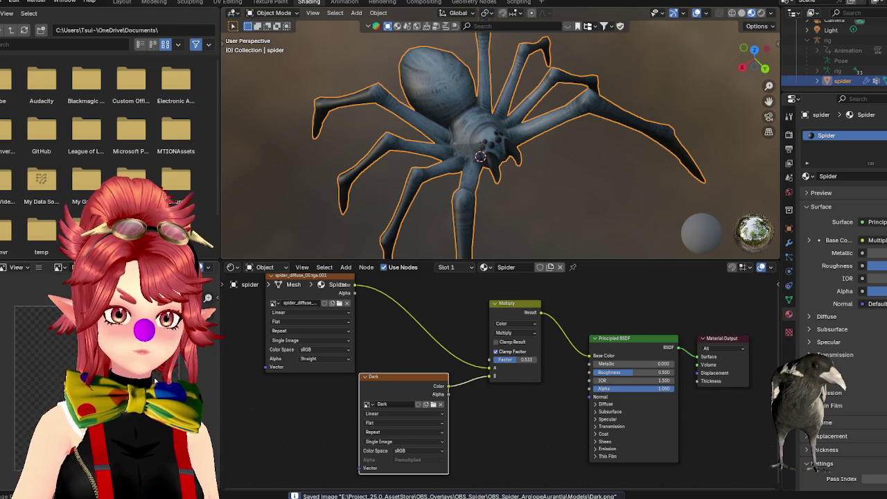
{"action": "middle_click_drag", "start_coordinate": [471, 139], "coordinate": [511, 164]}
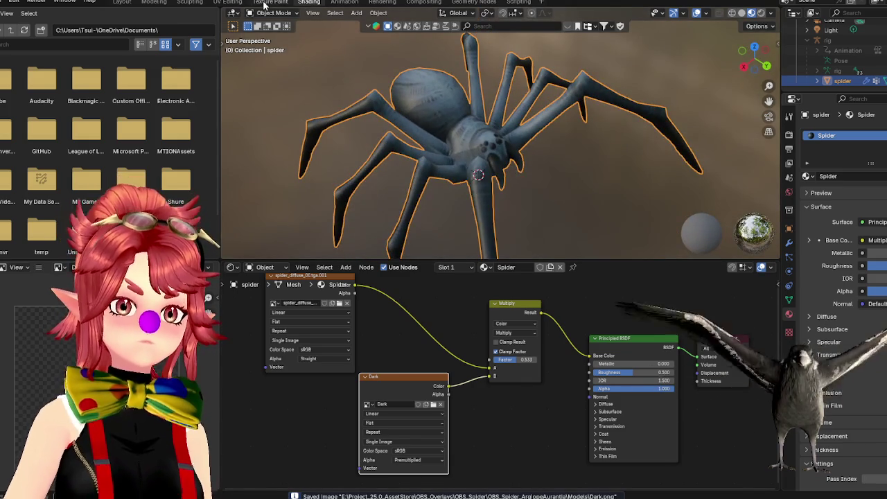
{"action": "left_click", "coordinate": [270, 2]}
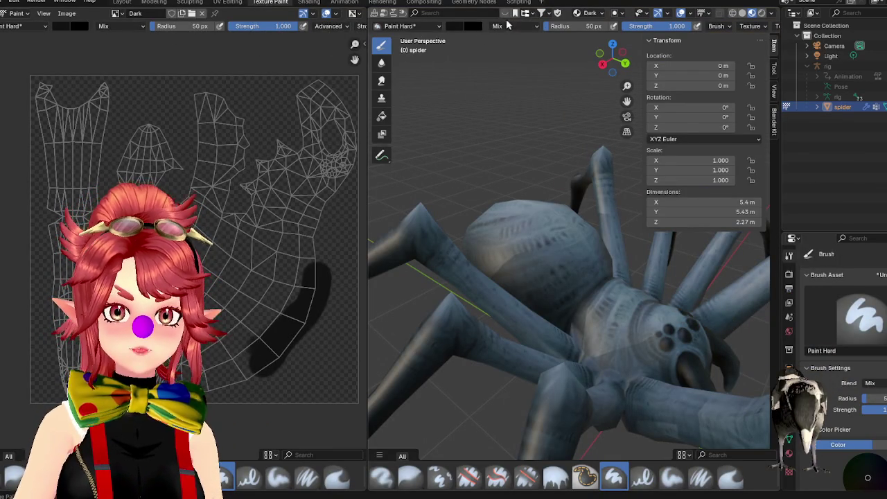
- Zoom and orbit the Texture Paint viewport to a low side view of the spider
{"action": "scroll", "coordinate": [395, 16], "scroll_direction": "up", "scroll_amount": 5}
{"action": "scroll", "coordinate": [443, 15], "scroll_direction": "up", "scroll_amount": 2}
{"action": "scroll", "coordinate": [703, 27], "scroll_direction": "down", "scroll_amount": 3}
{"action": "scroll", "coordinate": [703, 28], "scroll_direction": "down", "scroll_amount": 6}
{"action": "scroll", "coordinate": [704, 28], "scroll_direction": "up", "scroll_amount": 4}
{"action": "scroll", "coordinate": [703, 28], "scroll_direction": "up", "scroll_amount": 4}
{"action": "mouse_move", "coordinate": [559, 208]}
{"action": "middle_mouse_down"}
{"action": "mouse_move", "coordinate": [562, 218]}
{"action": "mouse_move", "coordinate": [509, 262]}
{"action": "mouse_move", "coordinate": [588, 232]}
{"action": "mouse_move", "coordinate": [578, 198]}
{"action": "mouse_move", "coordinate": [527, 279]}
{"action": "mouse_move", "coordinate": [496, 230]}
{"action": "middle_mouse_up"}
{"action": "scroll", "coordinate": [510, 262], "scroll_direction": "up", "scroll_amount": 3}
{"action": "scroll", "coordinate": [502, 256], "scroll_direction": "up", "scroll_amount": 3}
{"action": "scroll", "coordinate": [493, 250], "scroll_direction": "up", "scroll_amount": 3}
{"action": "scroll", "coordinate": [542, 246], "scroll_direction": "down", "scroll_amount": 5}
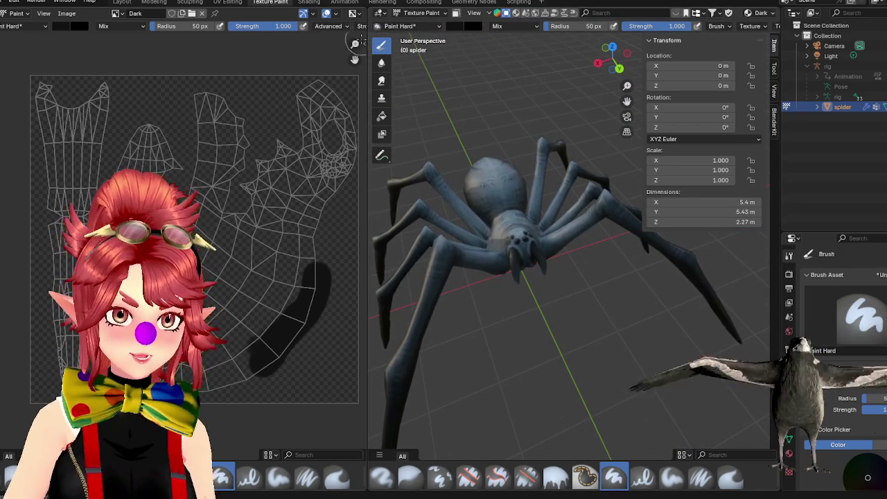
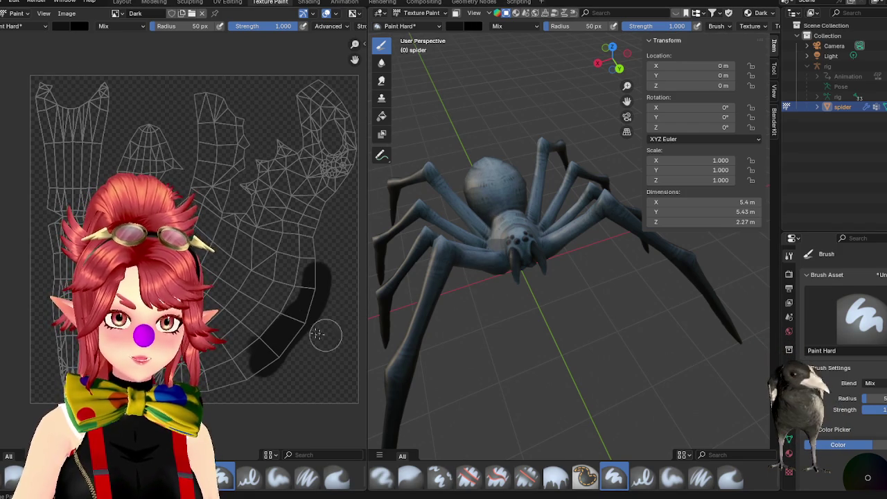
- Paint a larger dark indigo blob on the Dark texture, then view it in the Shading workspace
{"action": "left_click", "coordinate": [451, 27]}
{"action": "left_click_drag", "start_coordinate": [537, 90], "coordinate": [538, 49]}
{"action": "left_click", "coordinate": [478, 97]}
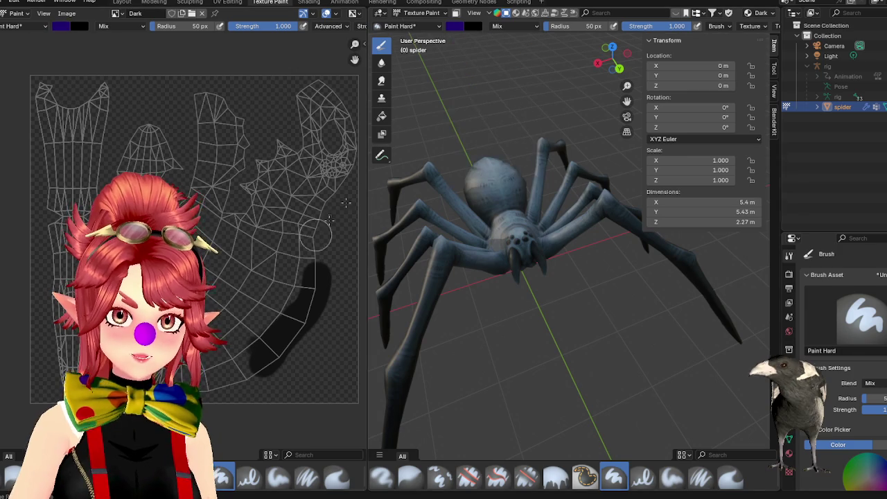
{"action": "left_click_drag", "start_coordinate": [292, 314], "coordinate": [305, 331]}
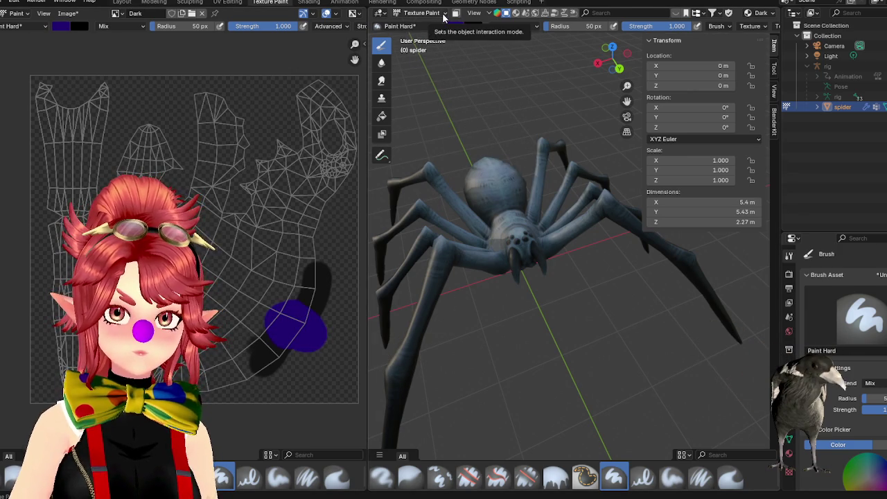
{"action": "left_click", "coordinate": [309, 3]}
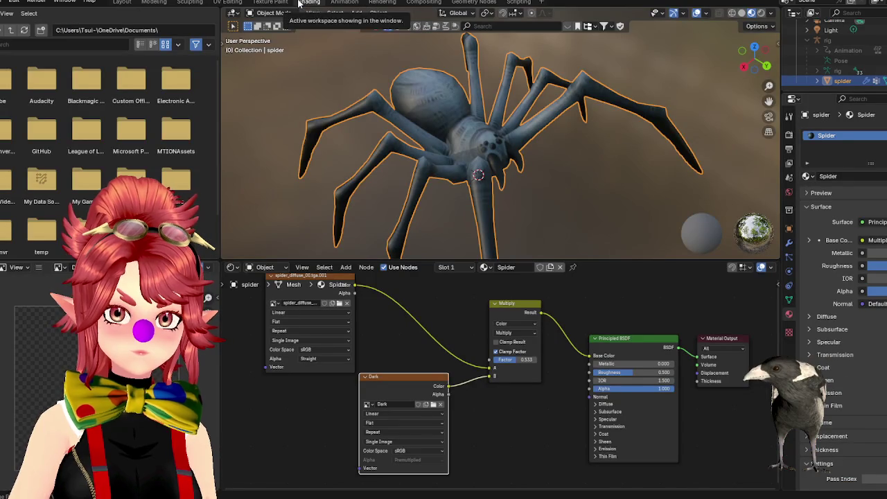
- Route the Dark image colour into Multiply's B input and the Multiply result into Base Color
{"action": "middle_click_drag", "start_coordinate": [399, 307], "coordinate": [380, 322]}
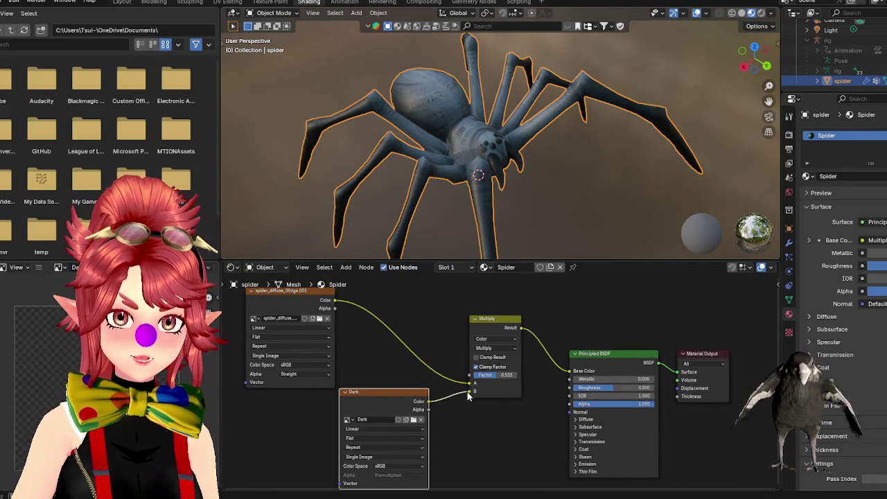
{"action": "left_click_drag", "start_coordinate": [467, 395], "coordinate": [570, 371]}
{"action": "mouse_move", "coordinate": [478, 208]}
{"action": "middle_mouse_down"}
{"action": "mouse_move", "coordinate": [447, 164]}
{"action": "mouse_move", "coordinate": [457, 143]}
{"action": "mouse_move", "coordinate": [439, 113]}
{"action": "middle_mouse_up"}
{"action": "scroll", "coordinate": [456, 142], "scroll_direction": "up", "scroll_amount": 2}
{"action": "scroll", "coordinate": [406, 110], "scroll_direction": "up", "scroll_amount": 2}
{"action": "scroll", "coordinate": [409, 147], "scroll_direction": "up", "scroll_amount": 2}
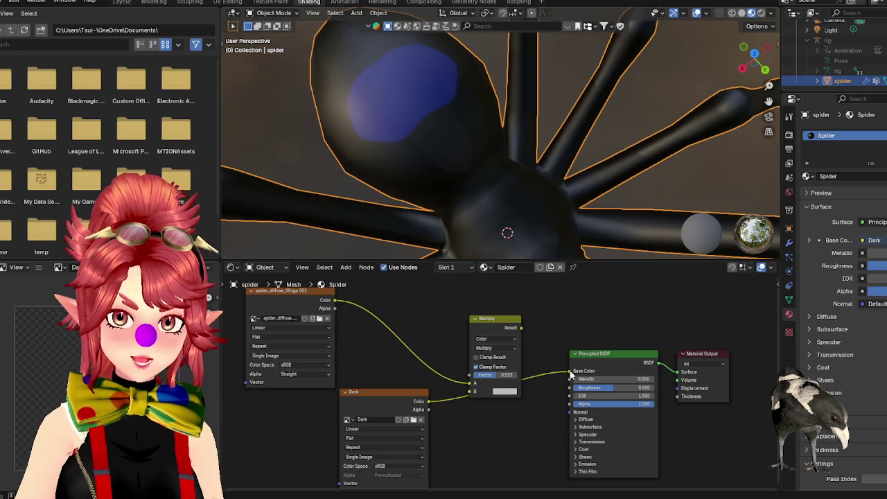
{"action": "left_click_drag", "start_coordinate": [571, 374], "coordinate": [474, 392]}
{"action": "left_click_drag", "start_coordinate": [563, 355], "coordinate": [561, 374]}
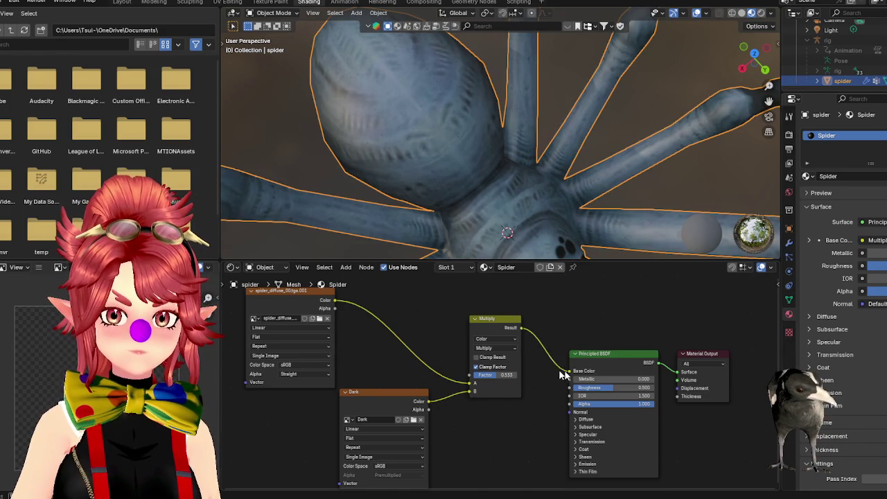
- Try Lighten and Screen blend modes, keep Dark as sRGB, and settle on Mix
{"action": "left_click", "coordinate": [489, 349]}
{"action": "left_click", "coordinate": [490, 405]}
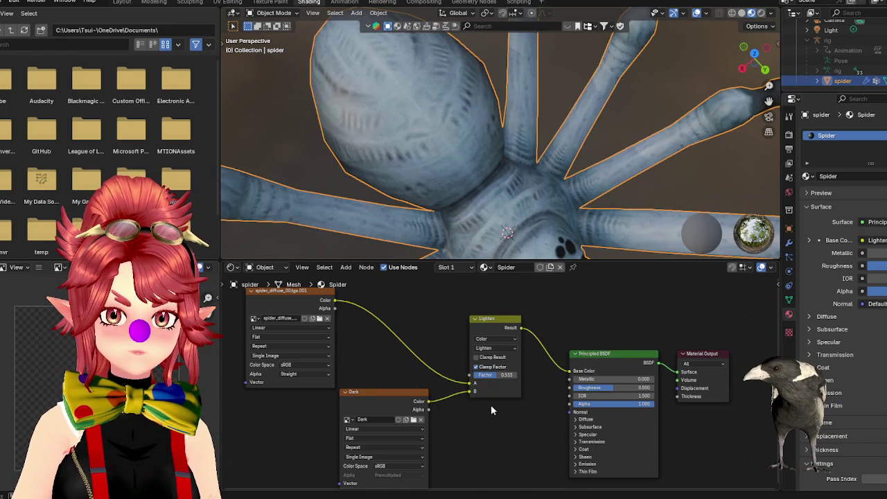
{"action": "left_click", "coordinate": [493, 347]}
{"action": "left_click", "coordinate": [485, 414]}
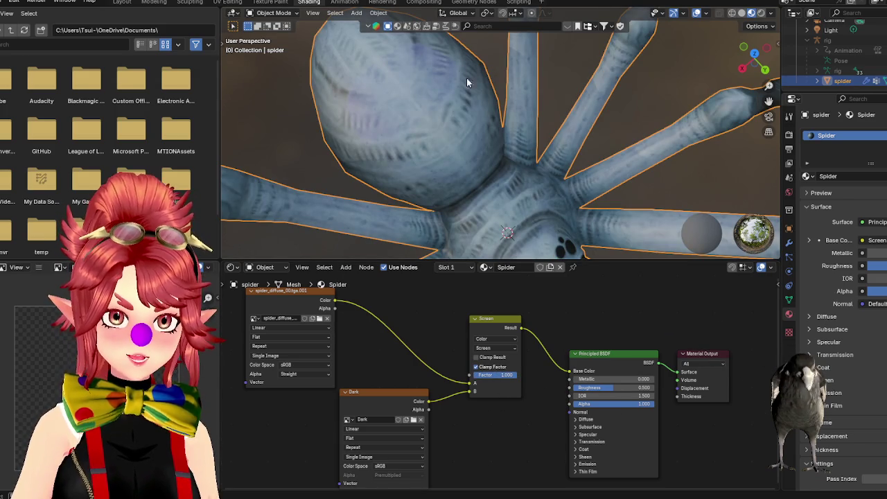
{"action": "middle_click_drag", "start_coordinate": [467, 77], "coordinate": [369, 134]}
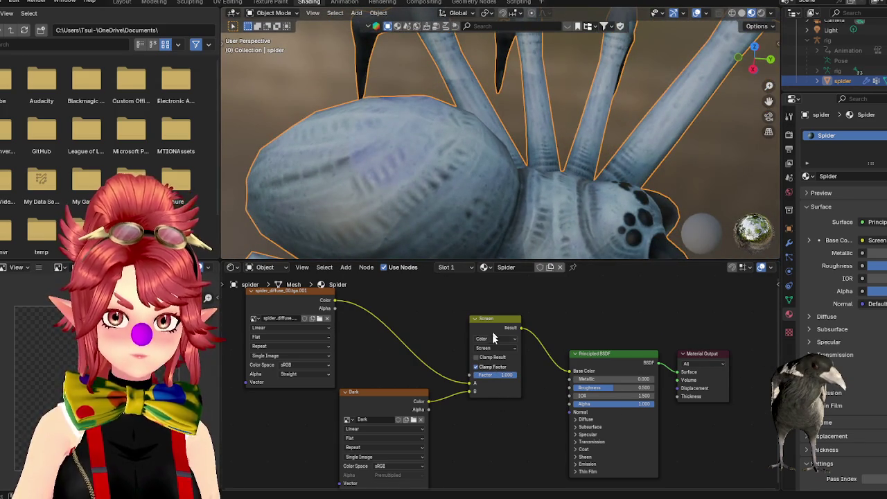
{"action": "middle_click_drag", "start_coordinate": [476, 442], "coordinate": [483, 408]}
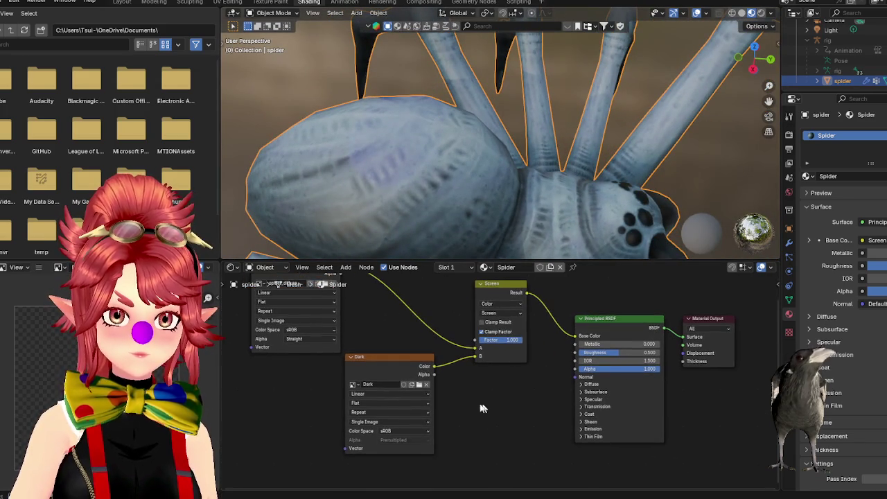
{"action": "left_click", "coordinate": [397, 431]}
{"action": "left_click", "coordinate": [395, 417]}
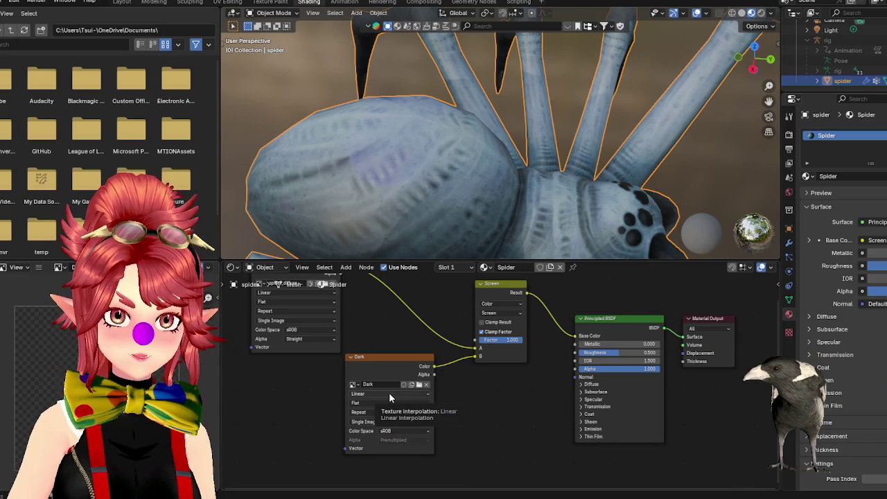
{"action": "left_click", "coordinate": [500, 315]}
{"action": "left_click", "coordinate": [498, 334]}
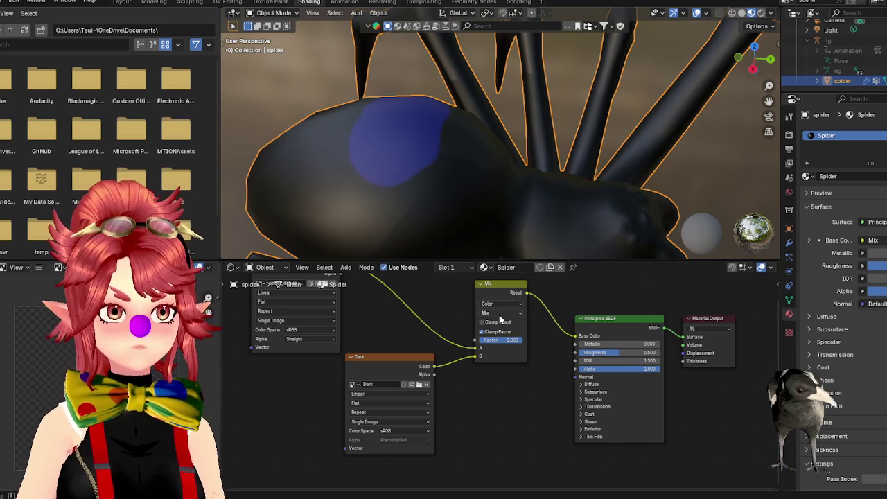
- Cycle the mix node through Darken, Color Burn, Lighten, Screen, Color Dodge and Add
{"action": "left_click", "coordinate": [499, 314]}
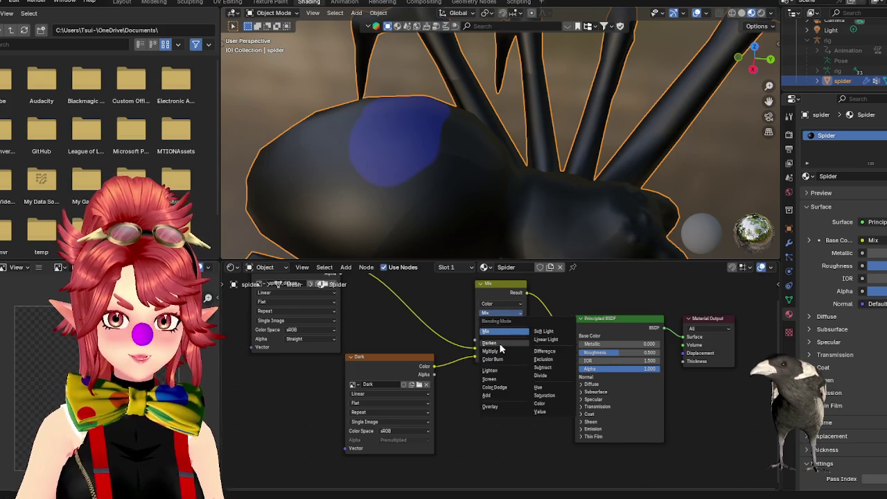
{"action": "left_click", "coordinate": [500, 343]}
{"action": "left_click", "coordinate": [496, 314]}
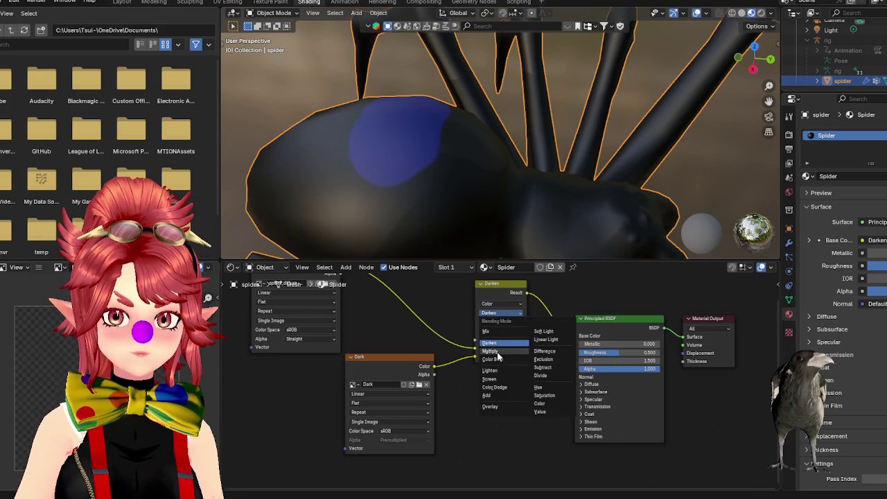
{"action": "left_click", "coordinate": [497, 359]}
{"action": "left_click", "coordinate": [497, 313]}
{"action": "left_click", "coordinate": [498, 359]}
{"action": "left_click", "coordinate": [497, 314]}
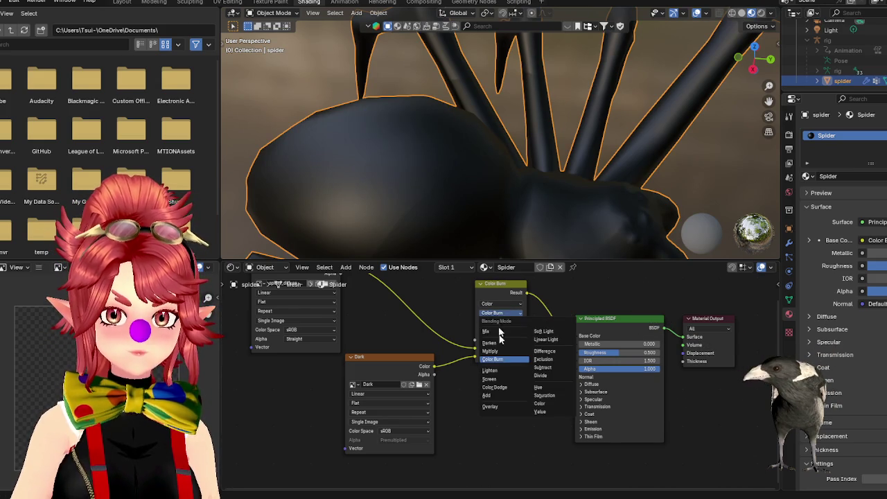
{"action": "left_click", "coordinate": [491, 371]}
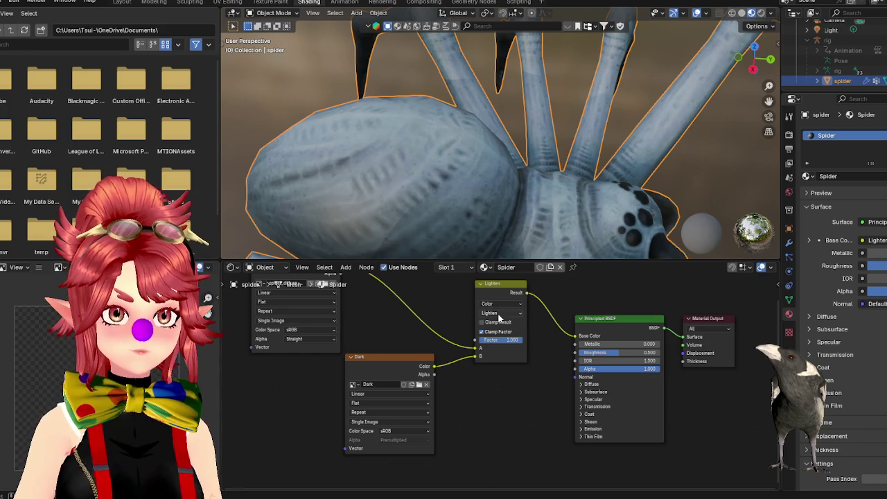
{"action": "left_click", "coordinate": [499, 315]}
{"action": "left_click", "coordinate": [504, 380]}
{"action": "left_click", "coordinate": [494, 314]}
{"action": "left_click", "coordinate": [504, 388]}
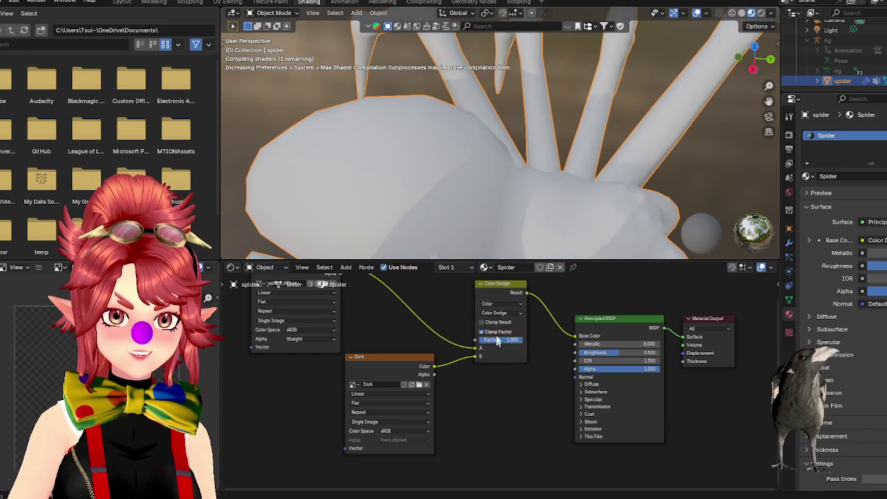
{"action": "left_click", "coordinate": [499, 315]}
{"action": "left_click", "coordinate": [501, 397]}
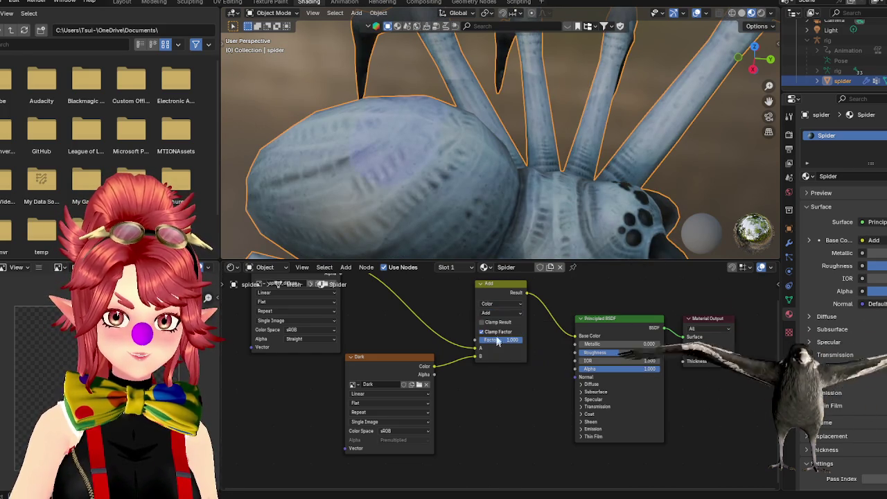
- Set the blend mode to Overlay, comparing factor 0 before restoring factor 1
{"action": "left_click", "coordinate": [501, 315]}
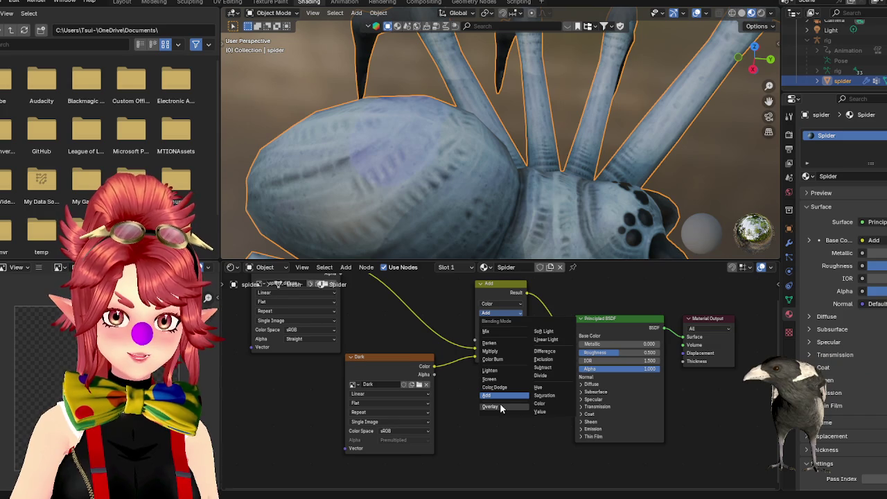
{"action": "left_click", "coordinate": [500, 406]}
{"action": "key", "text": "BackSpace"}
{"action": "key", "text": "ctrl+z"}
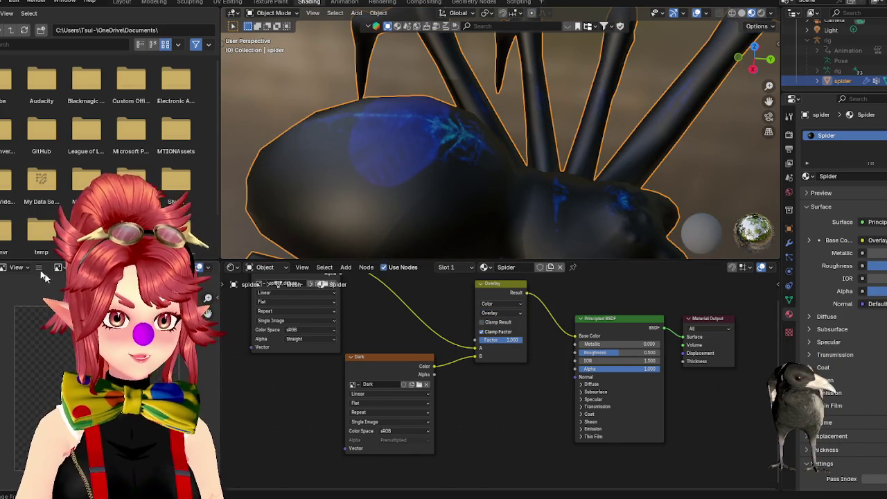
- Delete the Dark image node from the material
{"action": "left_click", "coordinate": [400, 361]}
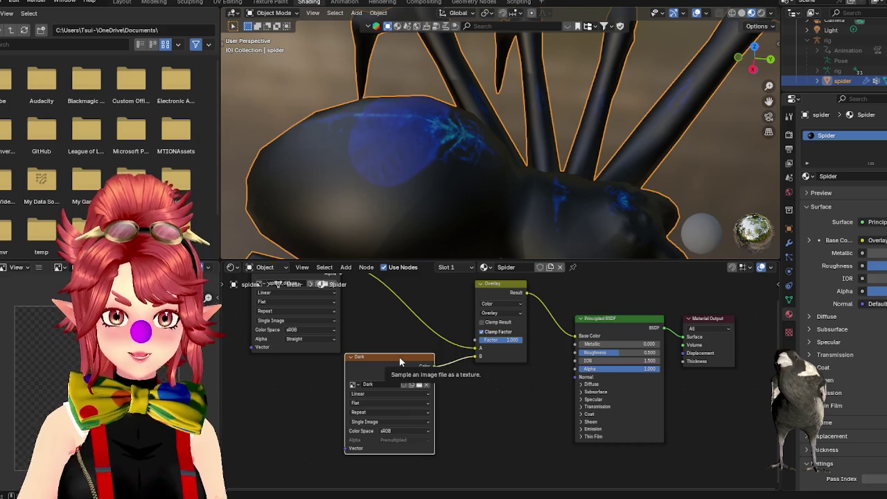
{"action": "key", "text": "Delete"}
{"action": "right_click", "coordinate": [358, 388]}
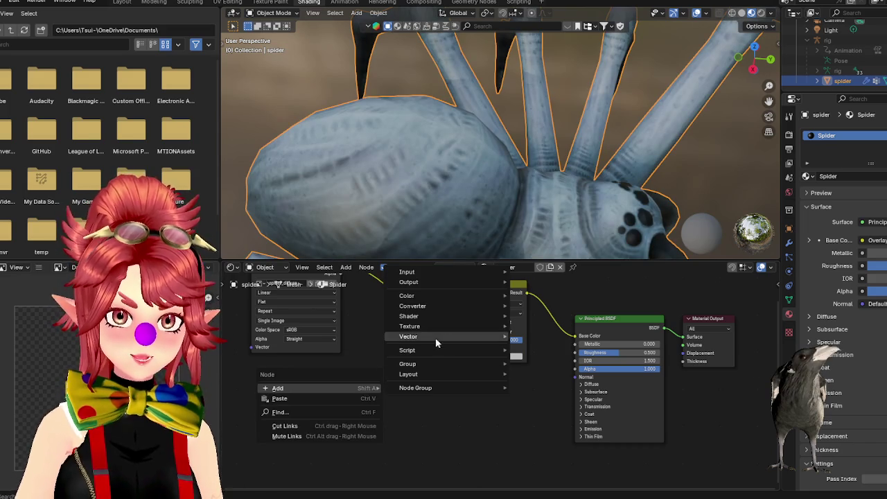
- Add an Image Texture node below Overlay via an 'image' search and start a new image for it
{"action": "key", "text": "shift+a"}
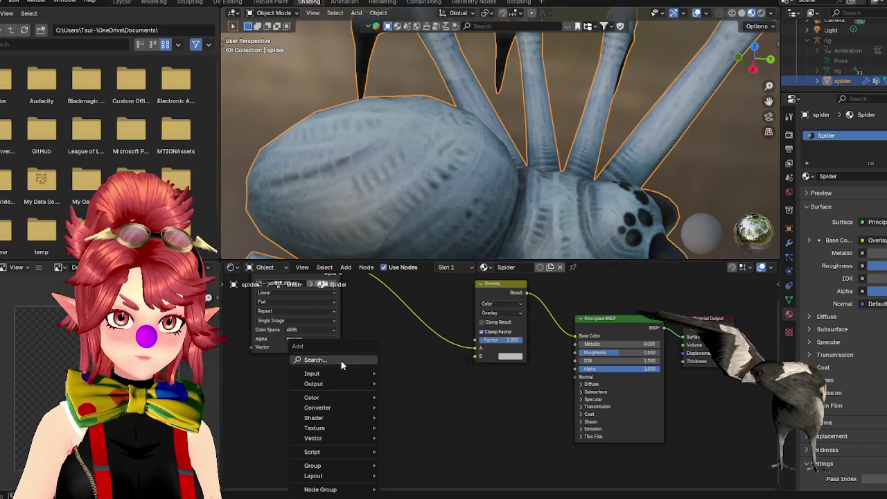
{"action": "left_click", "coordinate": [340, 360]}
{"action": "type", "text": "image"}
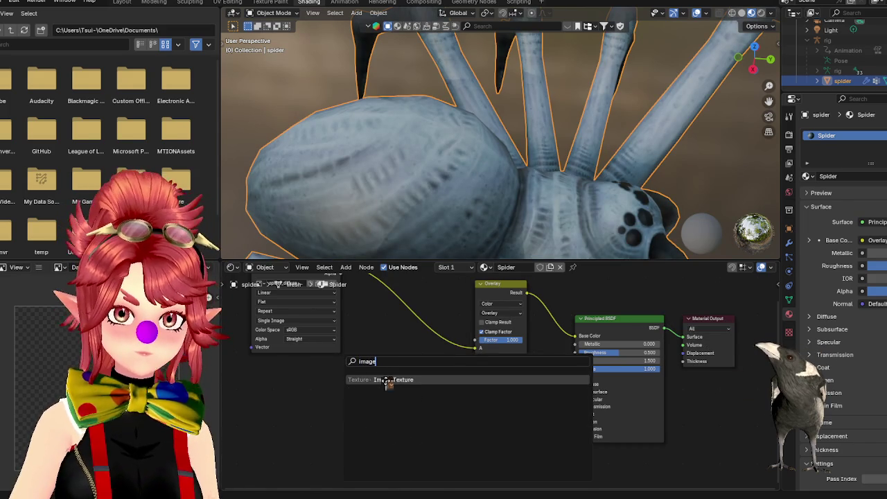
{"action": "left_click", "coordinate": [386, 380]}
{"action": "left_click", "coordinate": [374, 400]}
{"action": "left_click", "coordinate": [377, 407]}
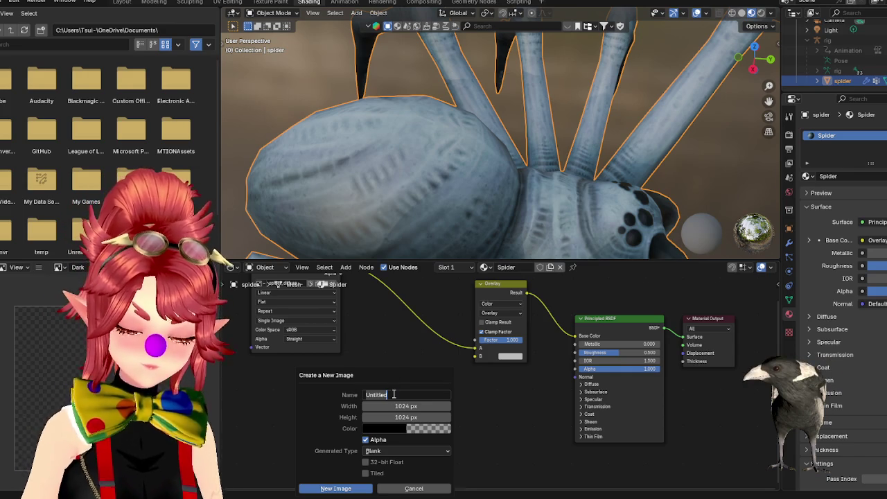
- Name the new image Spider_Overlay and give it a blue-purple fill colour
{"action": "type", "text": "der"}
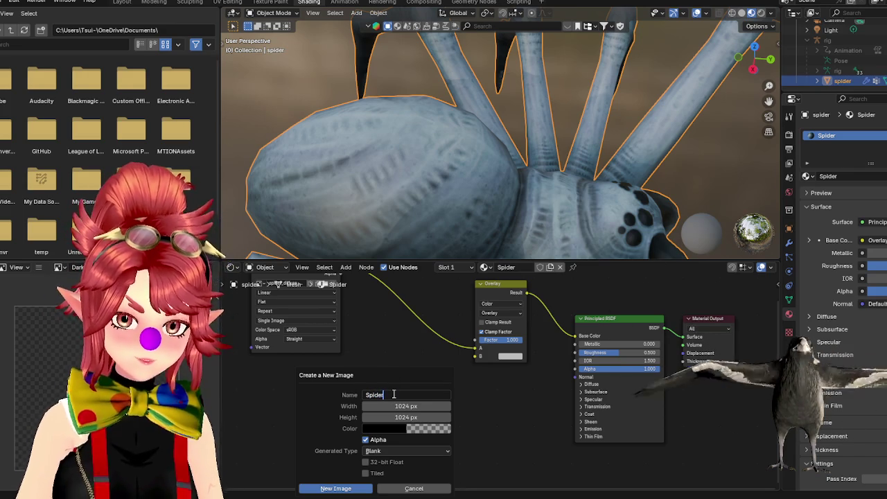
{"action": "type", "text": "_Overlay"}
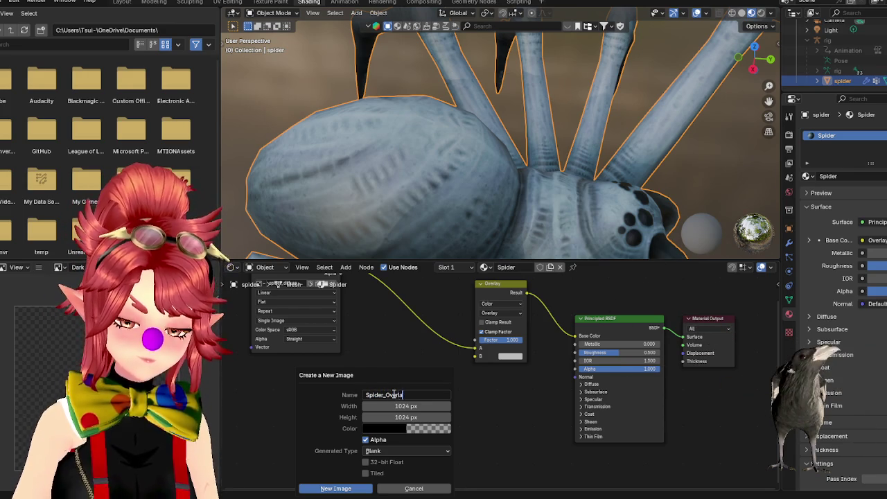
{"action": "left_click", "coordinate": [395, 431]}
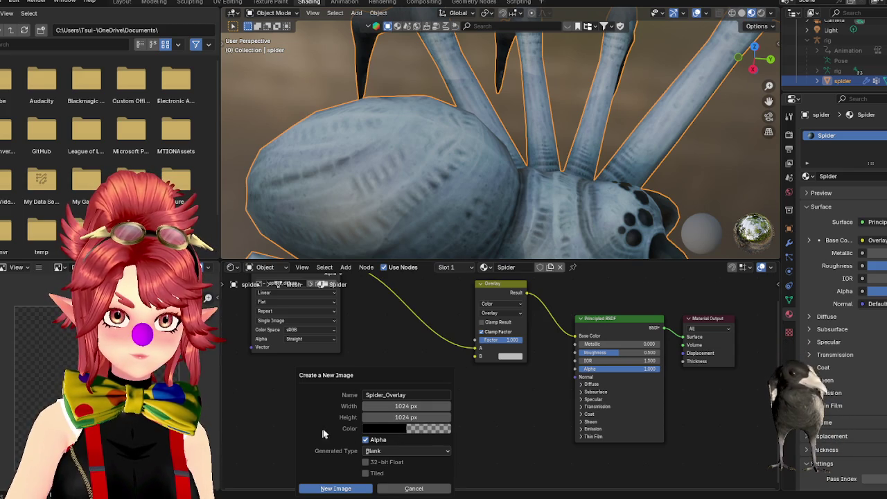
{"action": "left_click", "coordinate": [406, 431]}
{"action": "left_click", "coordinate": [404, 432]}
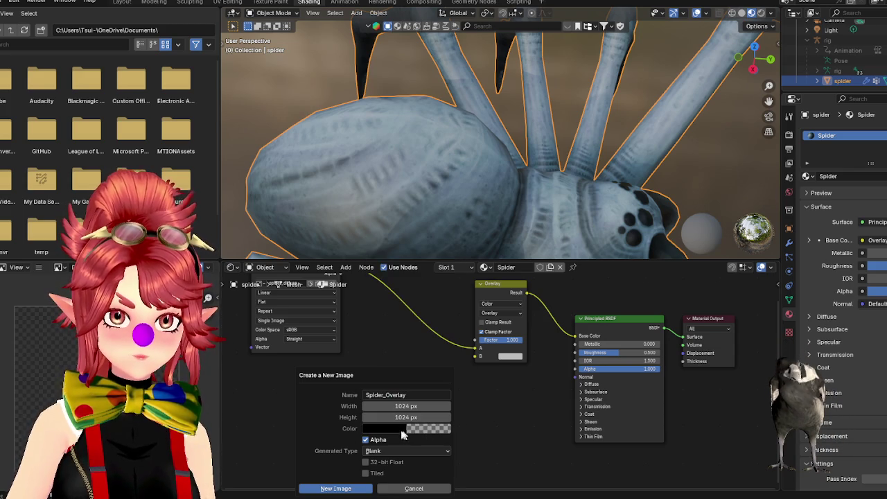
{"action": "left_click", "coordinate": [393, 430]}
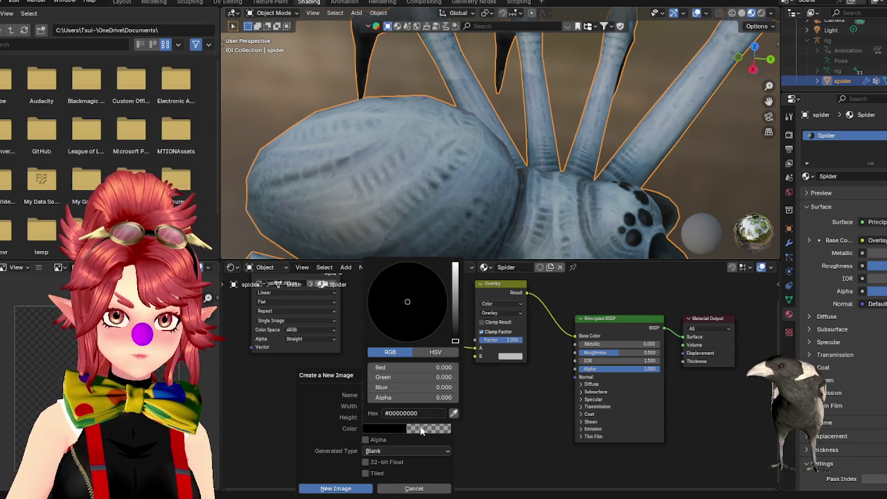
{"action": "left_click", "coordinate": [392, 431]}
{"action": "left_click", "coordinate": [391, 432]}
{"action": "left_click", "coordinate": [391, 428]}
{"action": "left_click", "coordinate": [392, 428]}
{"action": "left_click", "coordinate": [414, 433]}
{"action": "left_click", "coordinate": [414, 433]}
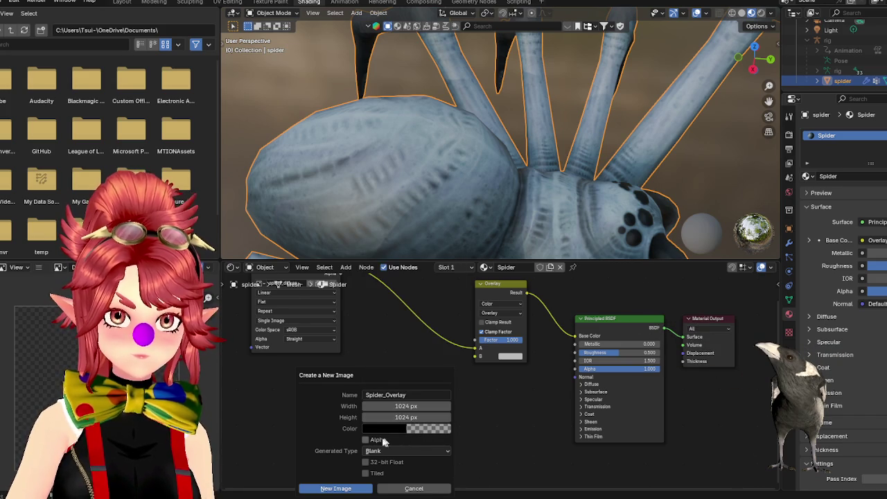
{"action": "left_click", "coordinate": [395, 431]}
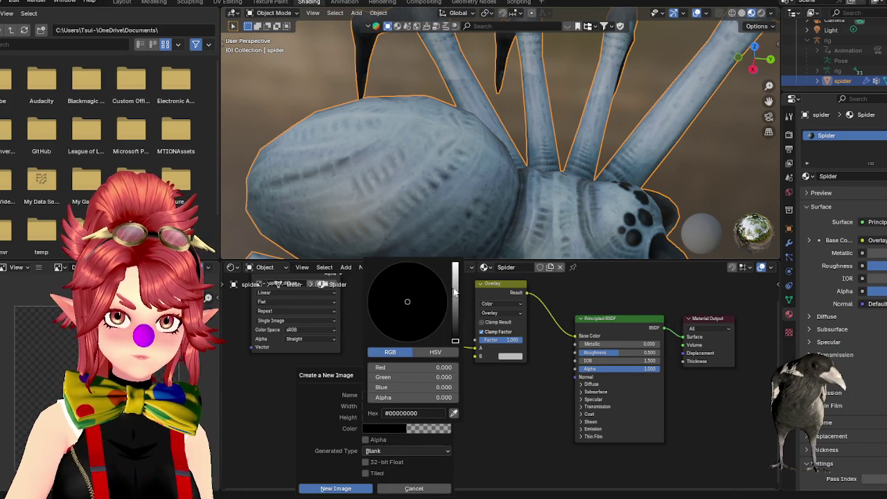
{"action": "left_click_drag", "start_coordinate": [451, 294], "coordinate": [455, 264]}
{"action": "left_click", "coordinate": [435, 290]}
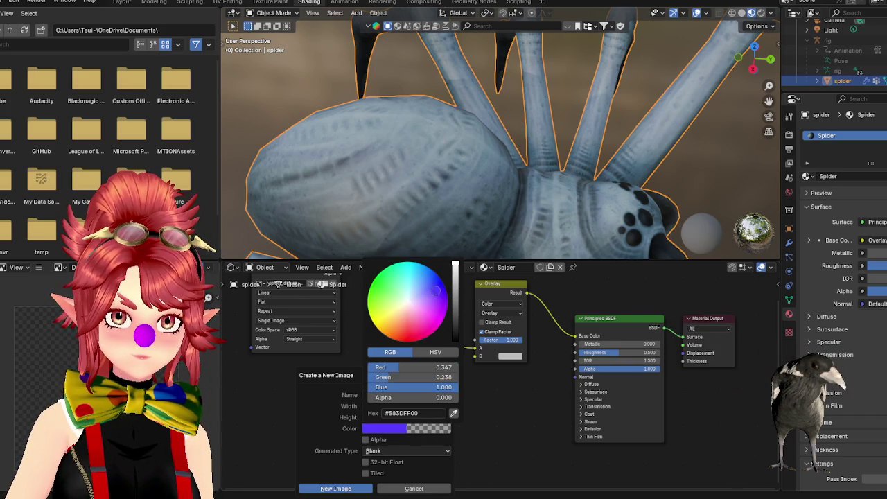
- Turn off Alpha, keep a Blank fill, create the image and link it to Overlay's B input
{"action": "left_click", "coordinate": [377, 430]}
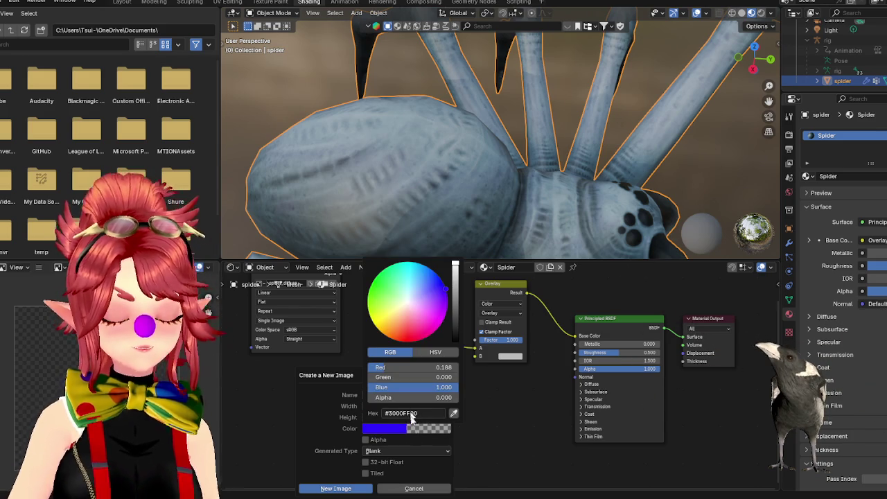
{"action": "left_click", "coordinate": [376, 442]}
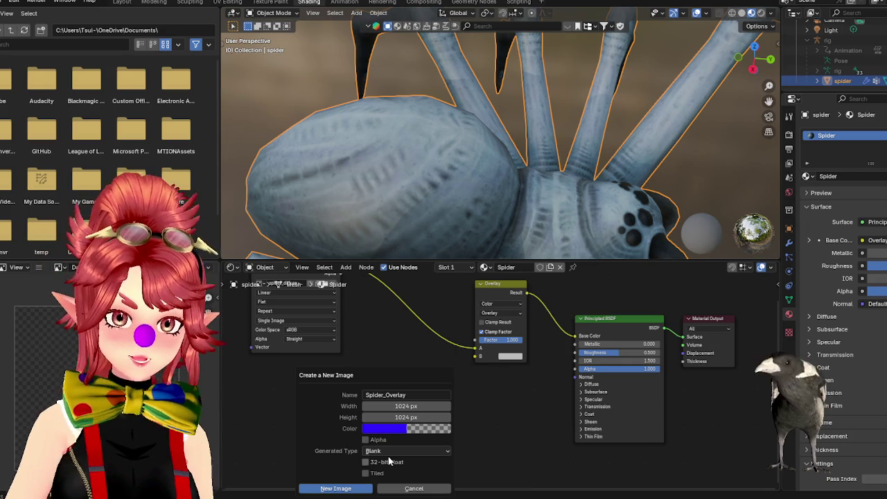
{"action": "left_click", "coordinate": [380, 444]}
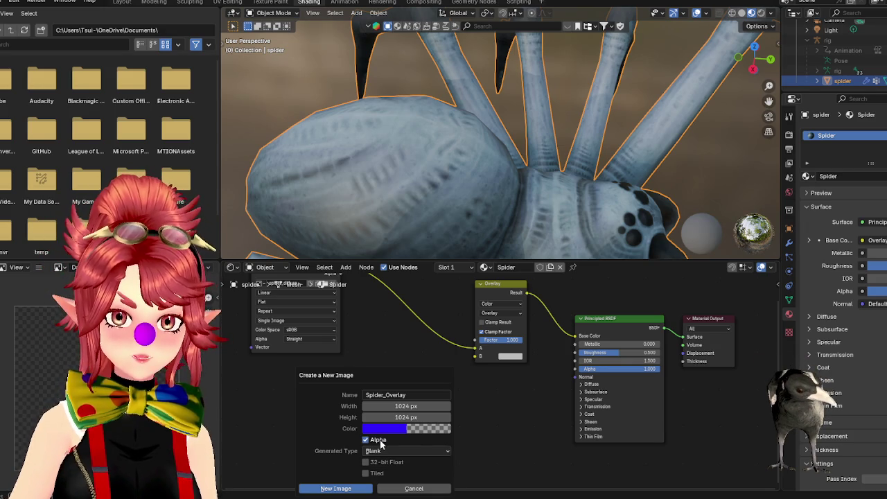
{"action": "left_click", "coordinate": [413, 442]}
{"action": "left_click", "coordinate": [385, 451]}
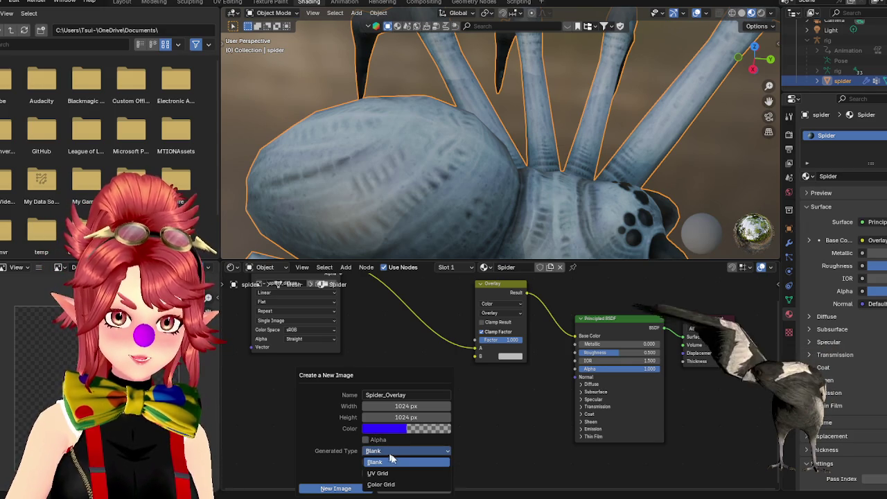
{"action": "left_click", "coordinate": [395, 454]}
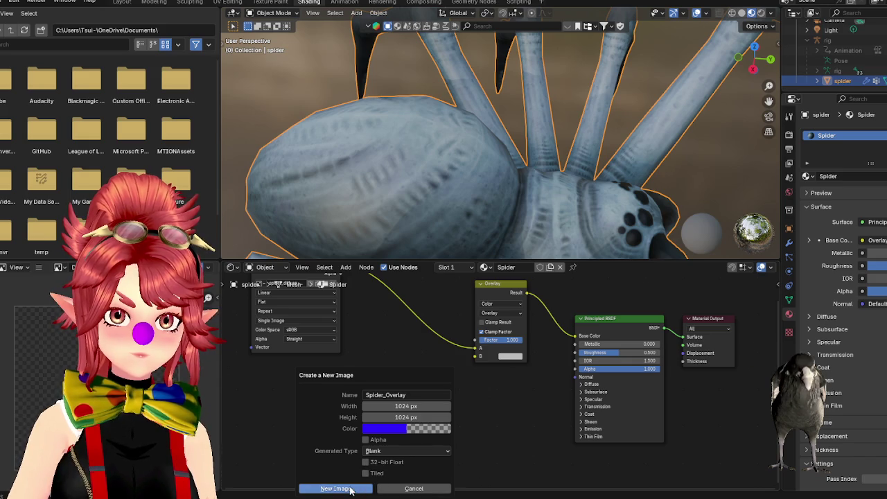
{"action": "left_click", "coordinate": [351, 489]}
{"action": "left_click_drag", "start_coordinate": [412, 390], "coordinate": [477, 356]}
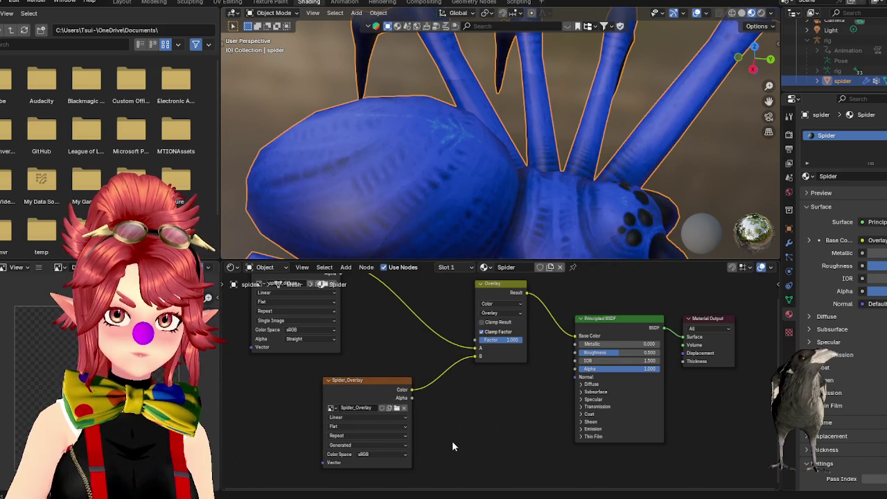
- Orbit to a front view of the blue spider and nudge the Overlay node up-right
{"action": "scroll", "coordinate": [559, 210], "scroll_direction": "down", "scroll_amount": 3}
{"action": "mouse_move", "coordinate": [460, 198]}
{"action": "middle_mouse_down"}
{"action": "mouse_move", "coordinate": [560, 210]}
{"action": "mouse_move", "coordinate": [447, 216]}
{"action": "mouse_move", "coordinate": [438, 185]}
{"action": "mouse_move", "coordinate": [478, 159]}
{"action": "mouse_move", "coordinate": [515, 179]}
{"action": "mouse_move", "coordinate": [476, 187]}
{"action": "mouse_move", "coordinate": [488, 229]}
{"action": "middle_mouse_up"}
{"action": "scroll", "coordinate": [496, 288], "scroll_direction": "down", "scroll_amount": 1}
{"action": "middle_click_drag", "start_coordinate": [500, 412], "coordinate": [531, 422]}
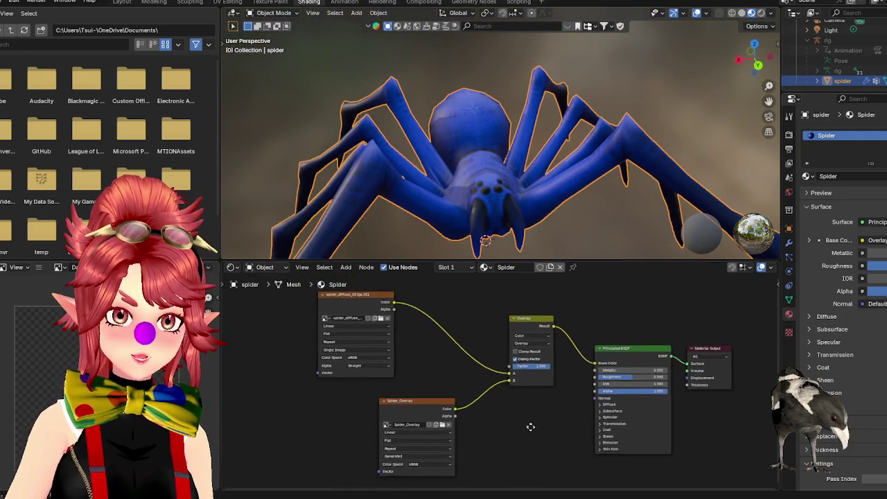
{"action": "left_click_drag", "start_coordinate": [531, 325], "coordinate": [535, 323]}
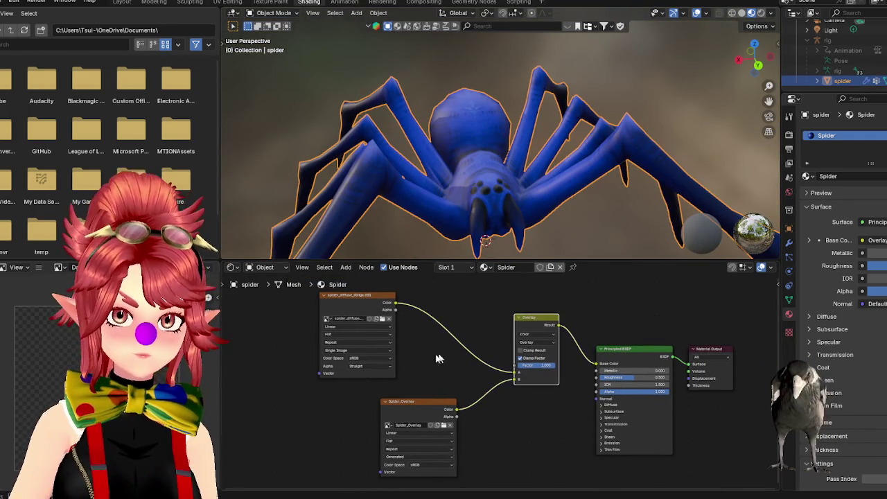
{"action": "key", "text": "shift+a"}
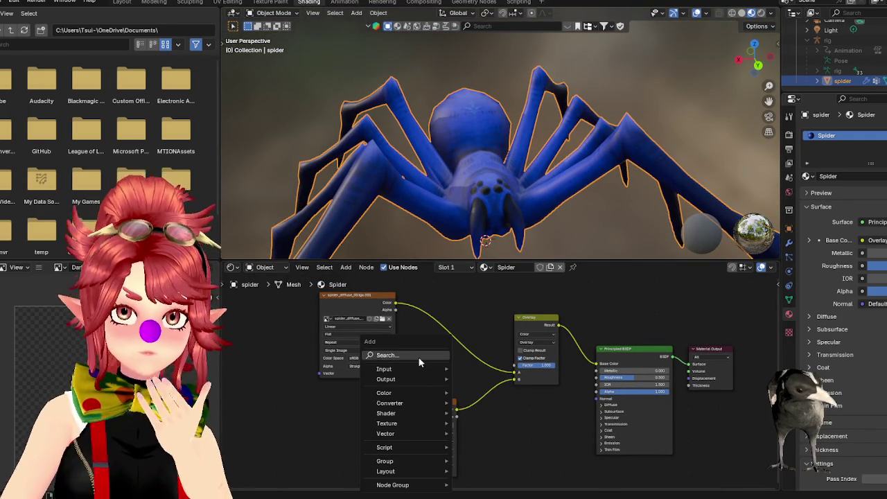
{"action": "mouse_move", "coordinate": [386, 422]}
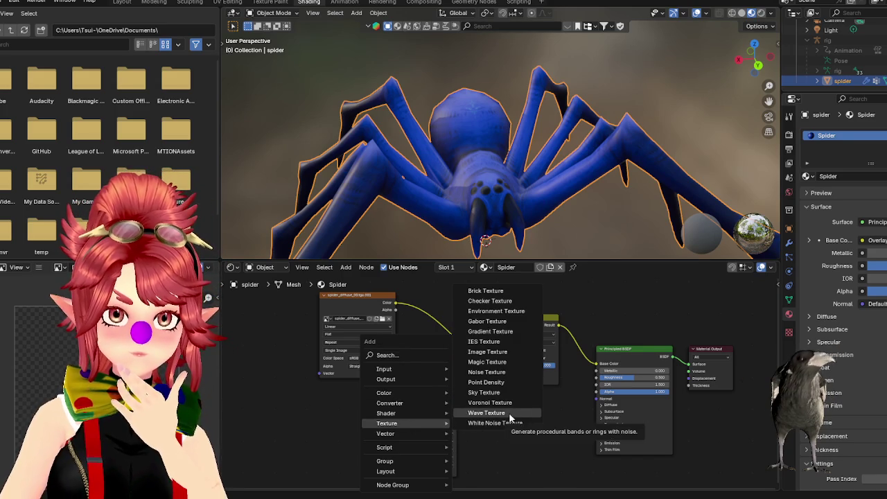
- Search the add-node list for 'mix', then 'colo', then 'texture'
{"action": "left_click", "coordinate": [400, 352]}
{"action": "type", "text": "mix"}
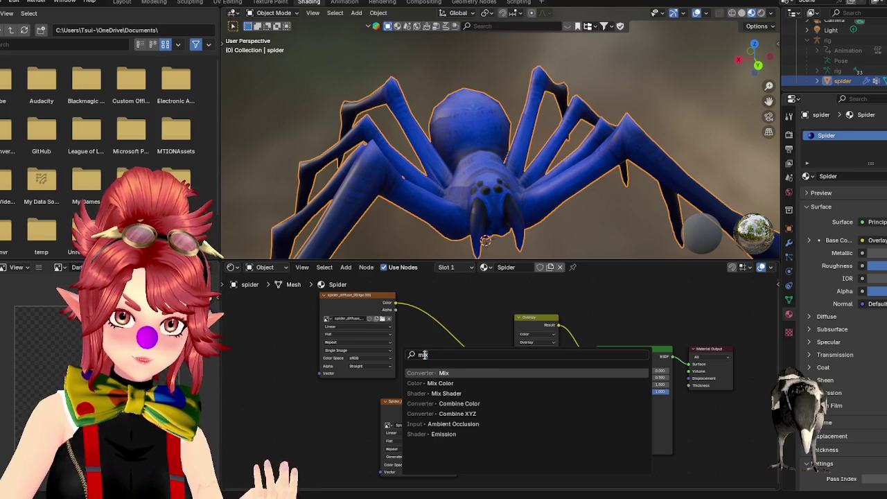
{"action": "key", "text": "BackSpace"}
{"action": "key", "text": "BackSpace"}
{"action": "key", "text": "BackSpace"}
{"action": "type", "text": "colo"}
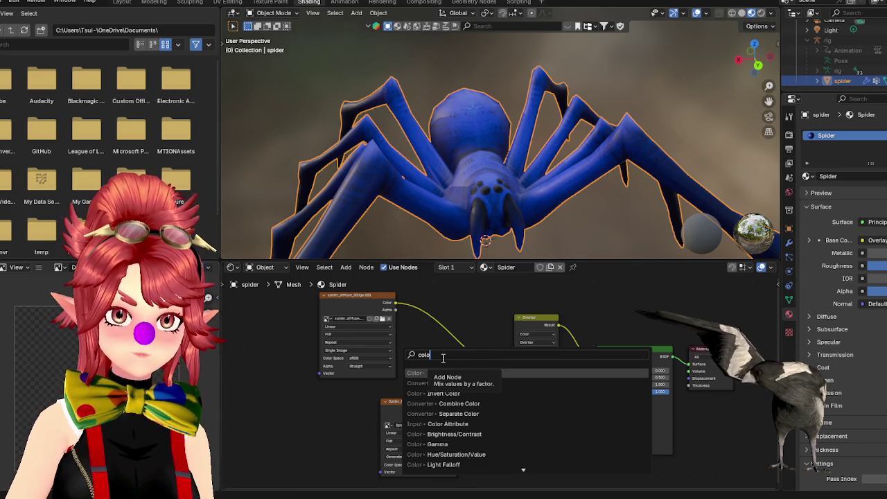
{"action": "key", "text": "BackSpace"}
{"action": "key", "text": "BackSpace"}
{"action": "key", "text": "BackSpace"}
{"action": "key", "text": "BackSpace"}
{"action": "type", "text": "texture"}
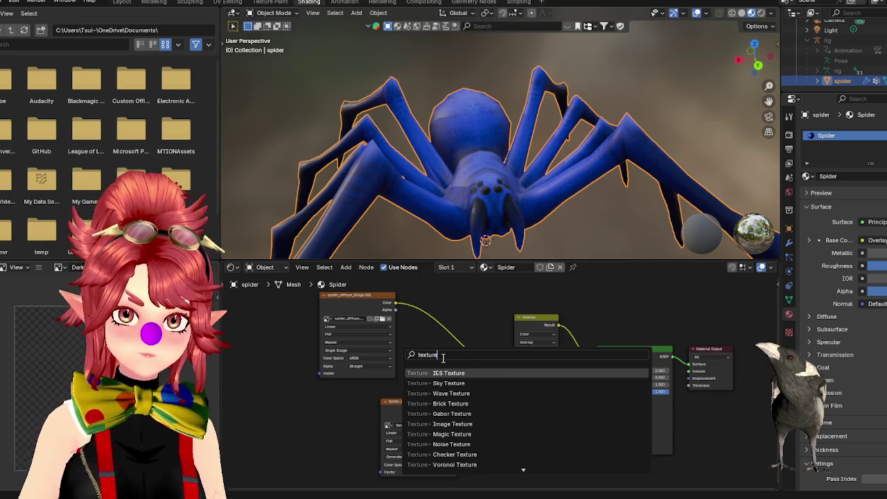
{"action": "scroll", "coordinate": [474, 423], "scroll_direction": "down", "scroll_amount": 5}
{"action": "scroll", "coordinate": [471, 427], "scroll_direction": "down", "scroll_amount": 4}
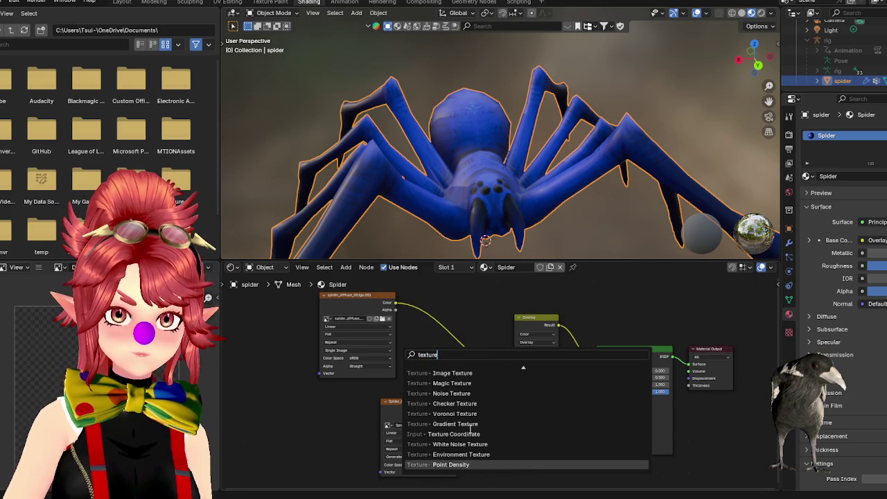
{"action": "scroll", "coordinate": [471, 427], "scroll_direction": "up", "scroll_amount": 2}
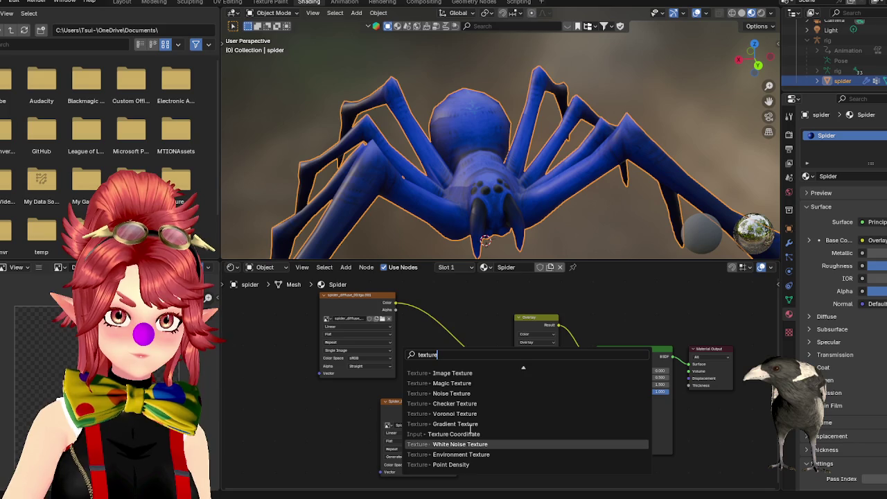
{"action": "scroll", "coordinate": [471, 428], "scroll_direction": "up", "scroll_amount": 12}
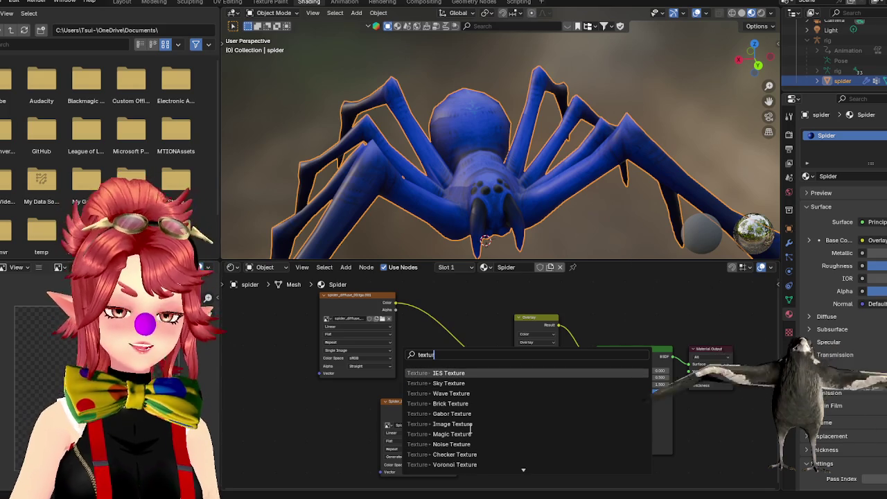
- Cancel the node search and switch the mix node from Overlay to Mix, then Multiply
{"action": "key", "text": "BackSpace"}
{"action": "key", "text": "BackSpace"}
{"action": "key", "text": "BackSpace"}
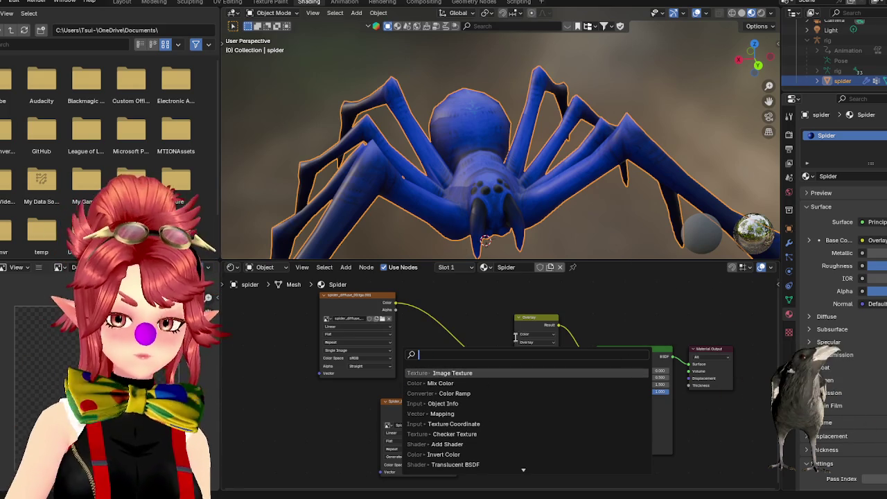
{"action": "key", "text": "Escape"}
{"action": "left_click", "coordinate": [543, 342]}
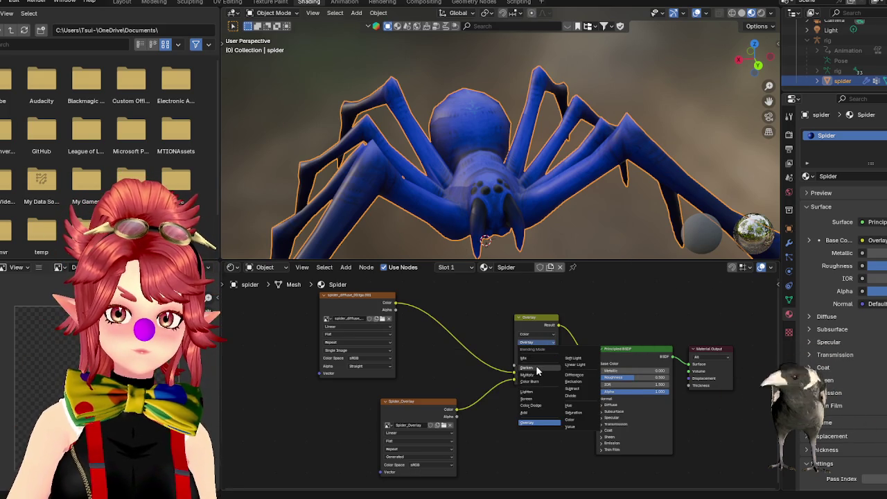
{"action": "left_click", "coordinate": [532, 357]}
{"action": "middle_click_drag", "start_coordinate": [437, 214], "coordinate": [464, 229]}
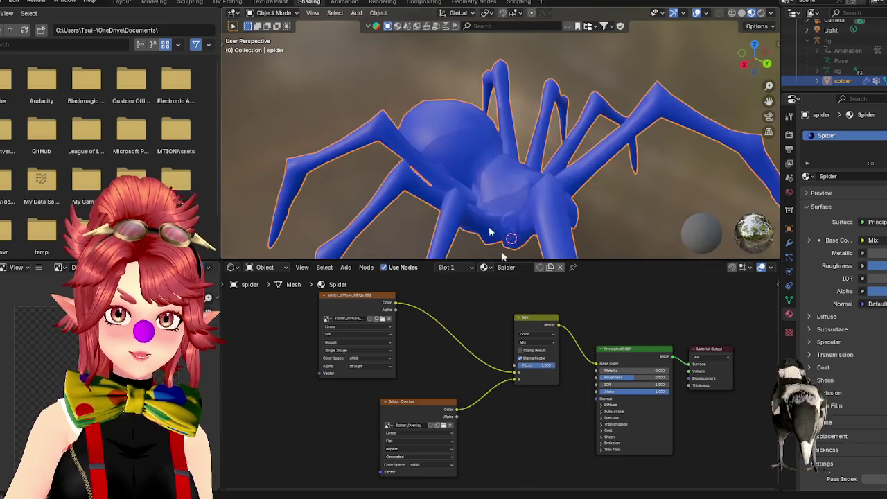
{"action": "left_click", "coordinate": [536, 342]}
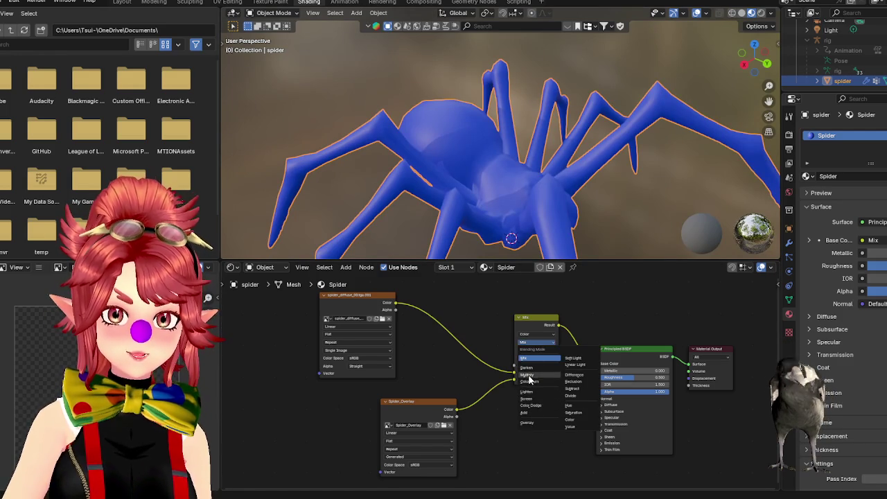
{"action": "left_click", "coordinate": [528, 375]}
- Move the Spider_Overlay node up and to the right
{"action": "scroll", "coordinate": [537, 411], "scroll_direction": "up", "scroll_amount": 1}
{"action": "scroll", "coordinate": [531, 395], "scroll_direction": "up", "scroll_amount": 1}
{"action": "mouse_move", "coordinate": [415, 395]}
{"action": "left_mouse_down"}
{"action": "mouse_move", "coordinate": [442, 344]}
{"action": "mouse_move", "coordinate": [440, 373]}
{"action": "left_mouse_up"}
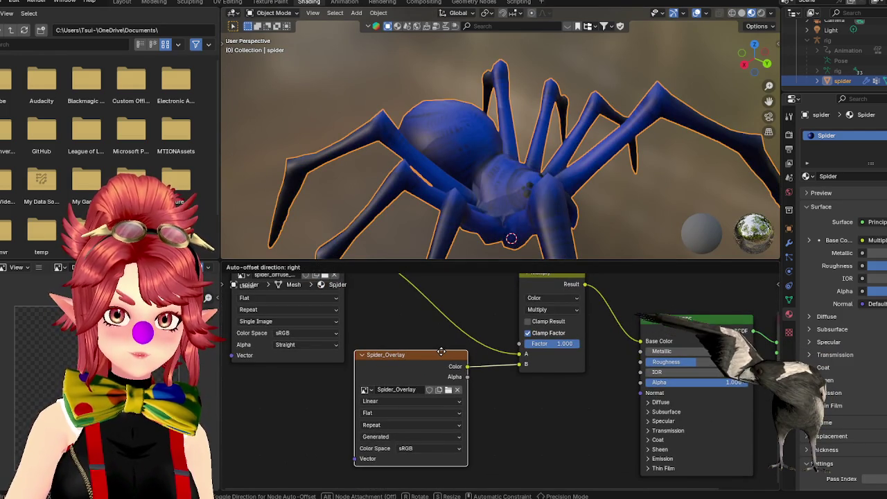
{"action": "middle_click_drag", "start_coordinate": [448, 336], "coordinate": [466, 324]}
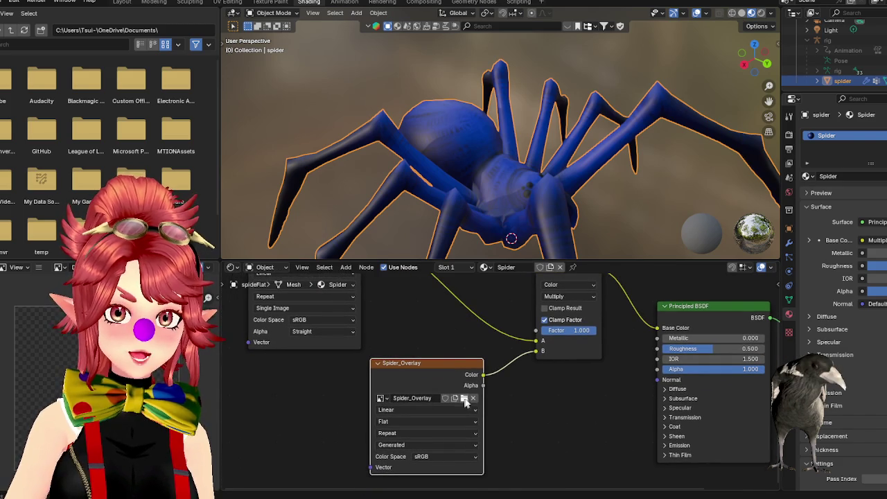
- Replace Spider_Overlay with a new image named Spider2 using a Single Image source
{"action": "left_click", "coordinate": [474, 398]}
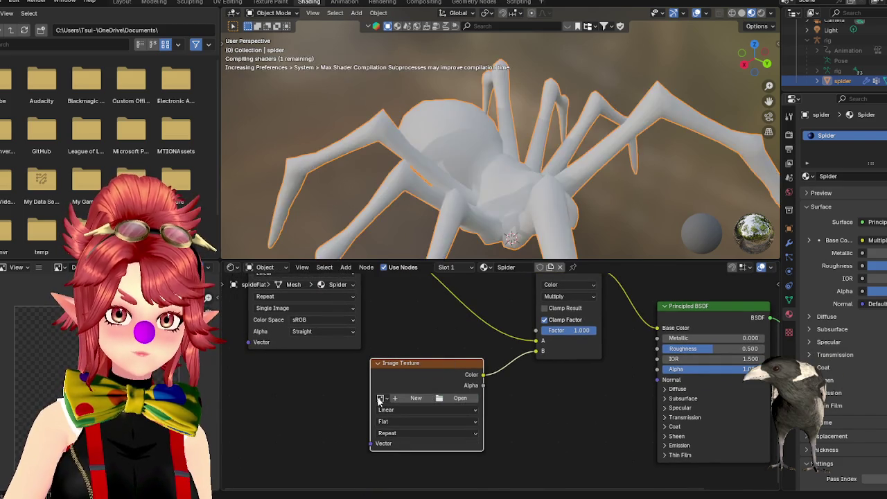
{"action": "left_click", "coordinate": [404, 399]}
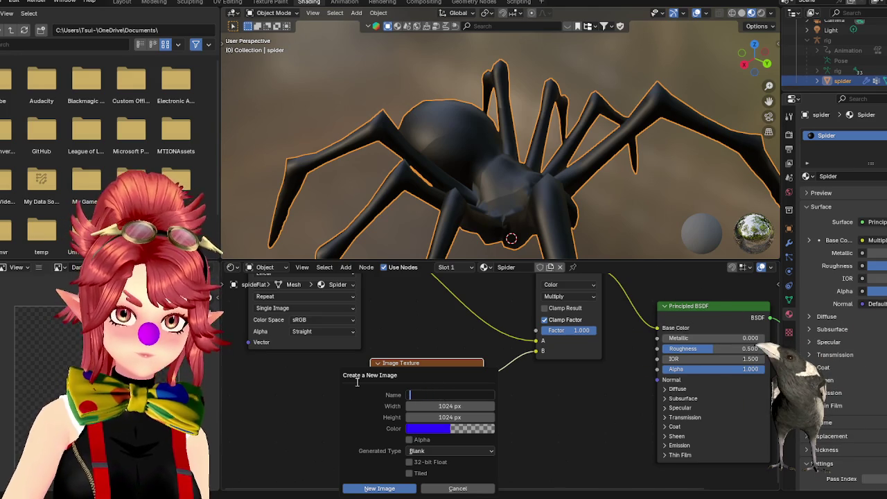
{"action": "type", "text": "Spider"}
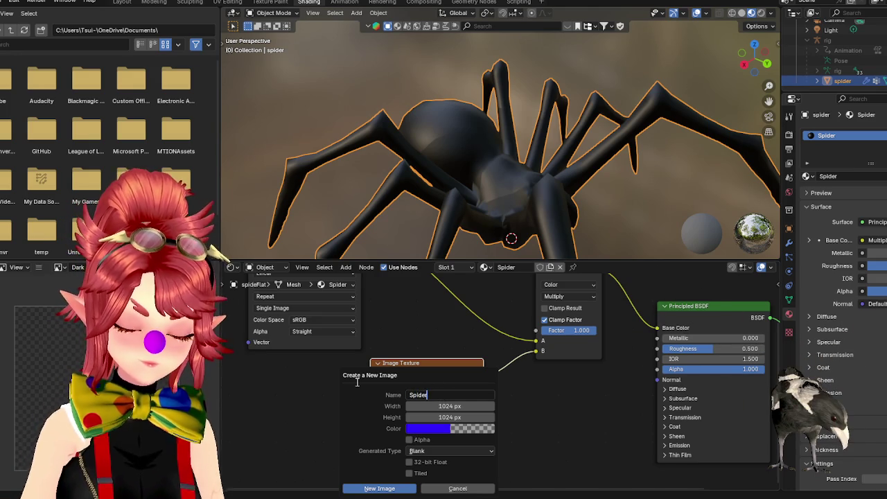
{"action": "type", "text": "2"}
{"action": "left_click", "coordinate": [379, 487]}
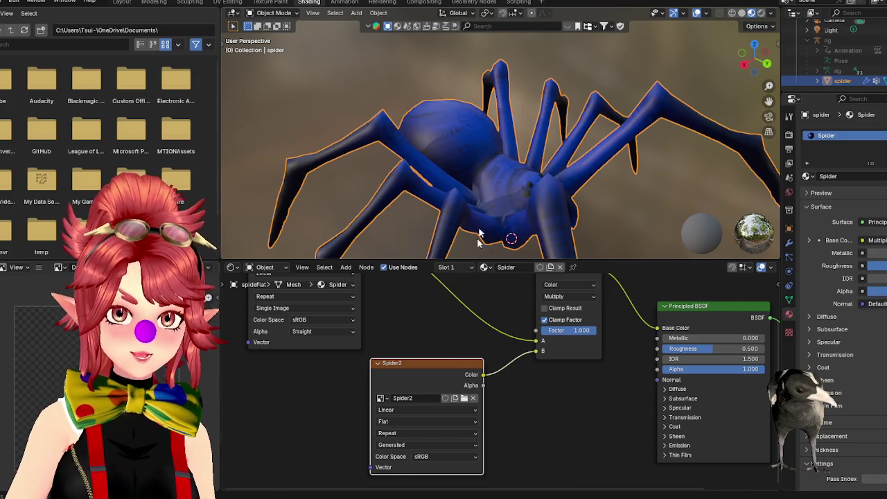
{"action": "left_click", "coordinate": [418, 445]}
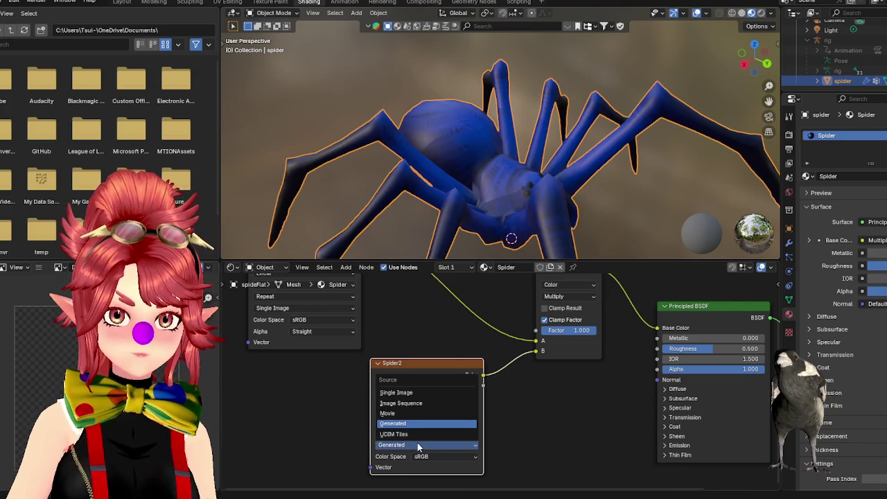
{"action": "left_click", "coordinate": [401, 392]}
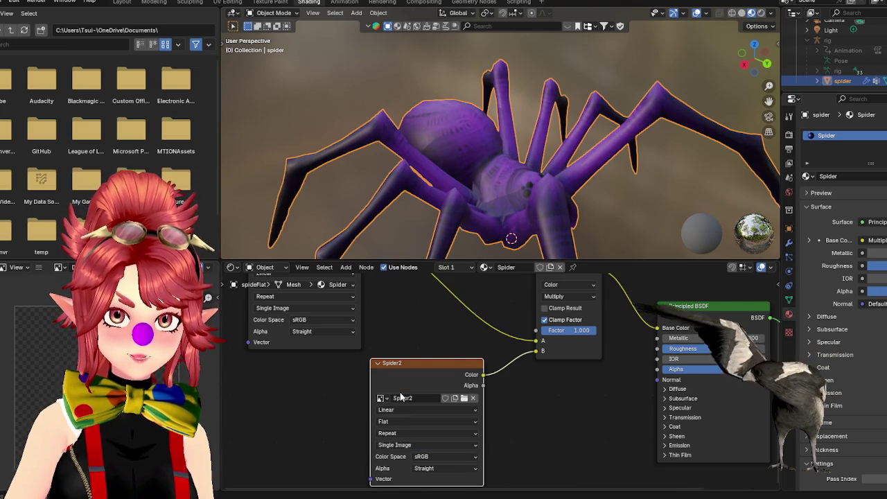
{"action": "left_click_drag", "start_coordinate": [489, 380], "coordinate": [504, 364]}
- Inspect the purple spider and try Premultiplied alpha before keeping Straight alpha handling
{"action": "scroll", "coordinate": [511, 216], "scroll_direction": "down", "scroll_amount": 3}
{"action": "right_click", "coordinate": [507, 196]}
{"action": "middle_click_drag", "start_coordinate": [578, 83], "coordinate": [527, 180]}
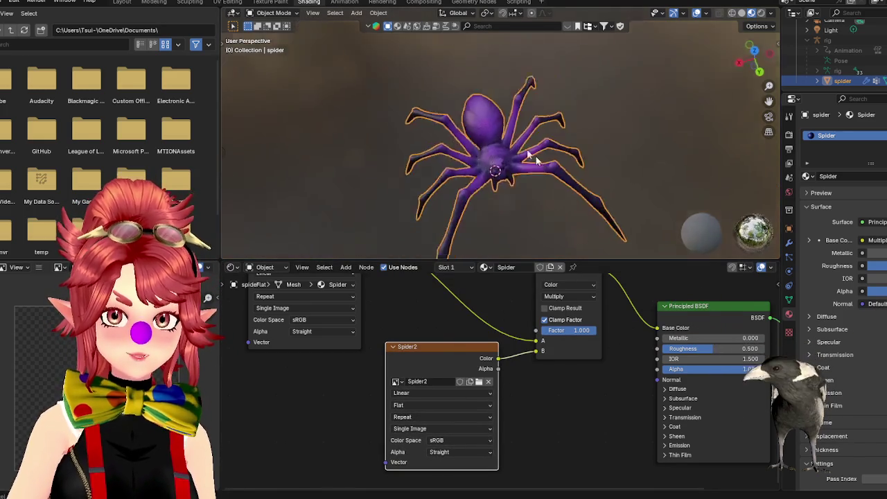
{"action": "scroll", "coordinate": [510, 215], "scroll_direction": "up", "scroll_amount": 5}
{"action": "middle_click_drag", "start_coordinate": [509, 215], "coordinate": [518, 168]}
{"action": "scroll", "coordinate": [517, 168], "scroll_direction": "down", "scroll_amount": 4}
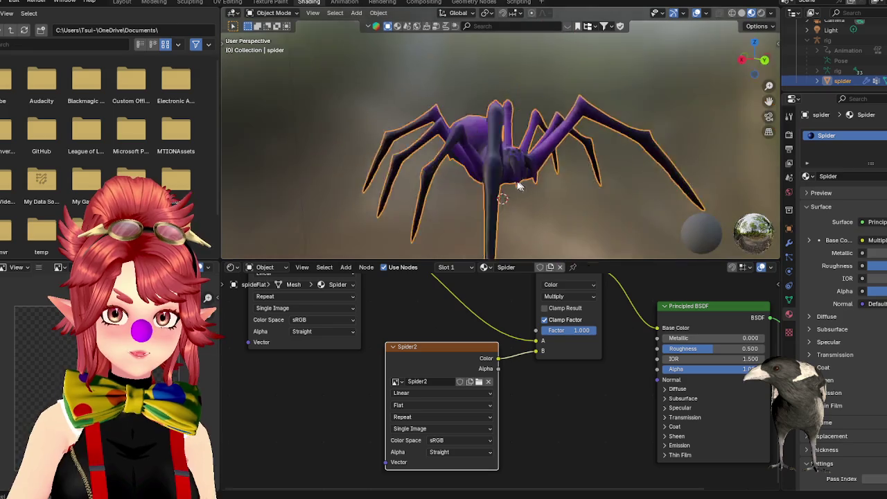
{"action": "scroll", "coordinate": [517, 168], "scroll_direction": "up", "scroll_amount": 1}
{"action": "left_click", "coordinate": [453, 453]}
{"action": "left_click", "coordinate": [452, 455]}
{"action": "left_click", "coordinate": [453, 457]}
{"action": "left_click", "coordinate": [457, 421]}
{"action": "left_click", "coordinate": [447, 455]}
{"action": "left_click", "coordinate": [447, 409]}
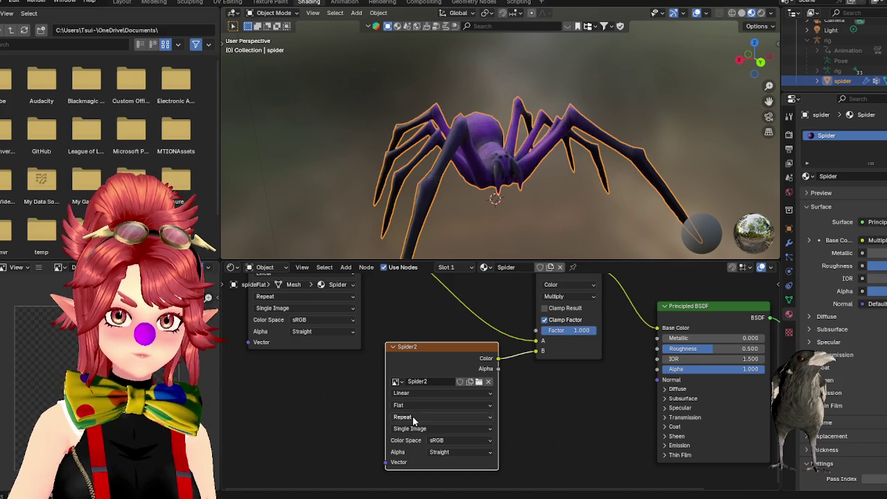
- Check the spider's Models folder files and remove Spider2 from the texture node
{"action": "left_click", "coordinate": [395, 382]}
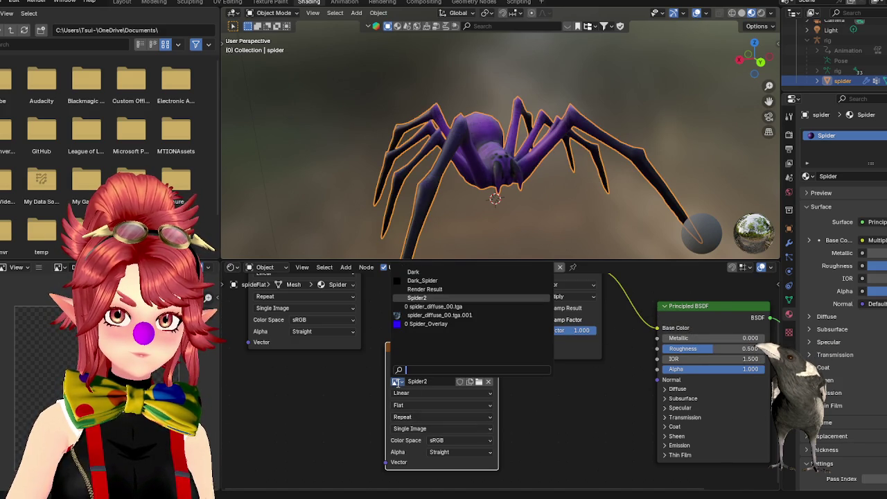
{"action": "key", "text": "alt+Tab"}
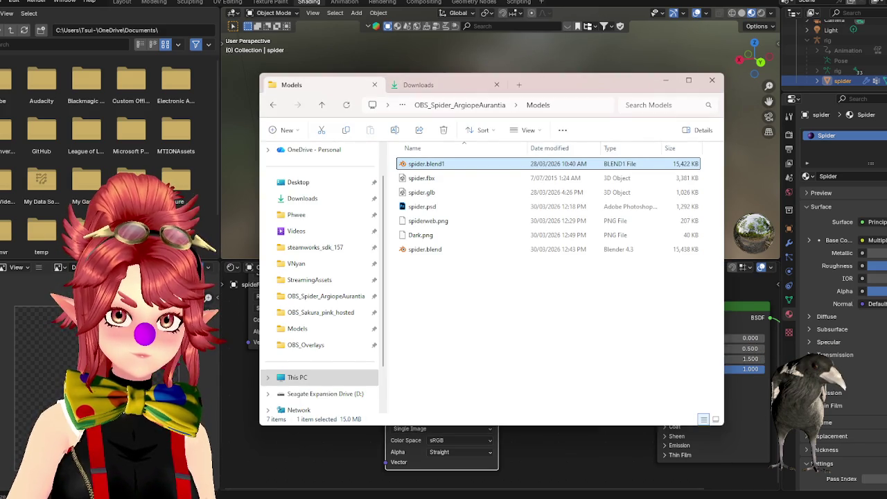
{"action": "left_click", "coordinate": [578, 450]}
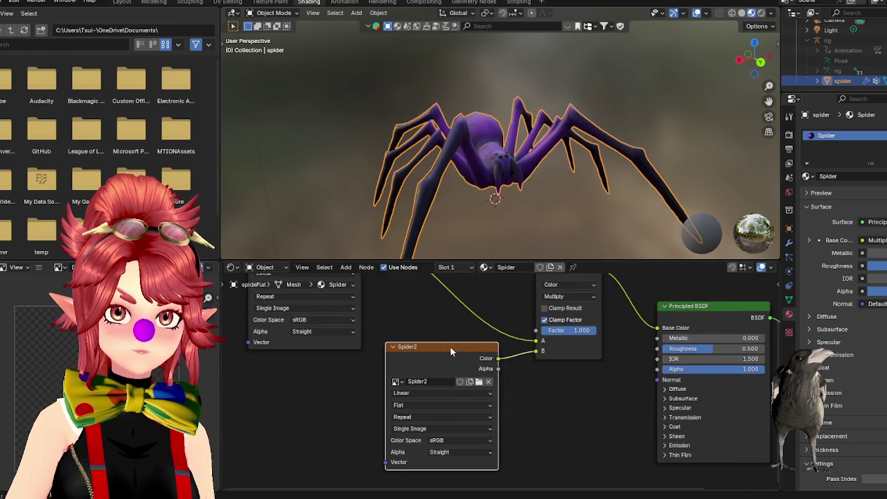
{"action": "left_click_drag", "start_coordinate": [450, 346], "coordinate": [444, 344]}
{"action": "left_click", "coordinate": [483, 377]}
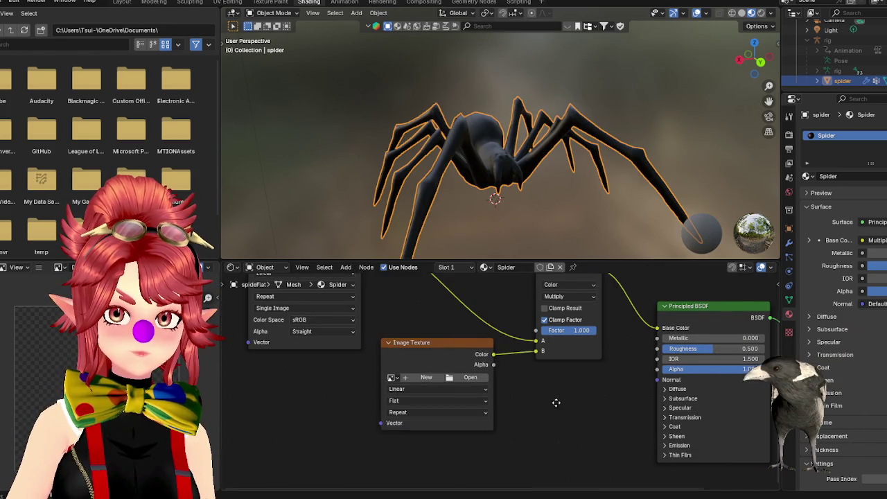
- Load the Dark image into the empty Image Texture node
{"action": "middle_click_drag", "start_coordinate": [421, 373], "coordinate": [414, 415]}
{"action": "left_click_drag", "start_coordinate": [432, 392], "coordinate": [433, 396]}
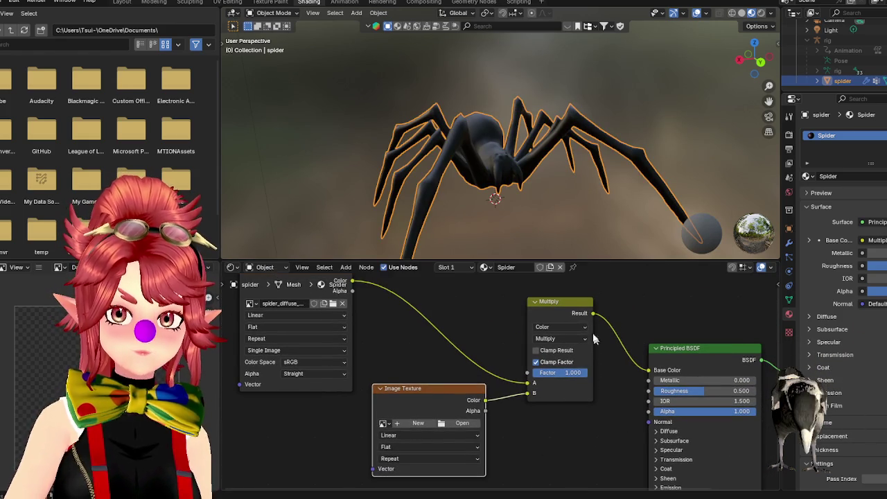
{"action": "left_click_drag", "start_coordinate": [563, 305], "coordinate": [568, 298]}
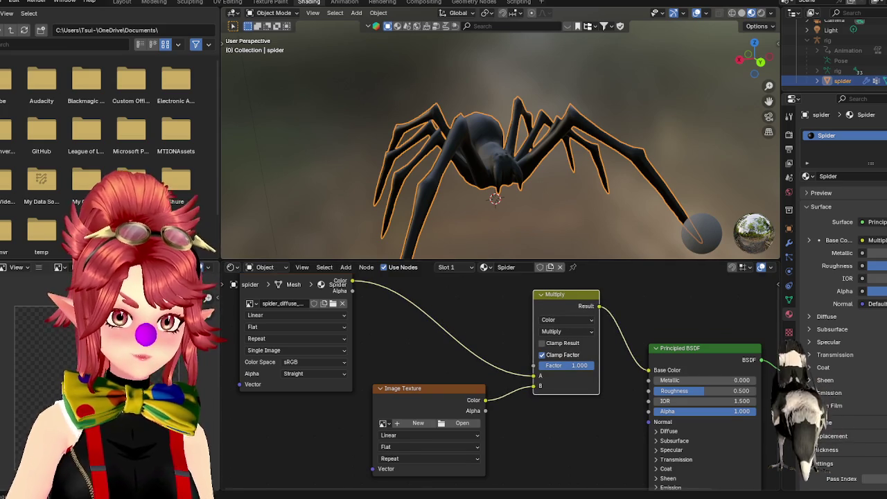
{"action": "left_click", "coordinate": [388, 427]}
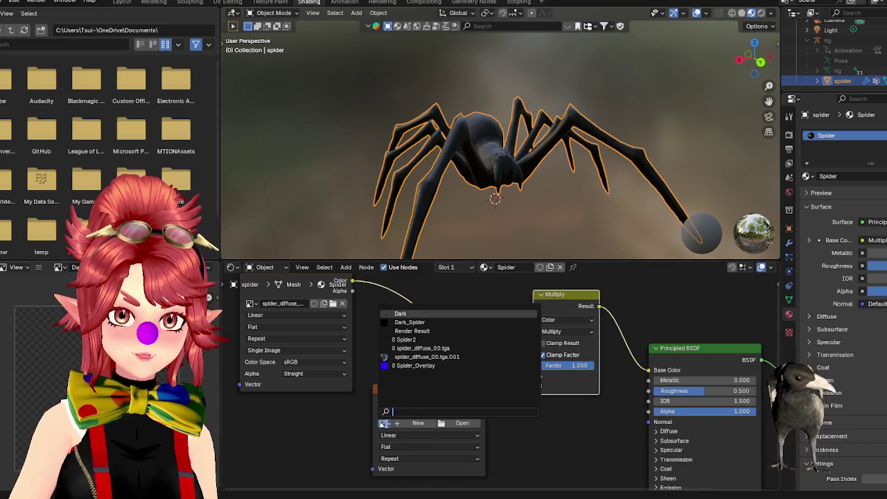
{"action": "left_click", "coordinate": [408, 320]}
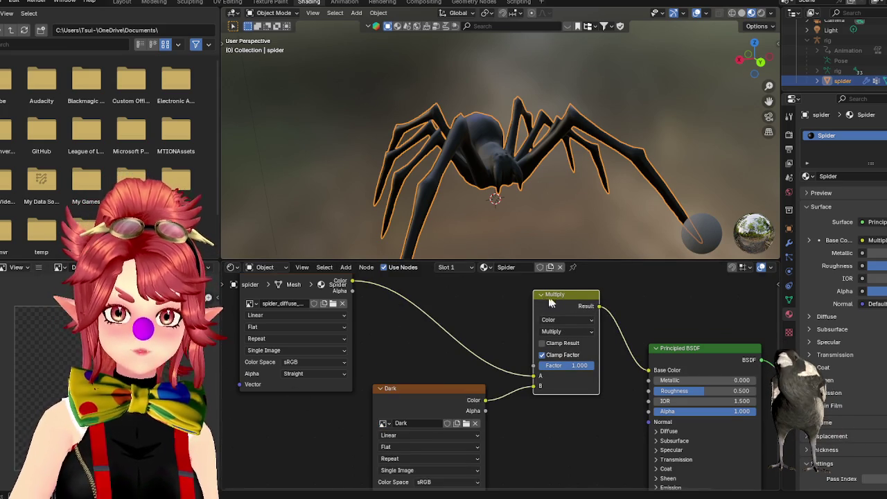
- Tidy the node layout by repositioning the Multiply node
{"action": "left_click_drag", "start_coordinate": [544, 301], "coordinate": [554, 311]}
{"action": "middle_click_drag", "start_coordinate": [490, 316], "coordinate": [447, 334]}
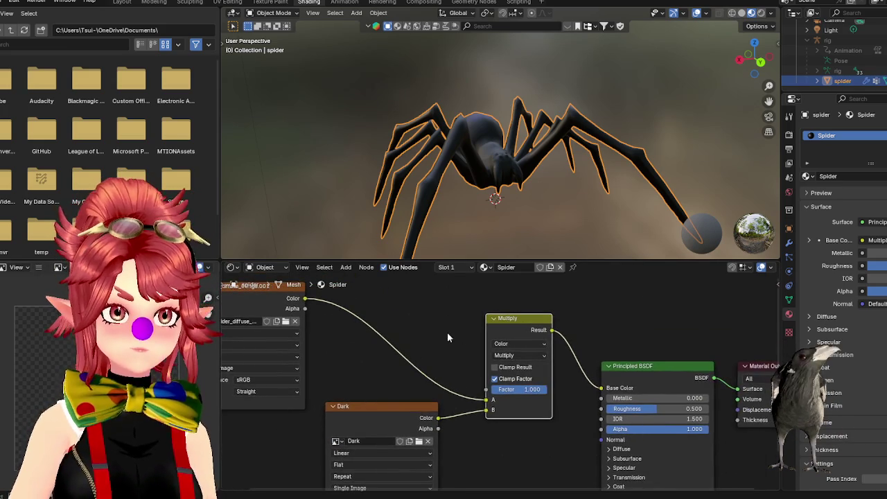
{"action": "left_click_drag", "start_coordinate": [517, 318], "coordinate": [517, 309]}
{"action": "middle_click_drag", "start_coordinate": [414, 310], "coordinate": [422, 320]}
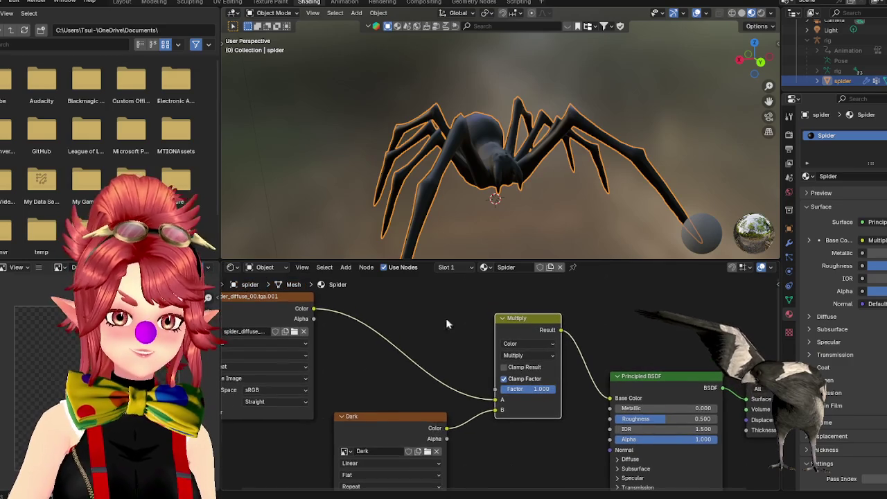
{"action": "right_click", "coordinate": [423, 320]}
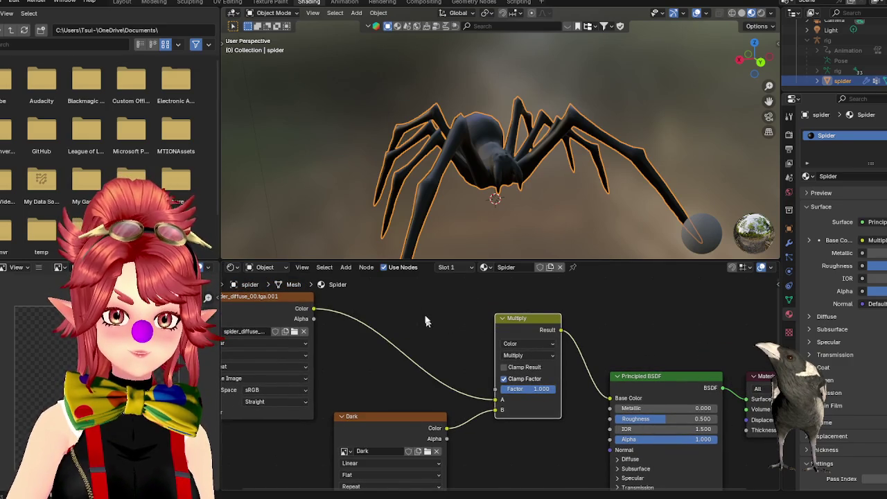
{"action": "right_click", "coordinate": [425, 310]}
{"action": "key", "text": "Escape"}
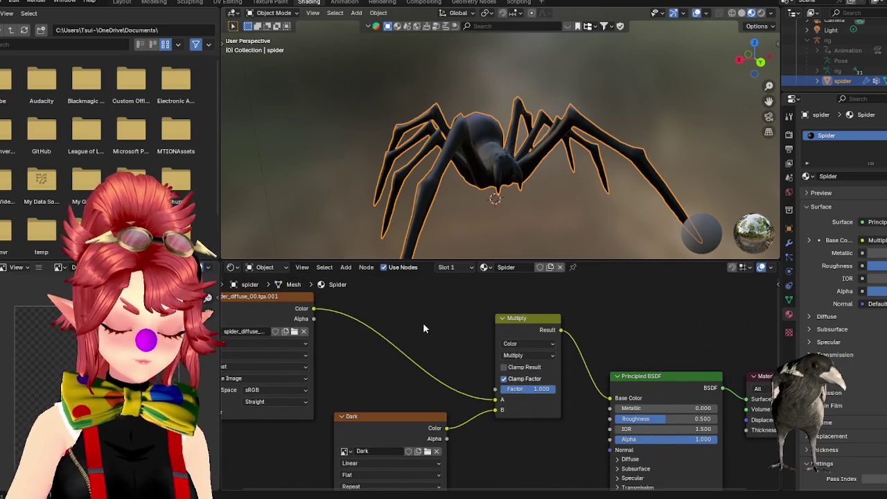
{"action": "key", "text": "shift+a"}
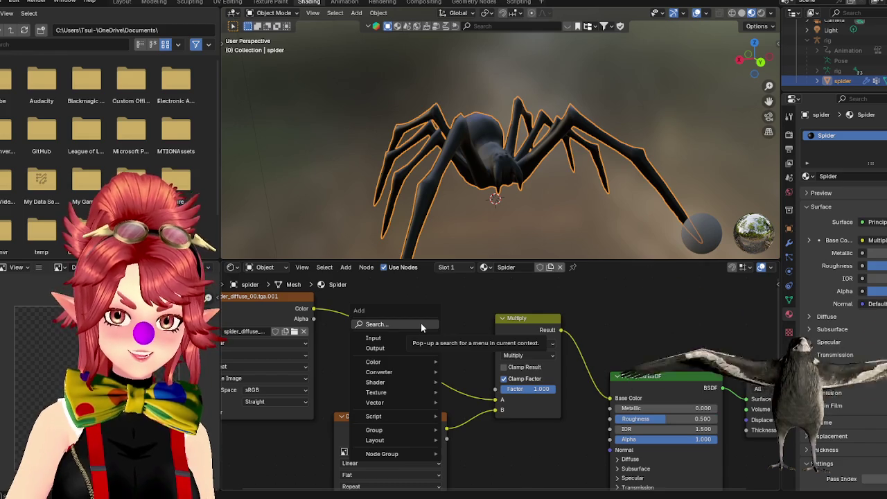
- Swap Multiply for a float Mix node wired from Dark to Base Color, then discard it
{"action": "left_click", "coordinate": [420, 323]}
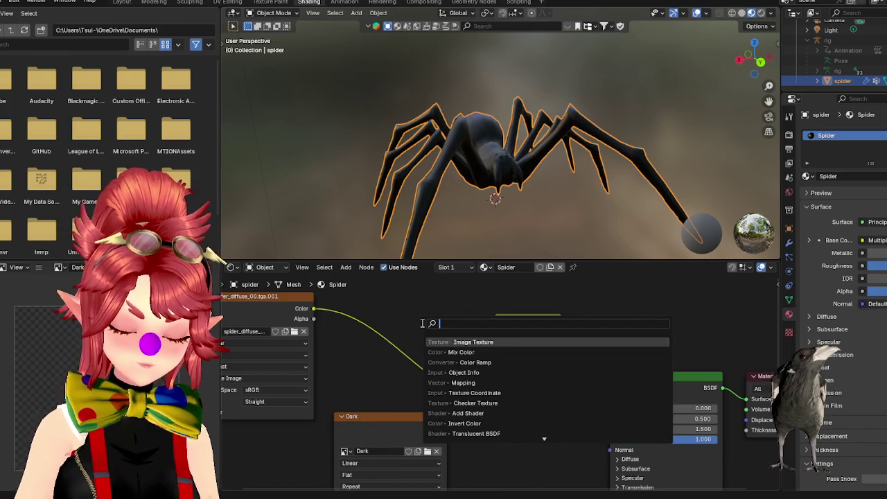
{"action": "type", "text": "mix "}
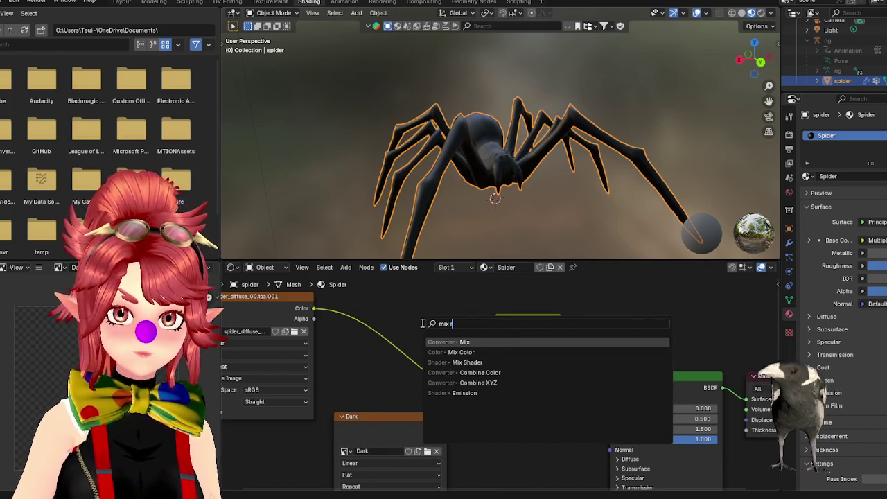
{"action": "type", "text": "rg"}
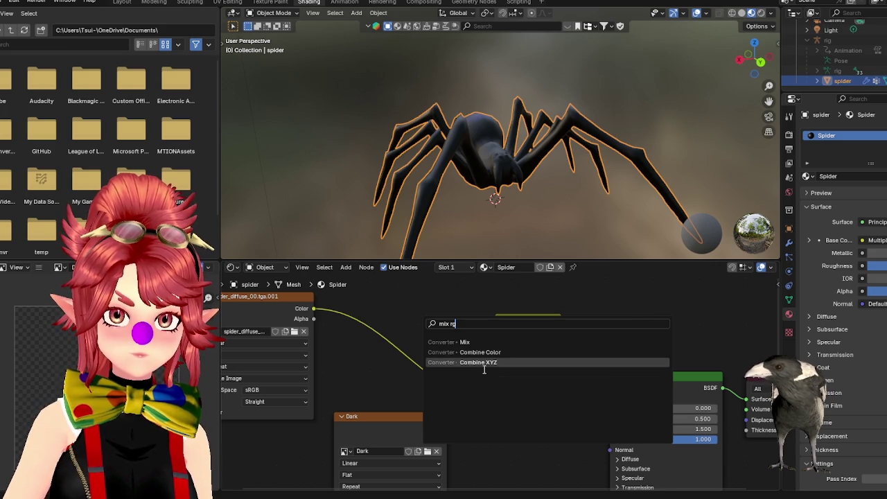
{"action": "left_click", "coordinate": [485, 342]}
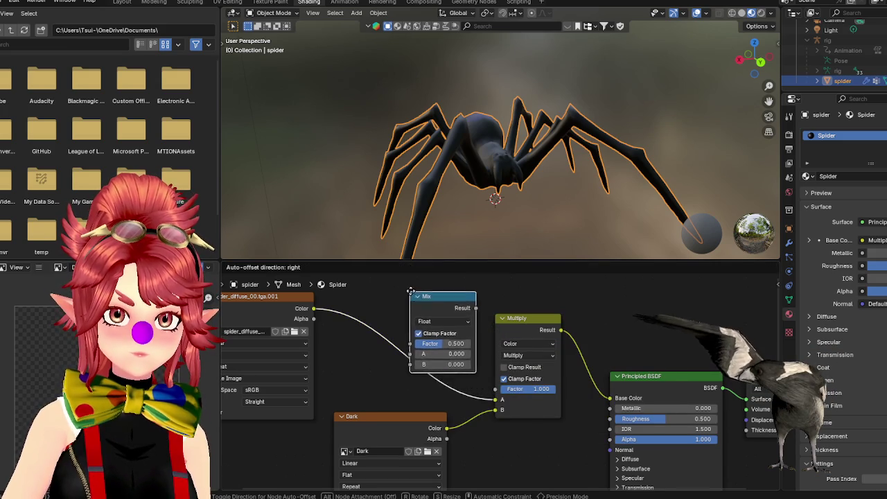
{"action": "left_click", "coordinate": [410, 291]}
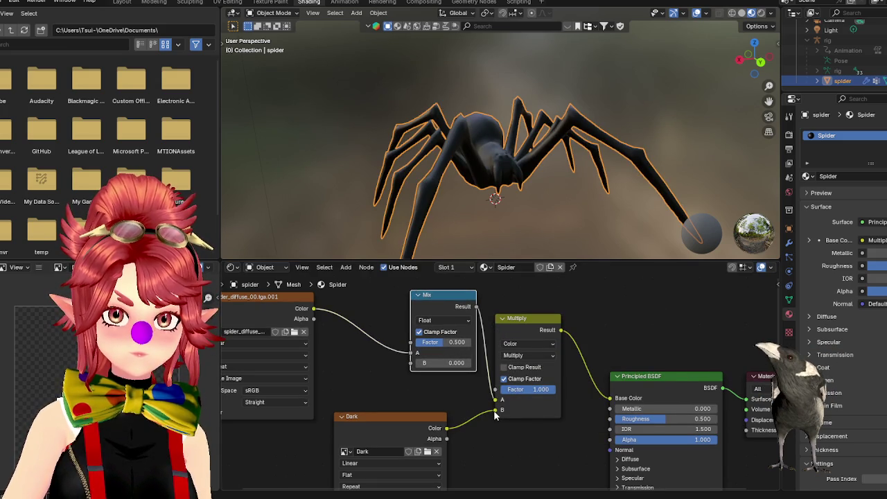
{"action": "key", "text": "x"}
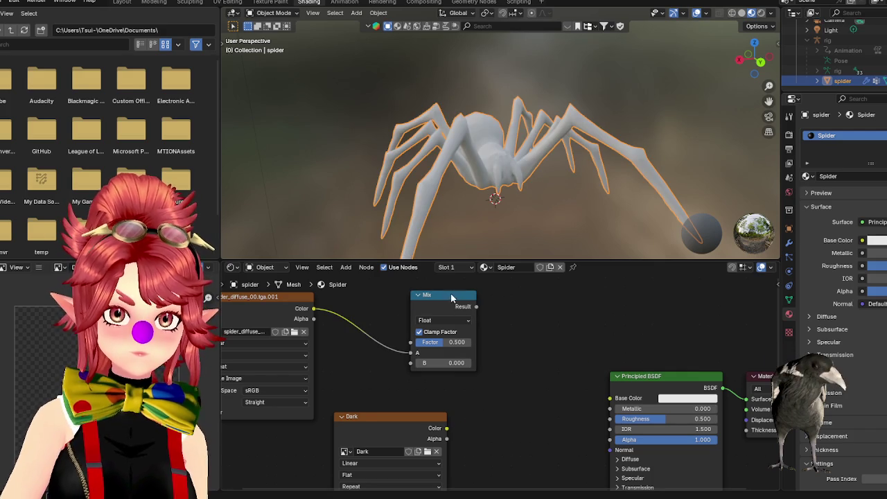
{"action": "left_click_drag", "start_coordinate": [455, 315], "coordinate": [522, 330]}
{"action": "left_click_drag", "start_coordinate": [446, 428], "coordinate": [485, 378]}
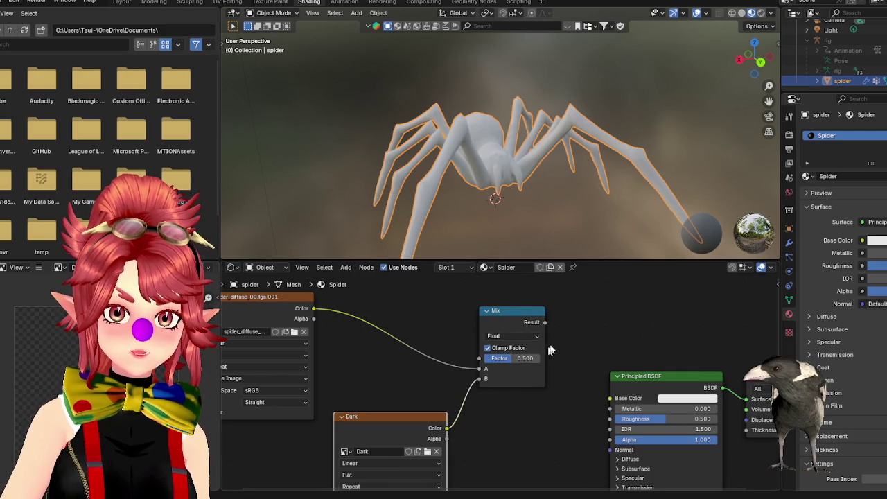
{"action": "left_click_drag", "start_coordinate": [544, 322], "coordinate": [610, 398]}
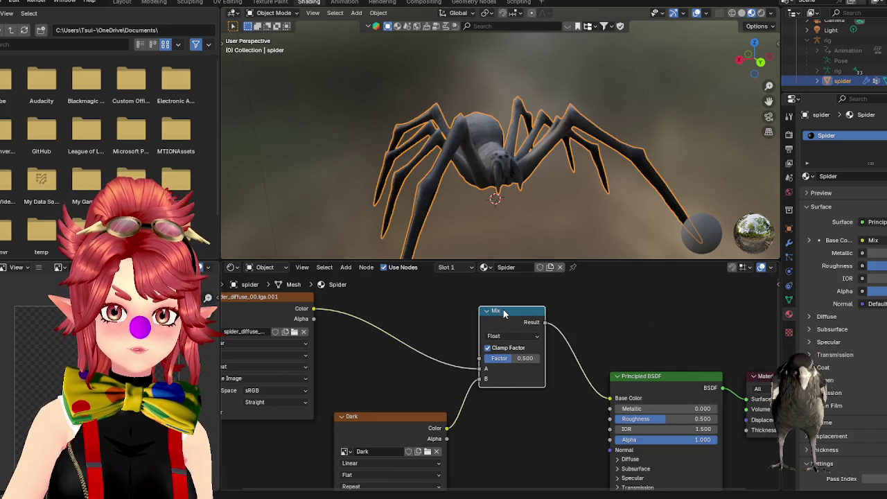
{"action": "key", "text": "x"}
- Try a Mix Shader node fed by the diffuse texture, then delete it
{"action": "key", "text": "shift+a"}
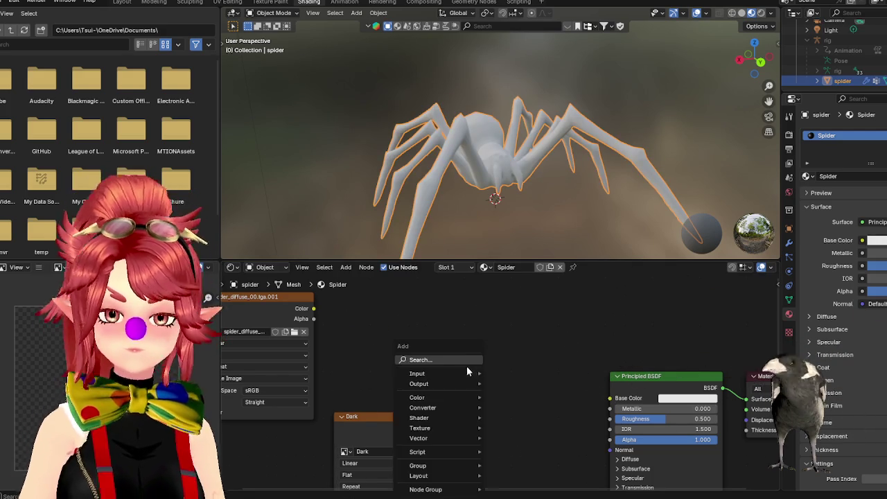
{"action": "left_click", "coordinate": [466, 366]}
{"action": "type", "text": "mix"}
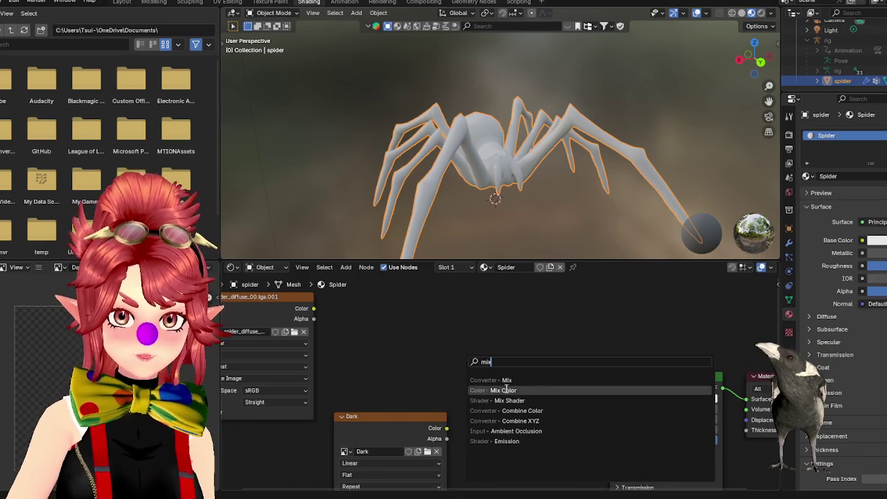
{"action": "left_click", "coordinate": [508, 400]}
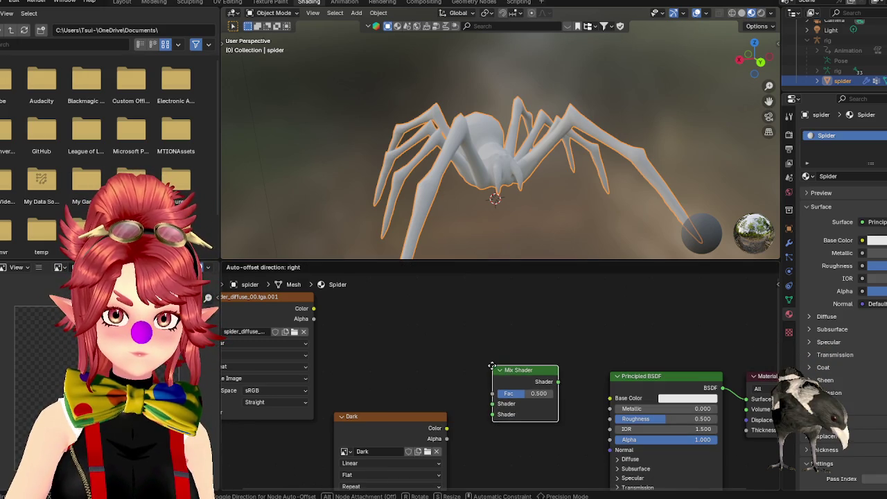
{"action": "left_click", "coordinate": [477, 350]}
{"action": "left_click_drag", "start_coordinate": [313, 309], "coordinate": [478, 388]}
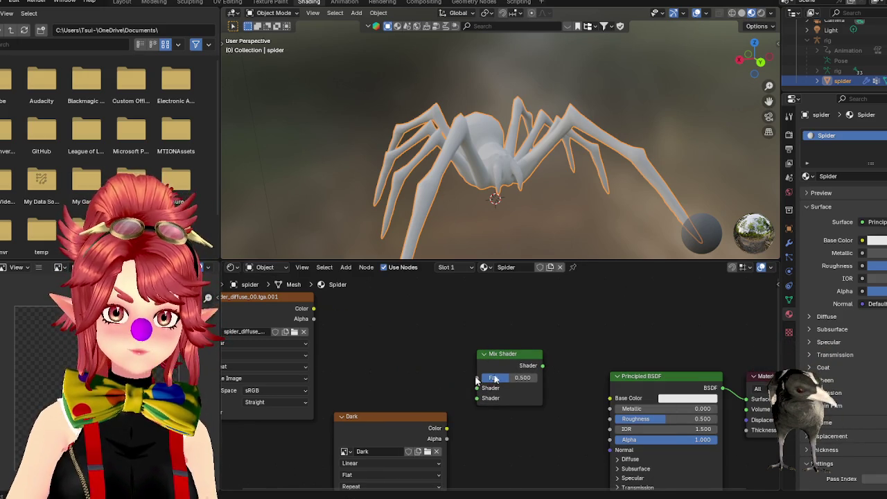
{"action": "key", "text": "x"}
- Add a Mix Color node and connect the diffuse texture color to its A input
{"action": "key", "text": "shift+a"}
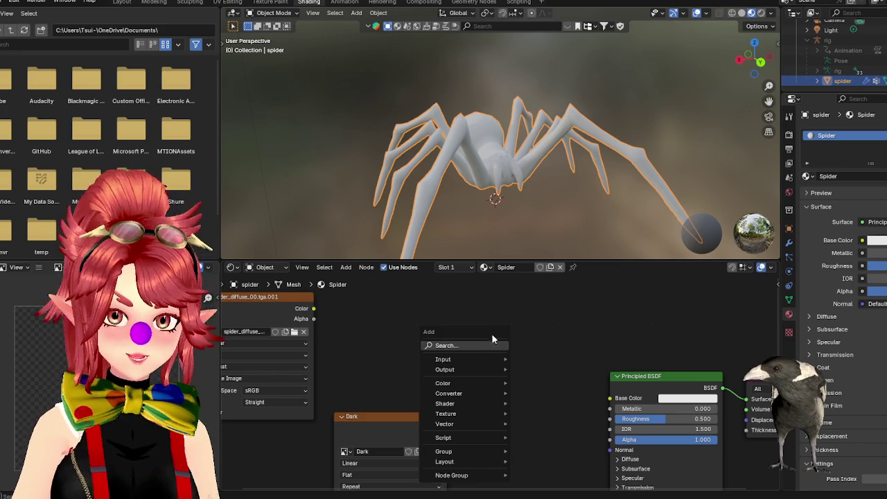
{"action": "left_click", "coordinate": [493, 346]}
{"action": "type", "text": "mix c"}
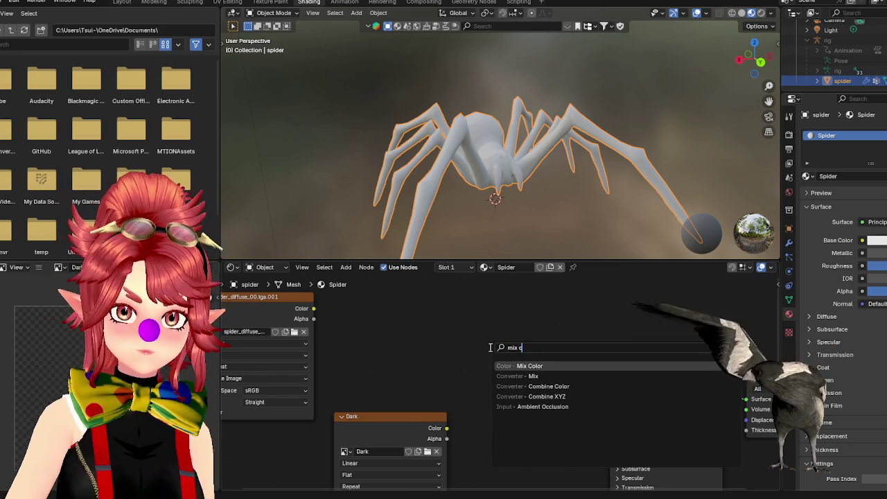
{"action": "key", "text": "Return"}
{"action": "left_click", "coordinate": [488, 338]}
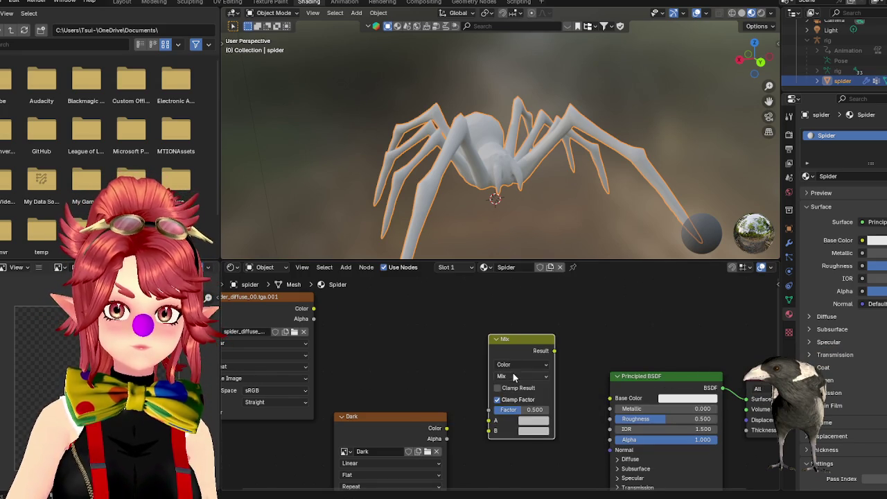
{"action": "left_click", "coordinate": [513, 365]}
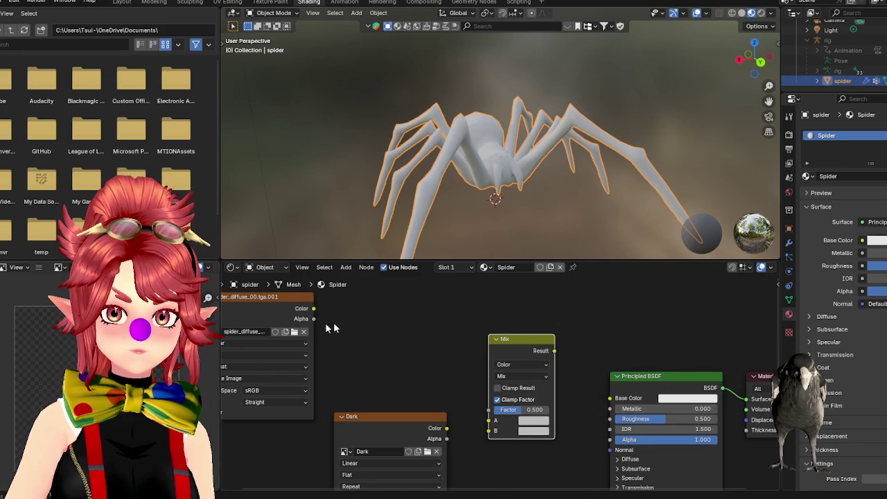
{"action": "mouse_move", "coordinate": [313, 308]}
{"action": "left_mouse_down"}
{"action": "mouse_move", "coordinate": [488, 421]}
{"action": "mouse_move", "coordinate": [489, 438]}
{"action": "left_mouse_up"}
- Link the Mix result to Base Color and set its blend mode to Darken
{"action": "middle_click_drag", "start_coordinate": [405, 400], "coordinate": [380, 360]}
{"action": "mouse_move", "coordinate": [529, 310]}
{"action": "left_mouse_down"}
{"action": "mouse_move", "coordinate": [579, 365]}
{"action": "mouse_move", "coordinate": [584, 358]}
{"action": "left_mouse_up"}
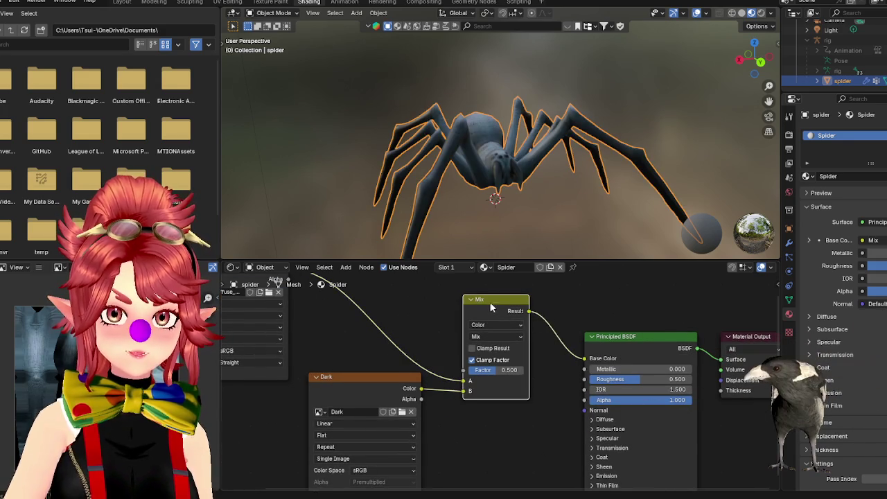
{"action": "left_click", "coordinate": [500, 326]}
{"action": "left_click", "coordinate": [488, 339]}
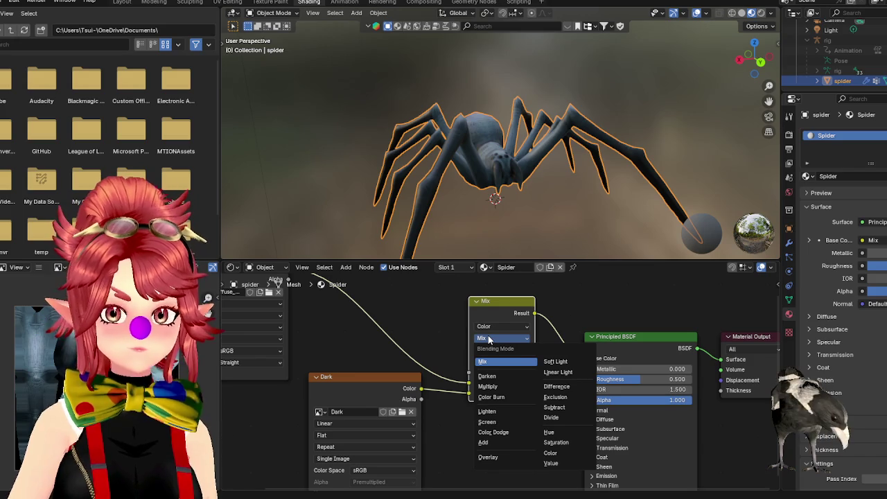
{"action": "left_click", "coordinate": [508, 377]}
{"action": "middle_click_drag", "start_coordinate": [499, 173], "coordinate": [526, 159]}
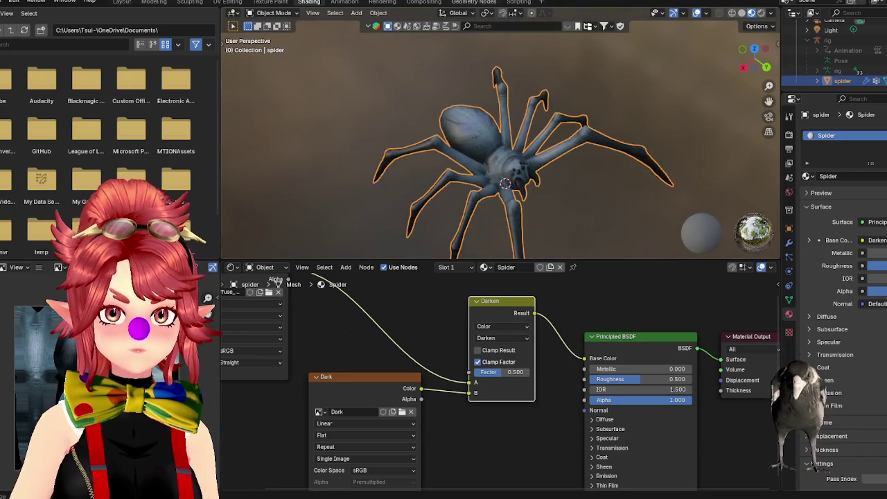
{"action": "scroll", "coordinate": [500, 89], "scroll_direction": "up", "scroll_amount": 5}
{"action": "middle_click_drag", "start_coordinate": [502, 97], "coordinate": [513, 124]}
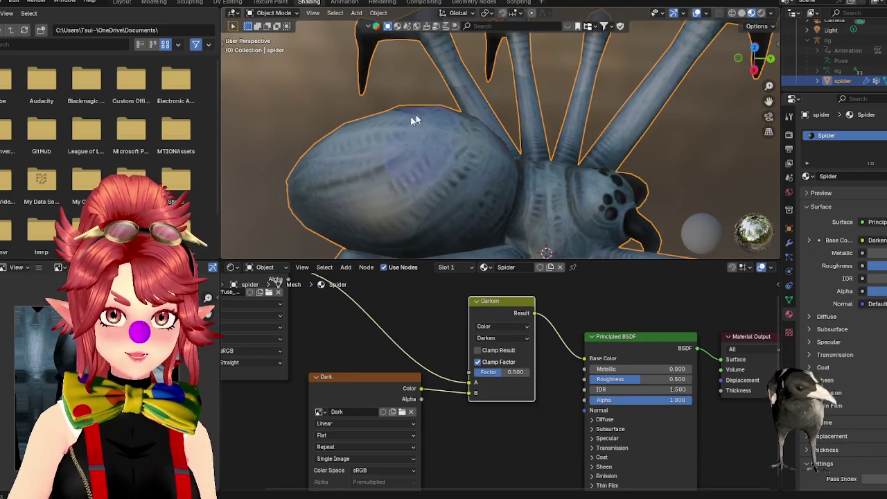
- Set the Darken Factor to 1.0 and show the Dark image in the image editor
{"action": "left_click_drag", "start_coordinate": [502, 372], "coordinate": [532, 372]}
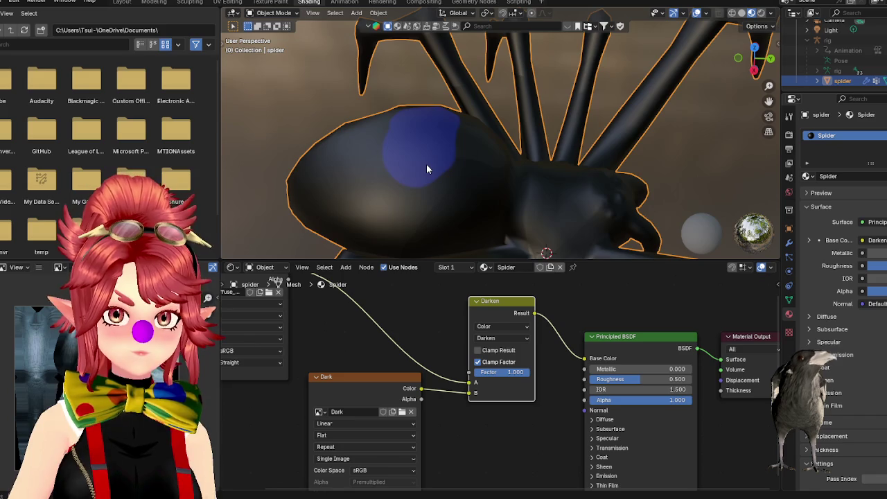
{"action": "scroll", "coordinate": [426, 164], "scroll_direction": "down", "scroll_amount": 3}
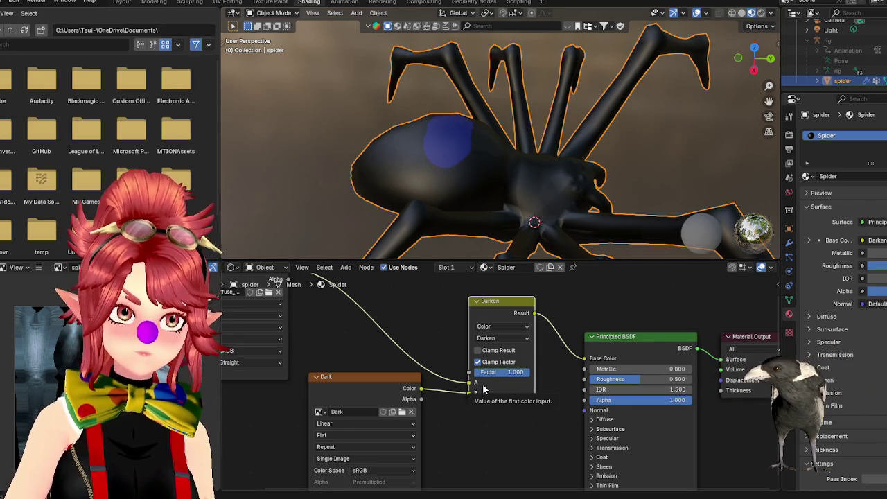
{"action": "left_click", "coordinate": [59, 267]}
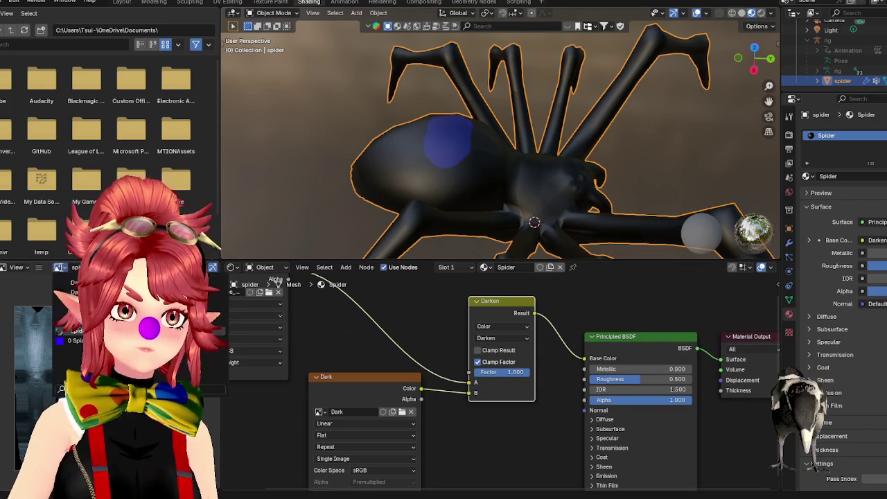
{"action": "left_click", "coordinate": [72, 284]}
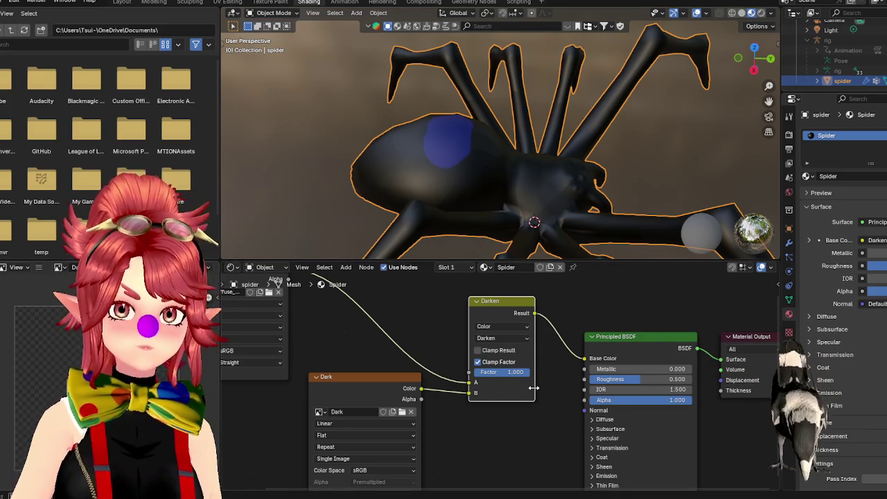
{"action": "left_click_drag", "start_coordinate": [358, 385], "coordinate": [361, 382]}
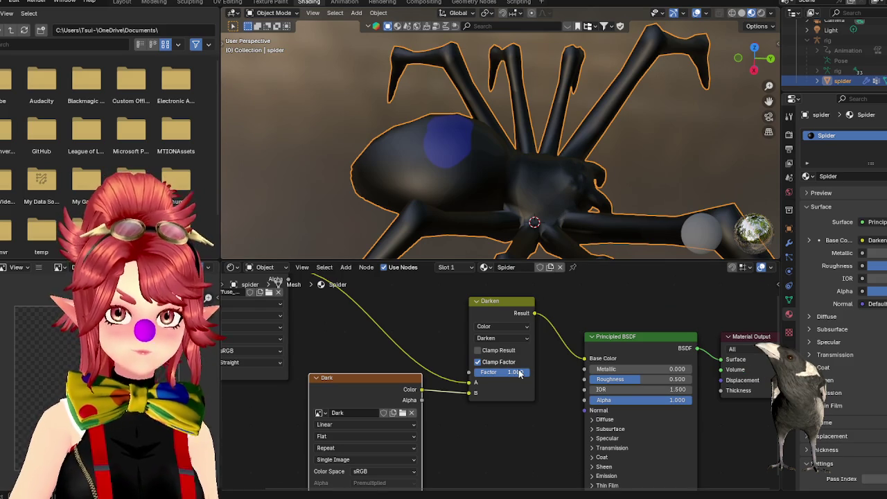
- Try Saturation blend mode and relink the Dark image's Alpha output to input B
{"action": "left_click", "coordinate": [502, 339]}
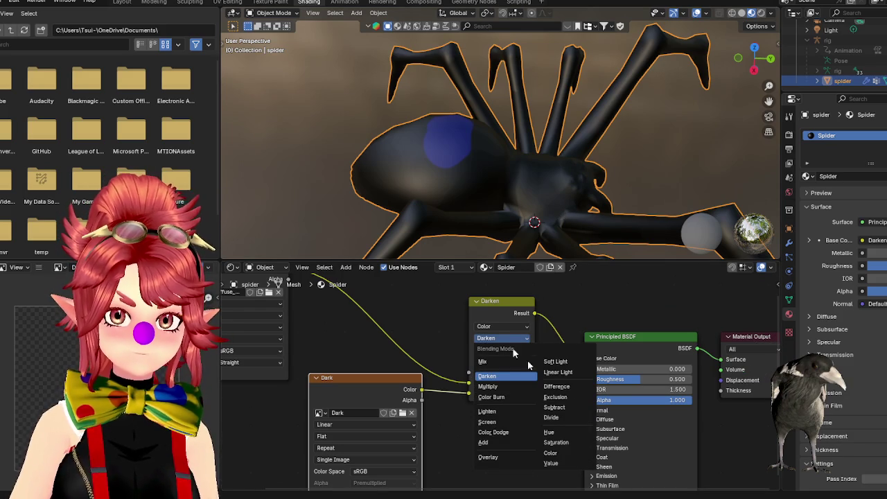
{"action": "left_click", "coordinate": [572, 444]}
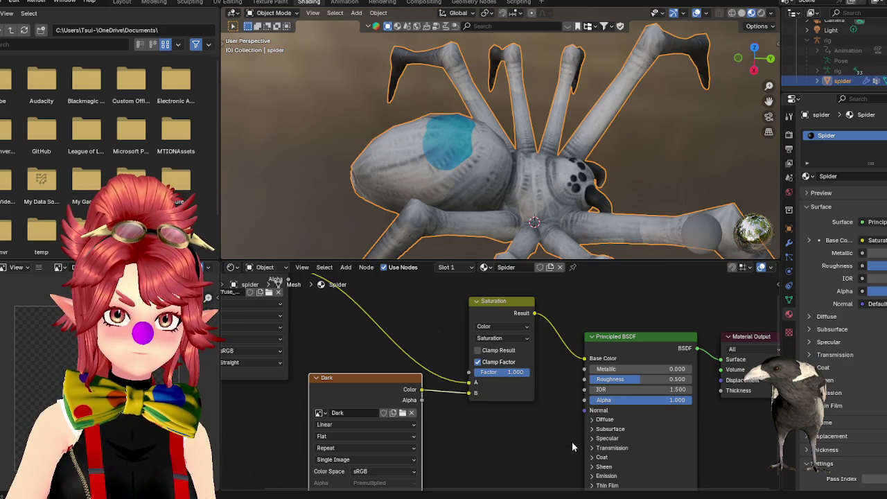
{"action": "mouse_move", "coordinate": [485, 173]}
{"action": "middle_mouse_down"}
{"action": "mouse_move", "coordinate": [418, 204]}
{"action": "mouse_move", "coordinate": [461, 202]}
{"action": "middle_mouse_up"}
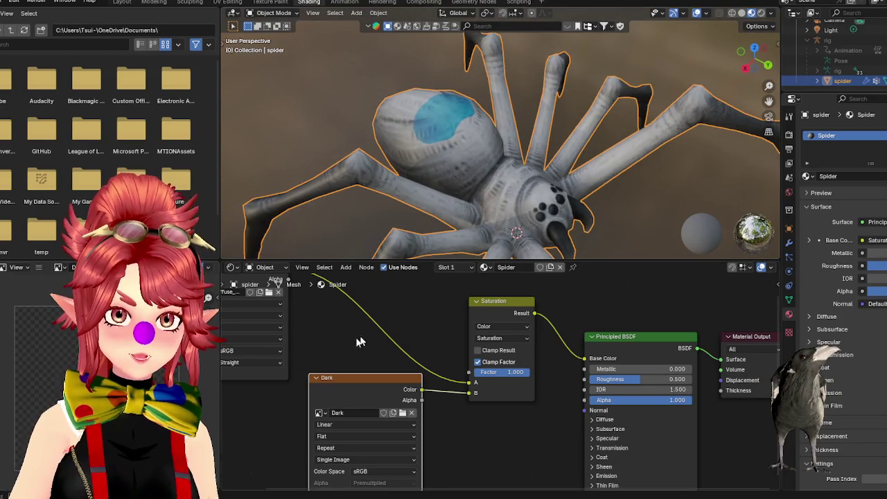
{"action": "left_click_drag", "start_coordinate": [365, 382], "coordinate": [374, 392]}
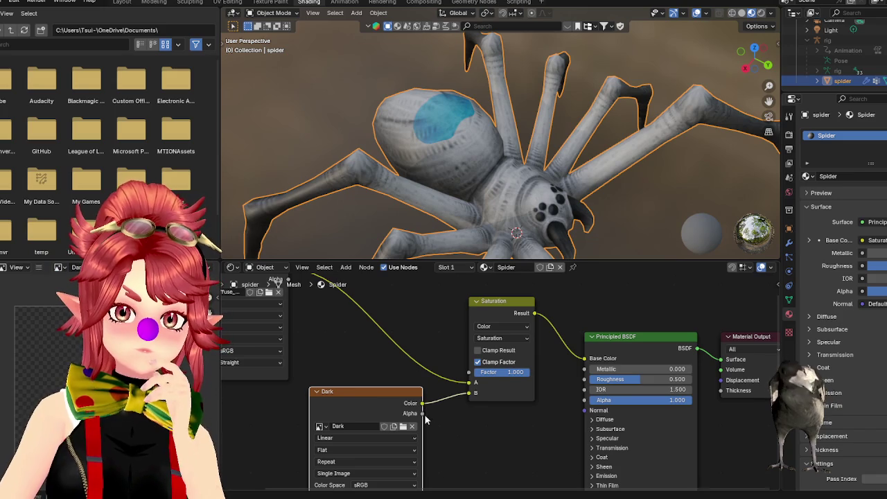
{"action": "left_click_drag", "start_coordinate": [451, 405], "coordinate": [433, 408]}
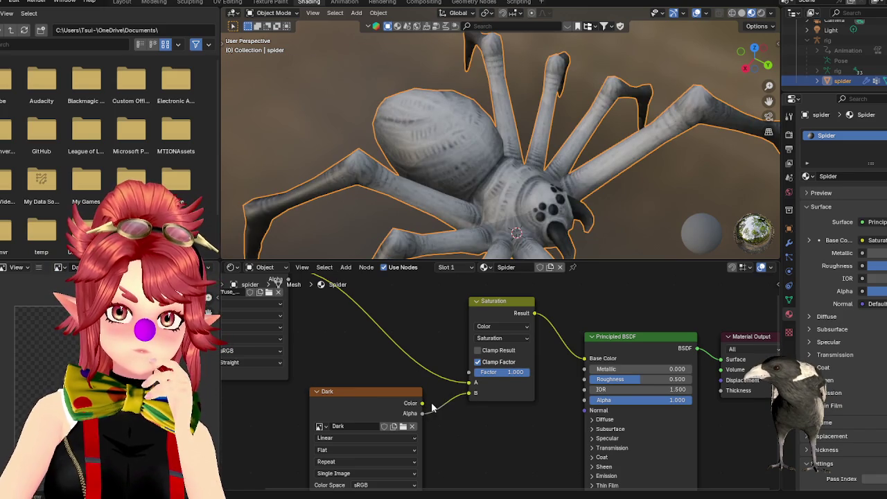
- Compare the Color and Value blend modes, then return the mix to Darken
{"action": "left_click", "coordinate": [496, 338]}
{"action": "left_click", "coordinate": [553, 456]}
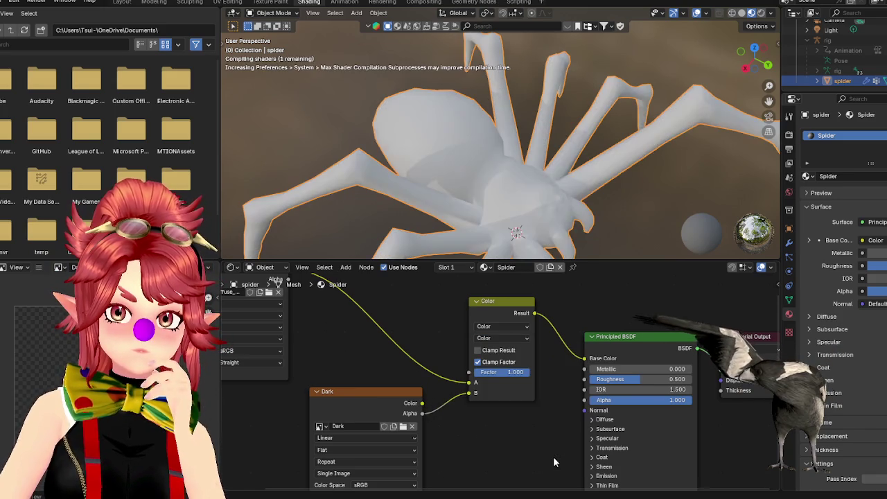
{"action": "left_click", "coordinate": [502, 339]}
{"action": "left_click", "coordinate": [551, 462]}
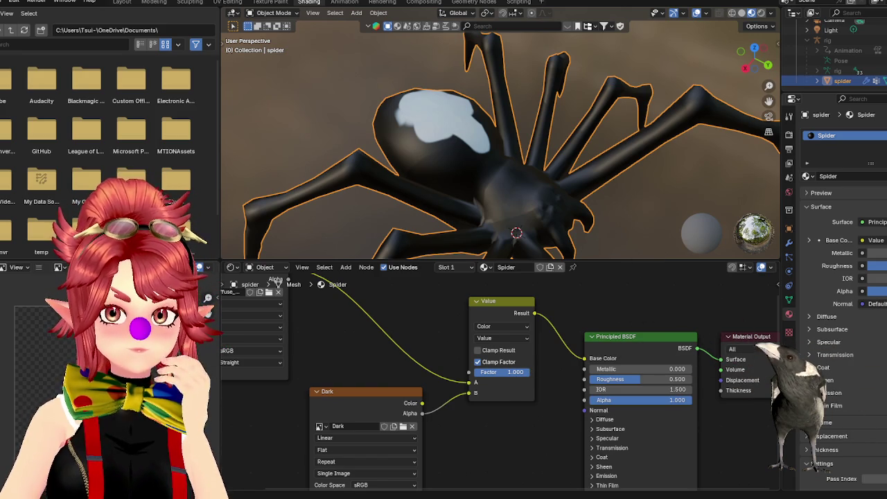
{"action": "left_click", "coordinate": [510, 338]}
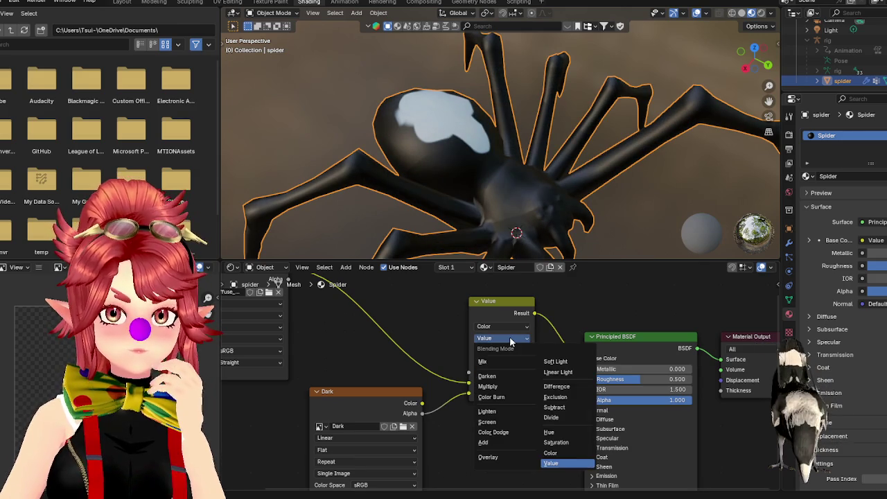
{"action": "left_click", "coordinate": [505, 374]}
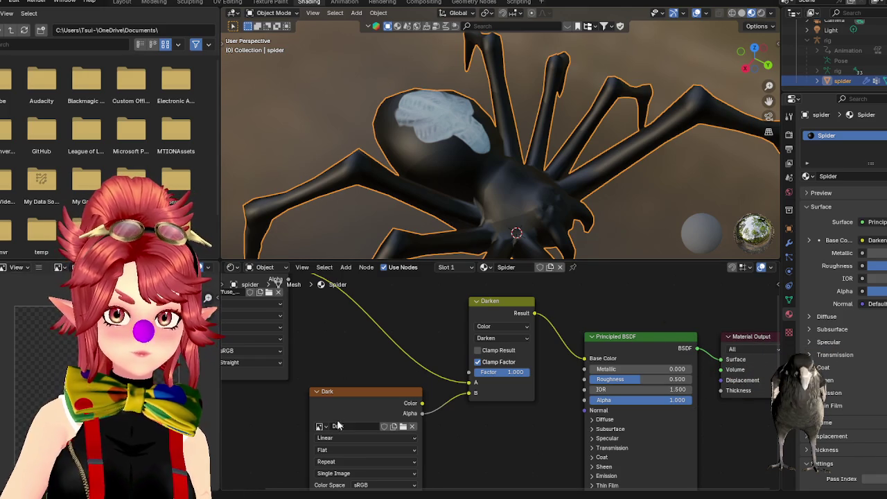
- Replace Dark in the texture node with a new white, fully opaque image named SpiderValue
{"action": "left_click", "coordinate": [412, 426]}
{"action": "left_click", "coordinate": [347, 426]}
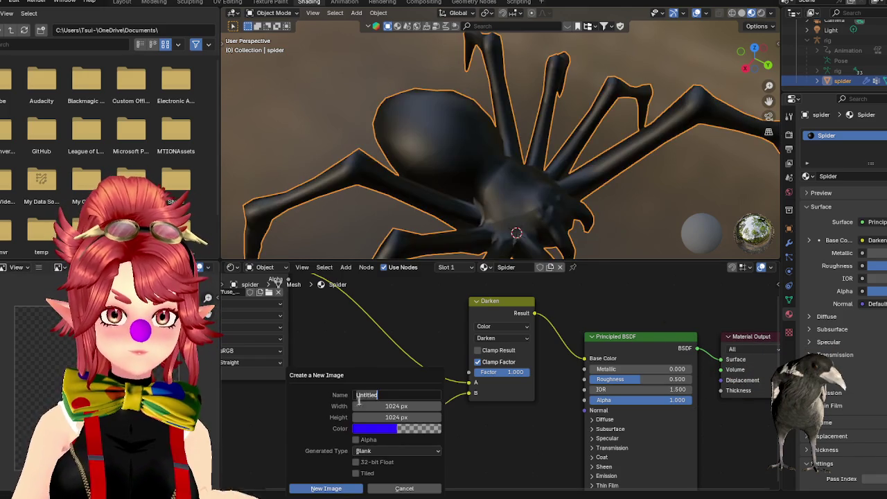
{"action": "type", "text": "Spider"}
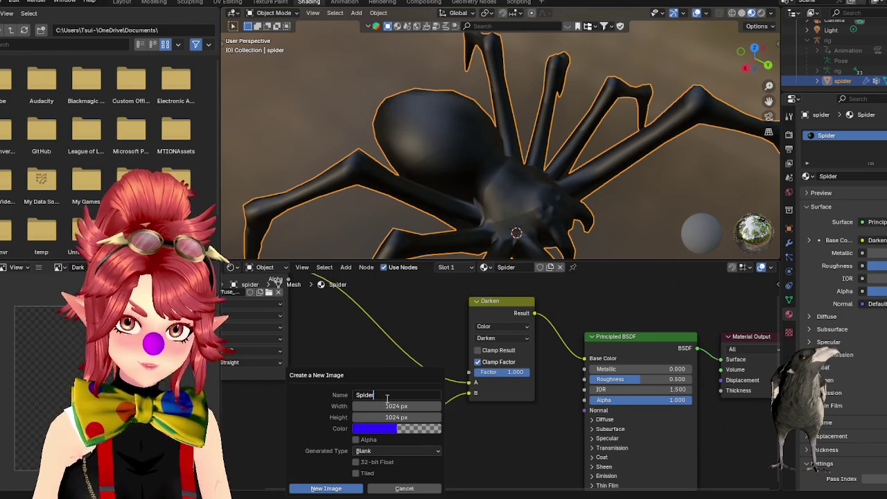
{"action": "type", "text": "Value"}
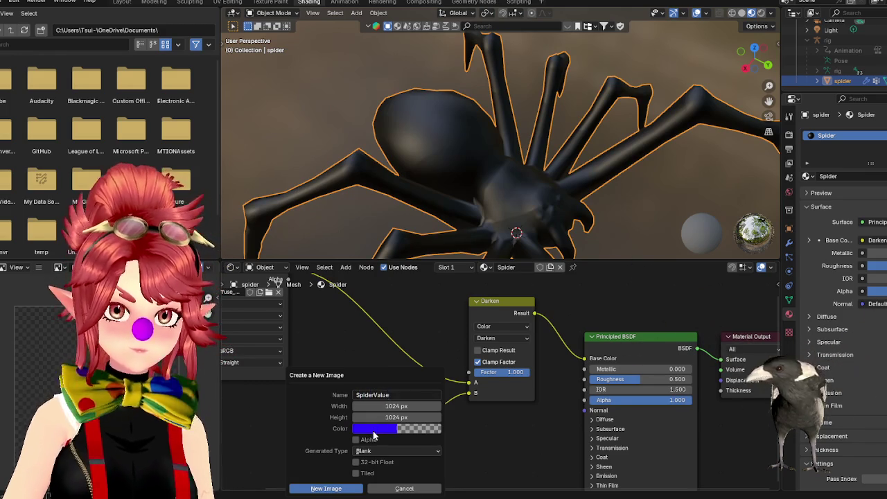
{"action": "left_click", "coordinate": [373, 431]}
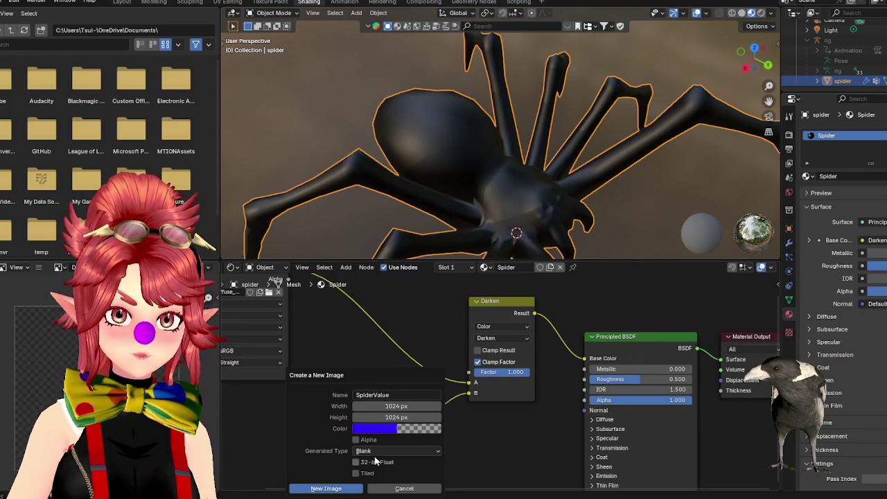
{"action": "left_click", "coordinate": [416, 432]}
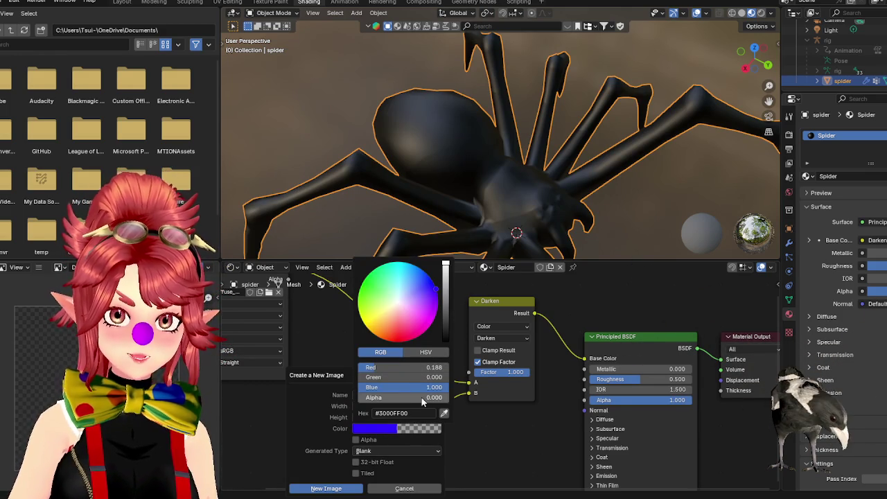
{"action": "left_click_drag", "start_coordinate": [374, 397], "coordinate": [443, 397]}
{"action": "left_click", "coordinate": [402, 429]}
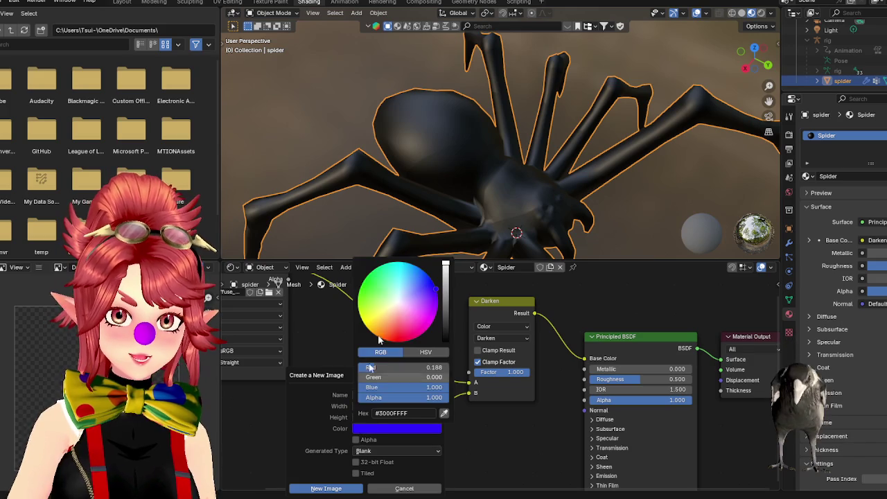
{"action": "left_click", "coordinate": [398, 302]}
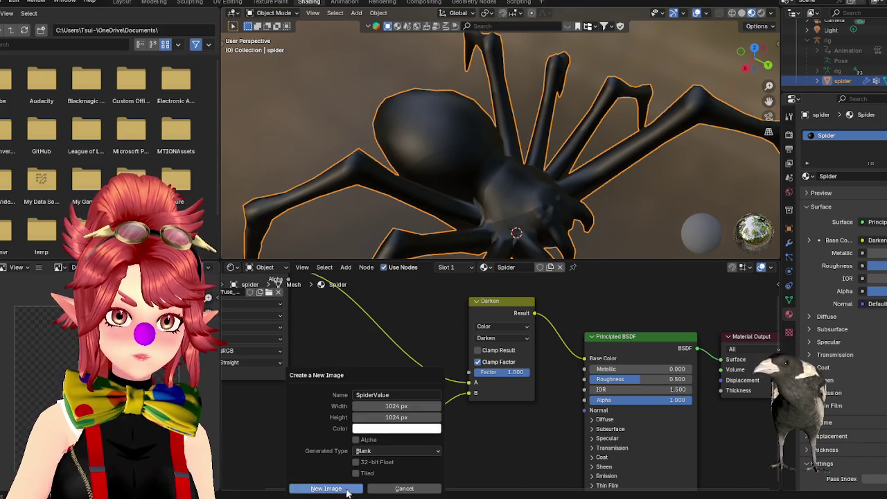
{"action": "left_click", "coordinate": [325, 488]}
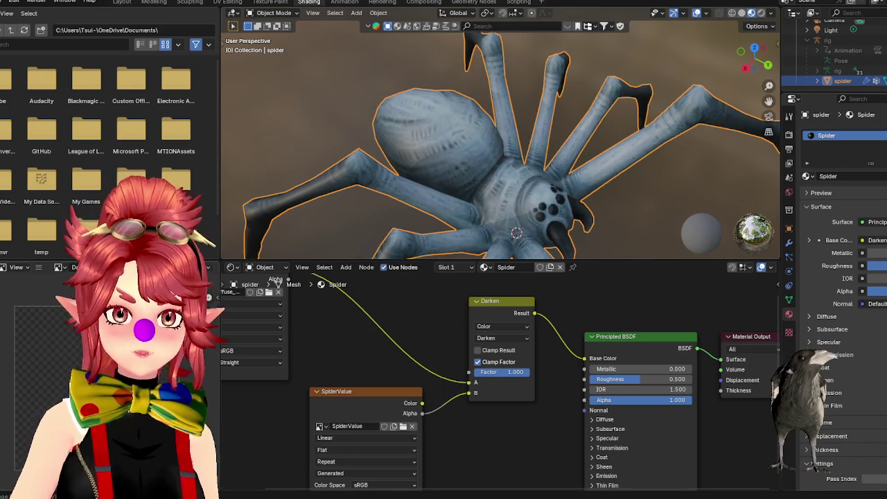
- Show SpiderValue in the image editor and set the Texture Paint brush colour to black
{"action": "left_click", "coordinate": [60, 266]}
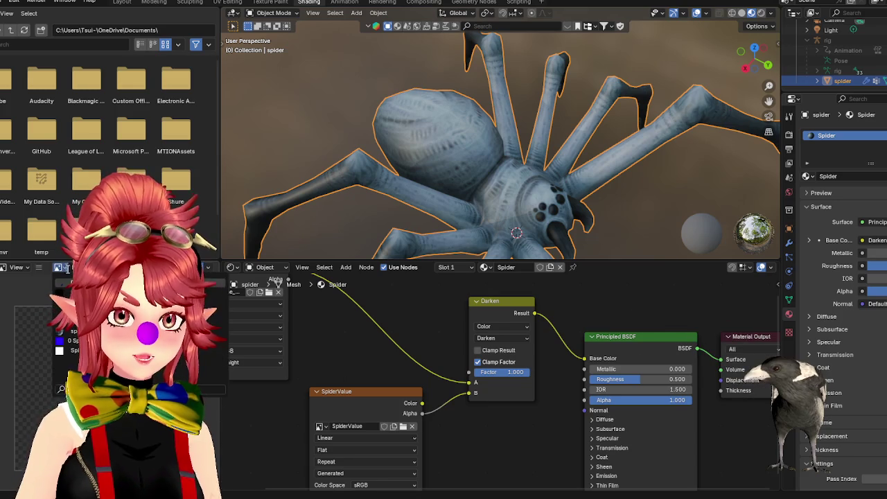
{"action": "left_click", "coordinate": [76, 350]}
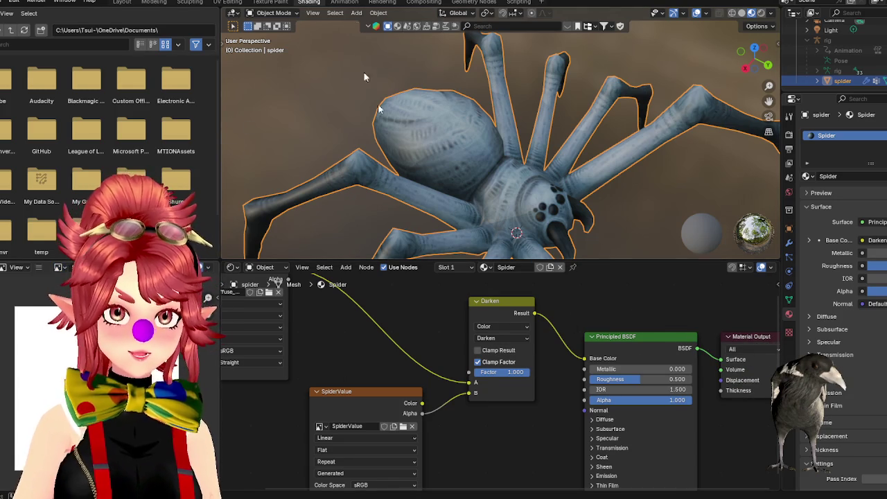
{"action": "left_click", "coordinate": [267, 3]}
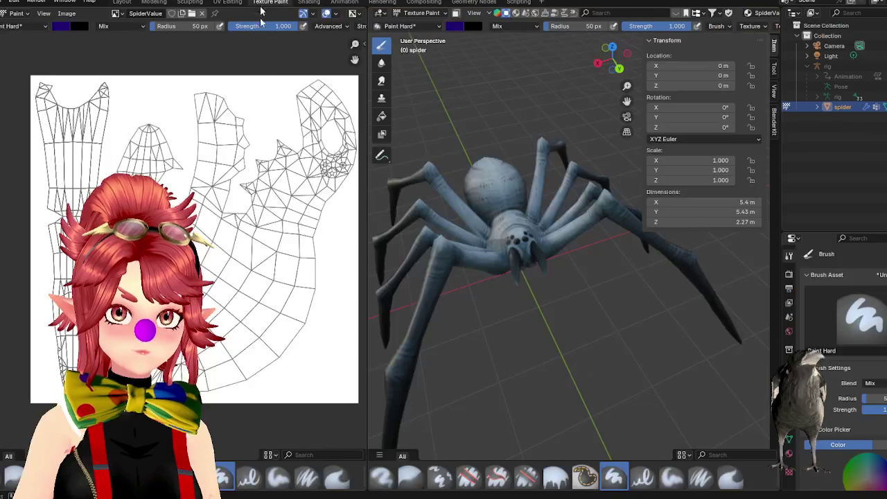
{"action": "left_click", "coordinate": [61, 26]}
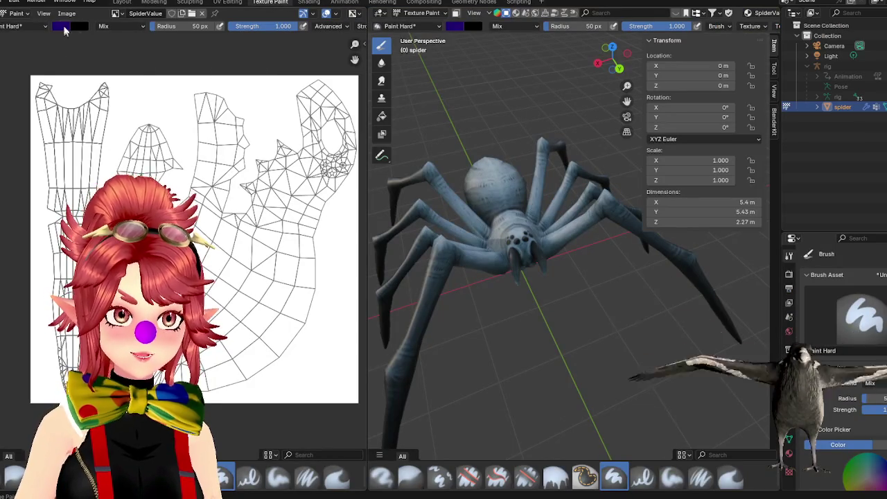
{"action": "left_click", "coordinate": [61, 26]}
{"action": "left_click_drag", "start_coordinate": [148, 83], "coordinate": [146, 117]}
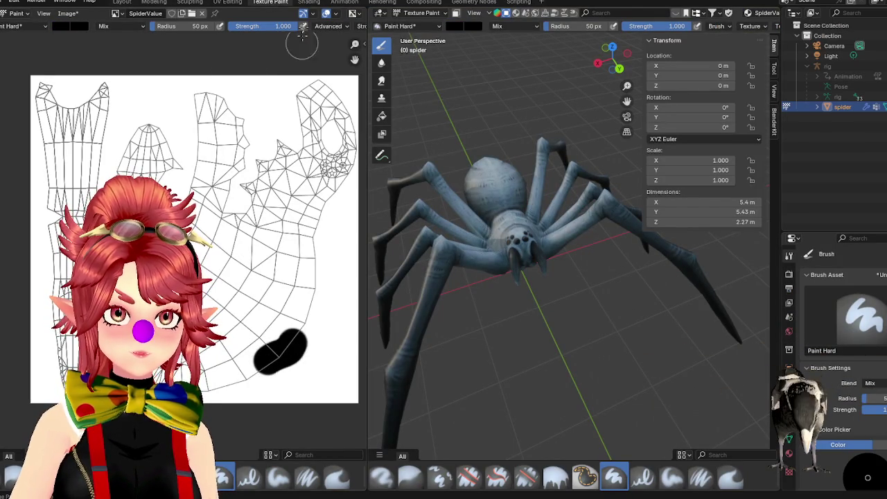
{"action": "left_click", "coordinate": [309, 2]}
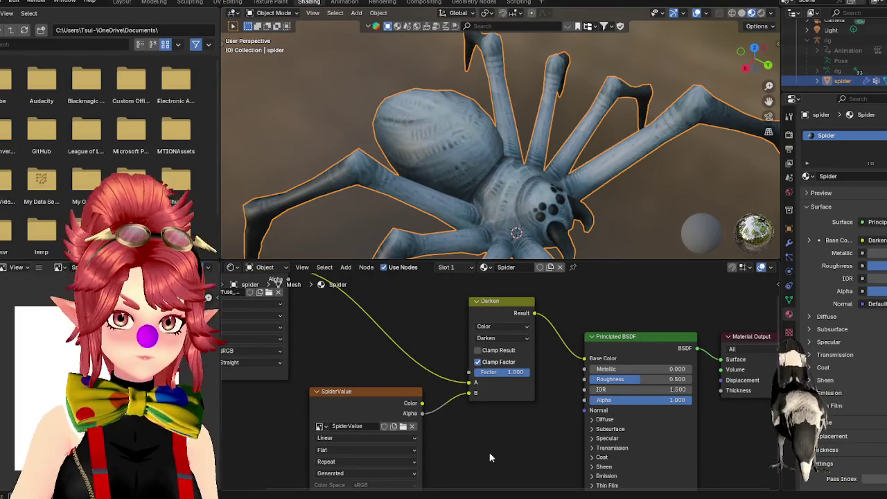
- Reposition the SpiderValue node and switch the blend to Value mode
{"action": "left_click_drag", "start_coordinate": [364, 396], "coordinate": [367, 376]}
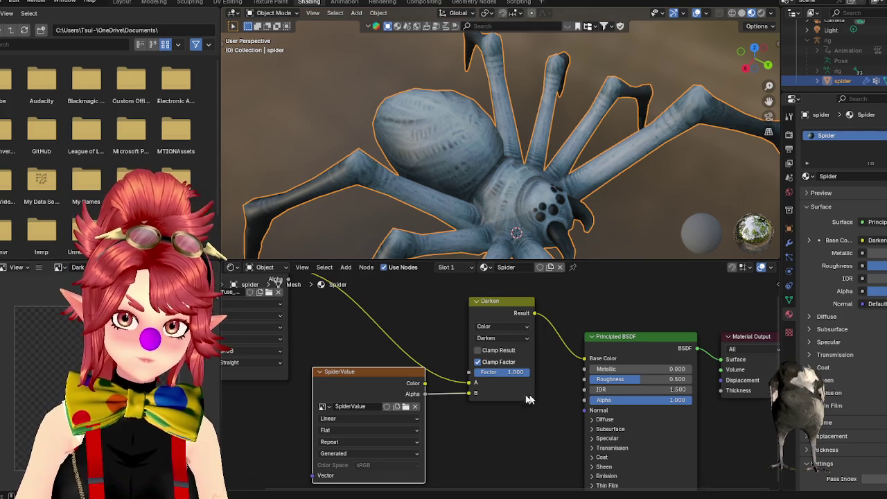
{"action": "left_click_drag", "start_coordinate": [392, 379], "coordinate": [382, 381]}
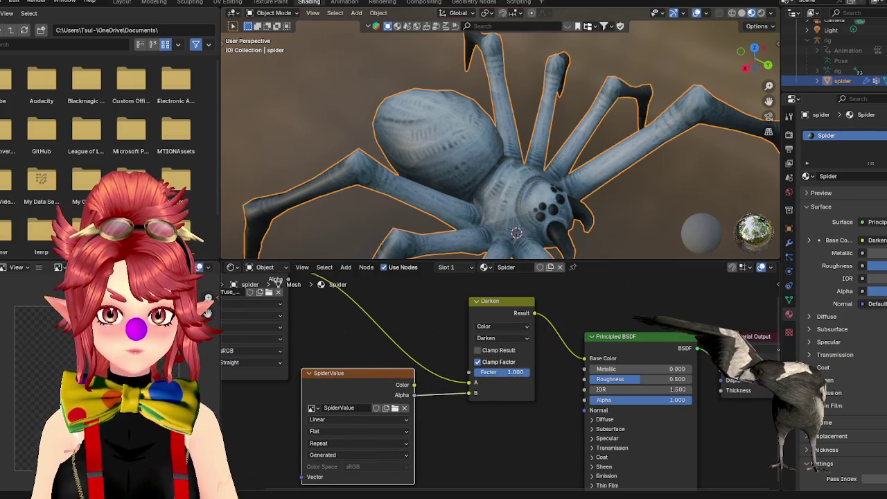
{"action": "left_click", "coordinate": [502, 338]}
{"action": "left_click", "coordinate": [560, 465]}
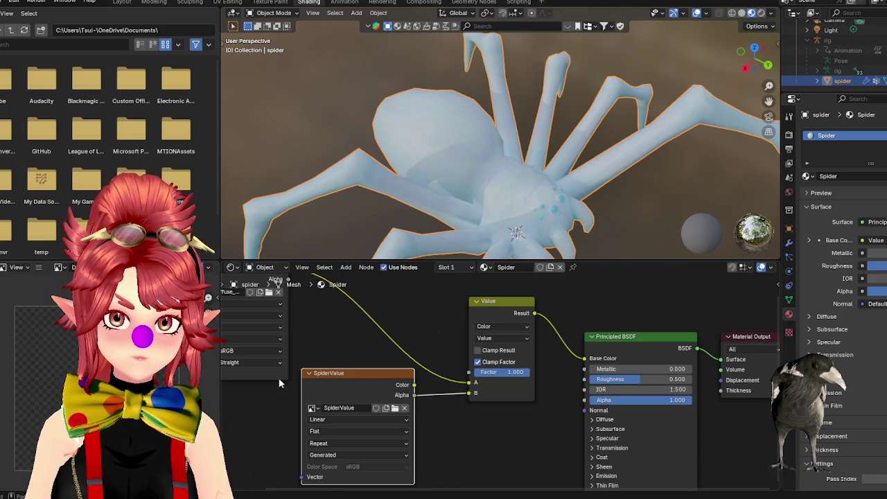
- Load the Dark image into the texture node and set the blend back to Darken
{"action": "left_click", "coordinate": [313, 408]}
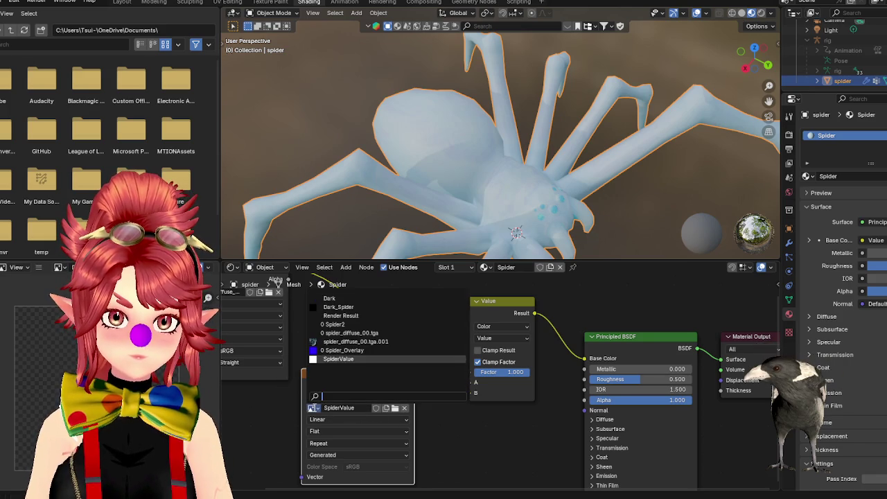
{"action": "left_click", "coordinate": [332, 302]}
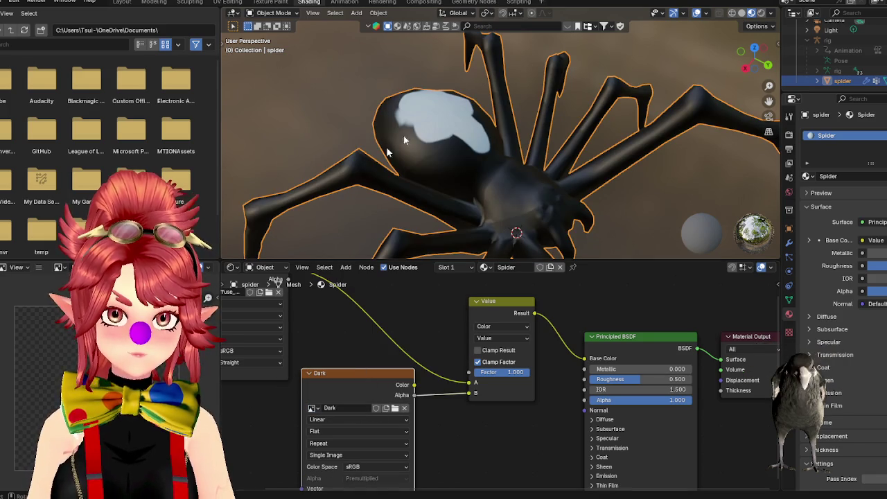
{"action": "left_click", "coordinate": [509, 339]}
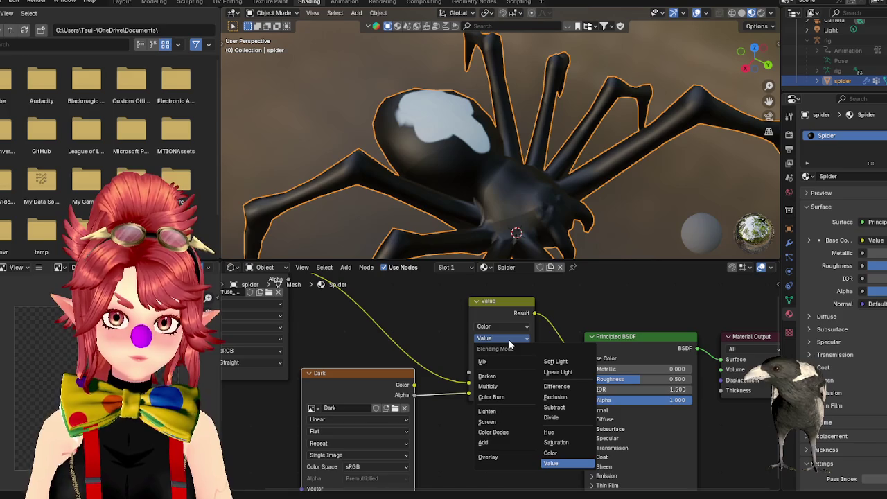
{"action": "left_click", "coordinate": [497, 375]}
{"action": "mouse_move", "coordinate": [433, 147]}
{"action": "middle_mouse_down"}
{"action": "mouse_move", "coordinate": [495, 178]}
{"action": "mouse_move", "coordinate": [538, 173]}
{"action": "middle_mouse_up"}
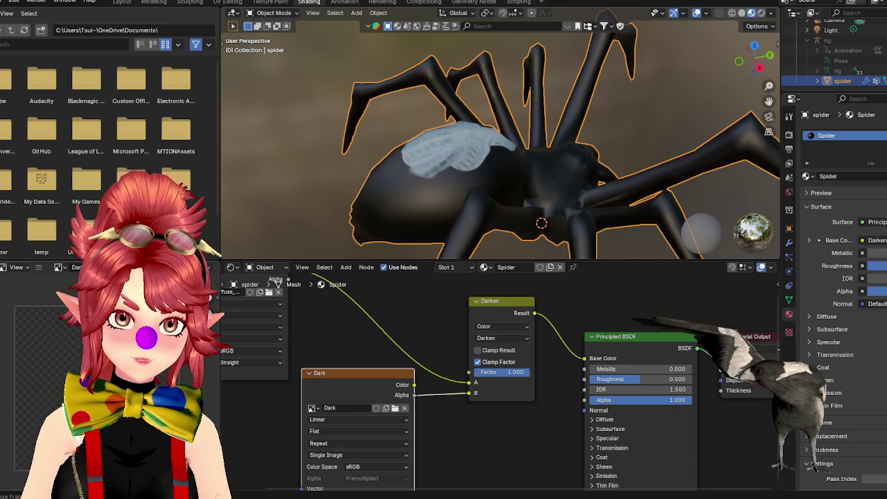
{"action": "key", "text": "shift+a"}
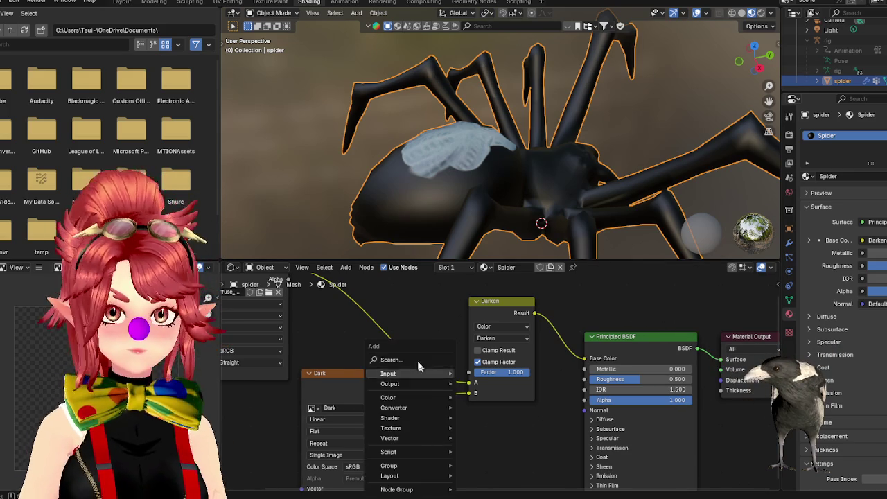
- Insert an Invert Color node on the Dark-to-Darken link and set the Darken Factor to 0.942
{"action": "left_click", "coordinate": [416, 355]}
{"action": "type", "text": "Inv"}
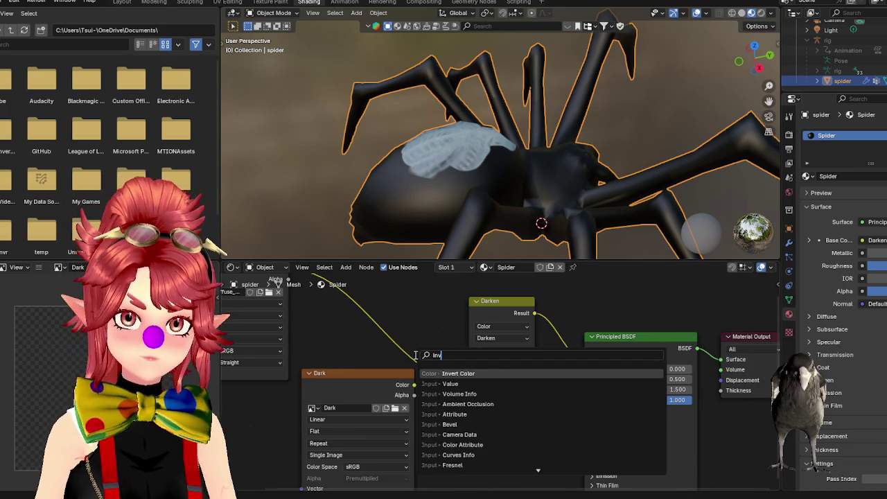
{"action": "key", "text": "Return"}
{"action": "left_click", "coordinate": [429, 424]}
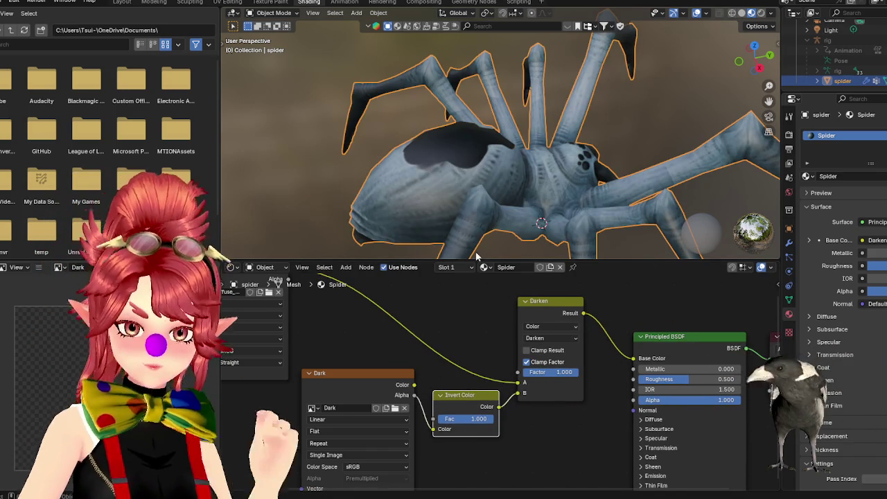
{"action": "left_click_drag", "start_coordinate": [339, 381], "coordinate": [294, 420]}
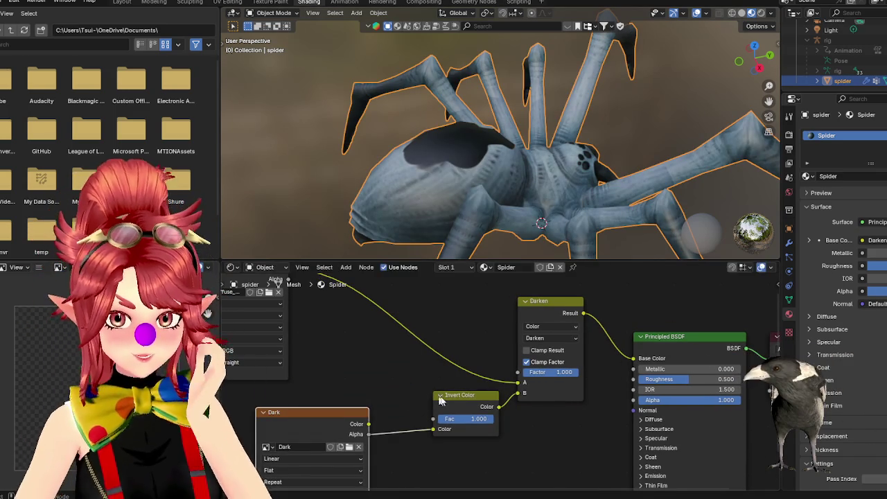
{"action": "left_click_drag", "start_coordinate": [464, 395], "coordinate": [451, 392]}
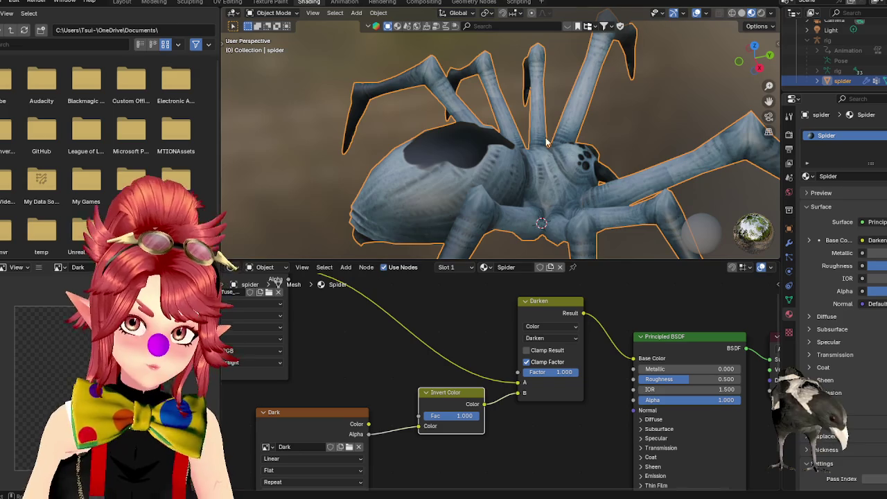
{"action": "middle_click_drag", "start_coordinate": [475, 193], "coordinate": [453, 163]}
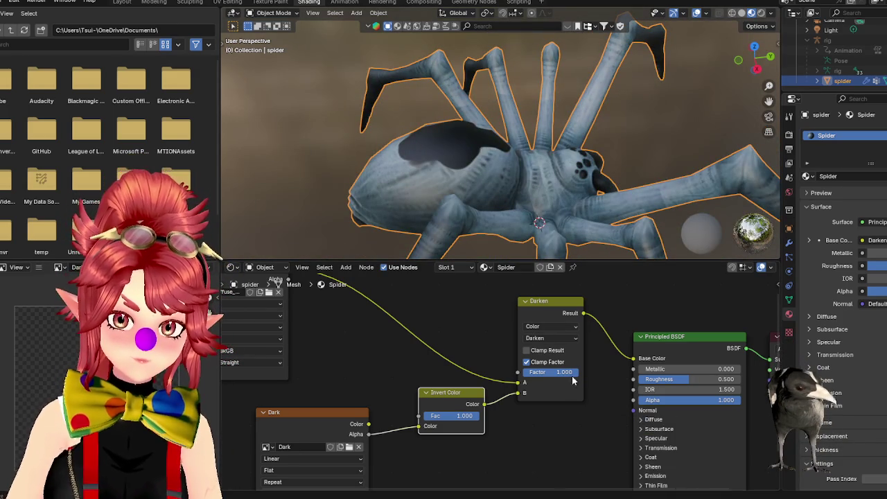
{"action": "left_click_drag", "start_coordinate": [563, 372], "coordinate": [554, 372]}
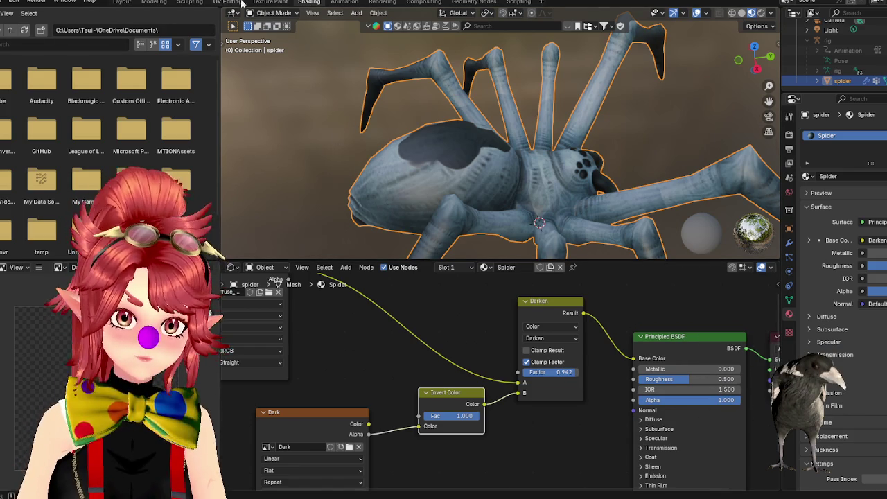
{"action": "left_click", "coordinate": [267, 3]}
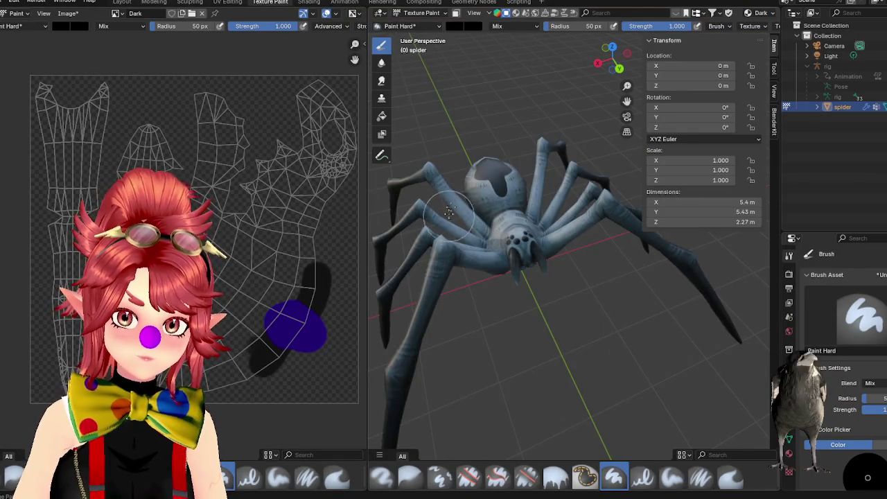
- Paint a dark stroke and pale patches across the spider's abdomen
{"action": "middle_click_drag", "start_coordinate": [449, 219], "coordinate": [514, 336]}
{"action": "scroll", "coordinate": [514, 336], "scroll_direction": "up", "scroll_amount": 5}
{"action": "scroll", "coordinate": [571, 323], "scroll_direction": "down", "scroll_amount": 5}
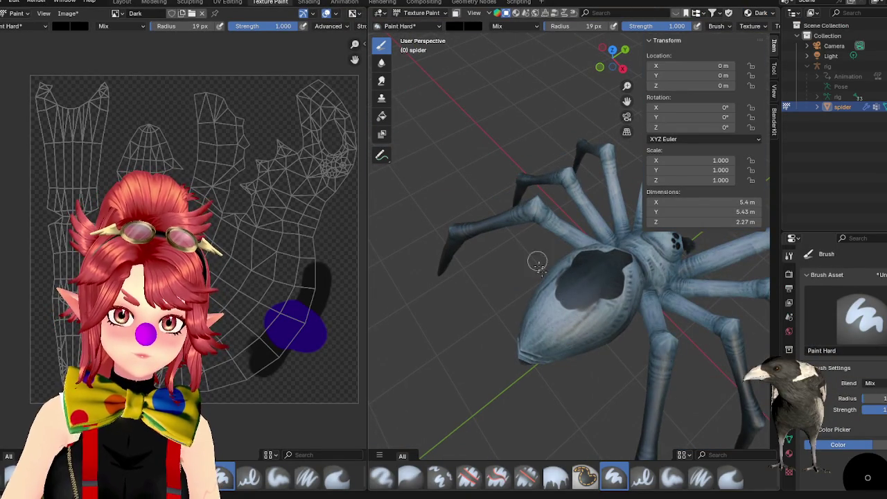
{"action": "left_click_drag", "start_coordinate": [555, 316], "coordinate": [539, 320]}
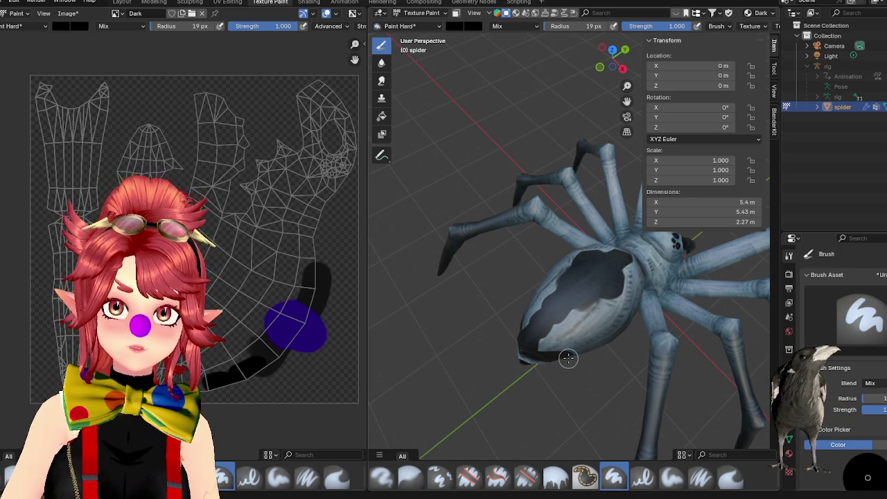
{"action": "left_click_drag", "start_coordinate": [561, 330], "coordinate": [619, 327]}
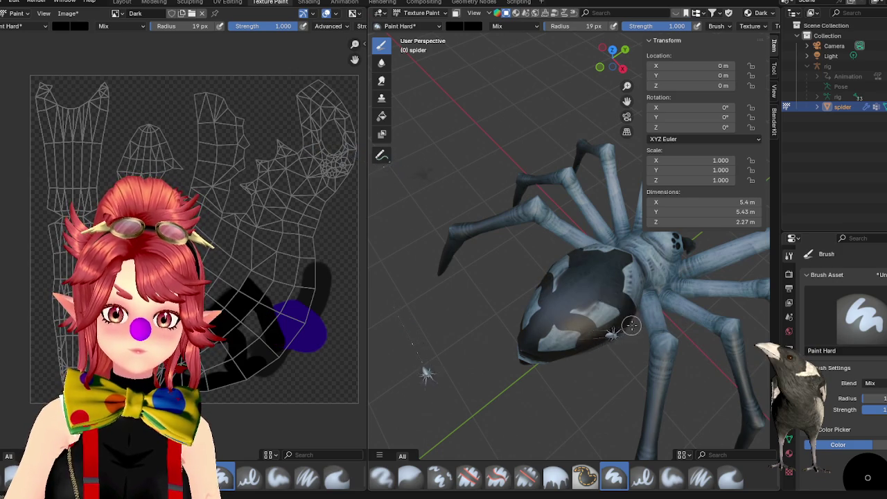
- Orbit and zoom around the spider to view it from the front, below and above
{"action": "middle_click_drag", "start_coordinate": [626, 305], "coordinate": [582, 312]}
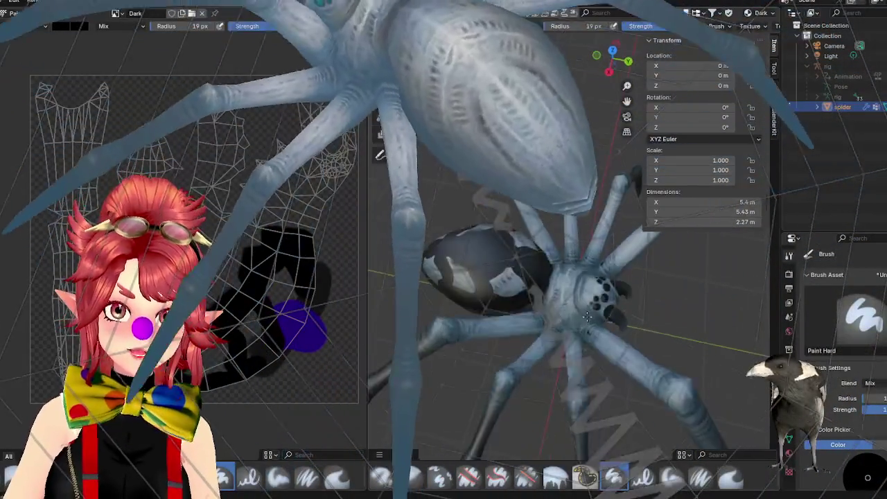
{"action": "mouse_move", "coordinate": [586, 317]}
{"action": "middle_mouse_down"}
{"action": "mouse_move", "coordinate": [541, 292]}
{"action": "mouse_move", "coordinate": [532, 311]}
{"action": "mouse_move", "coordinate": [475, 266]}
{"action": "middle_mouse_up"}
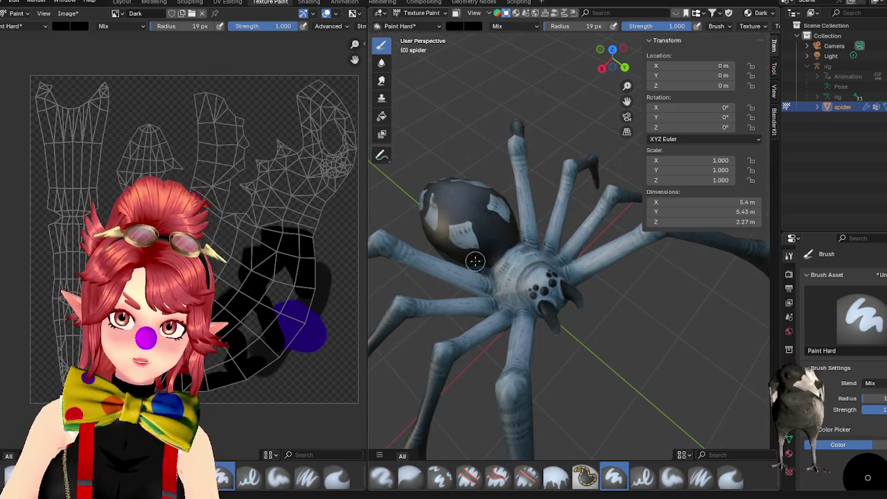
{"action": "middle_click_drag", "start_coordinate": [488, 263], "coordinate": [538, 262]}
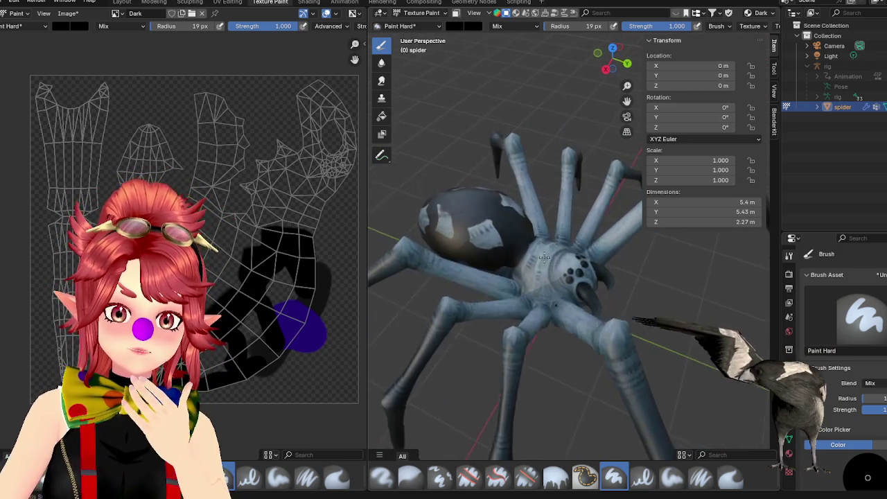
{"action": "scroll", "coordinate": [543, 287], "scroll_direction": "down", "scroll_amount": 4}
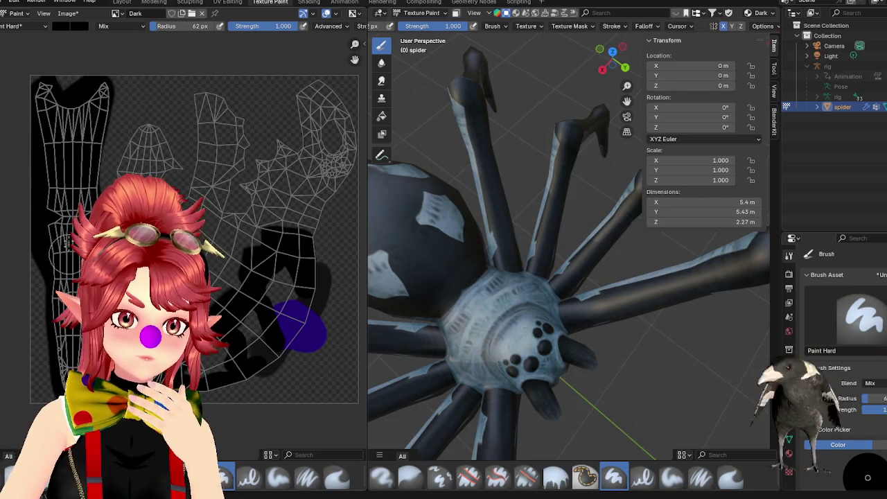
{"action": "scroll", "coordinate": [473, 245], "scroll_direction": "down", "scroll_amount": 5}
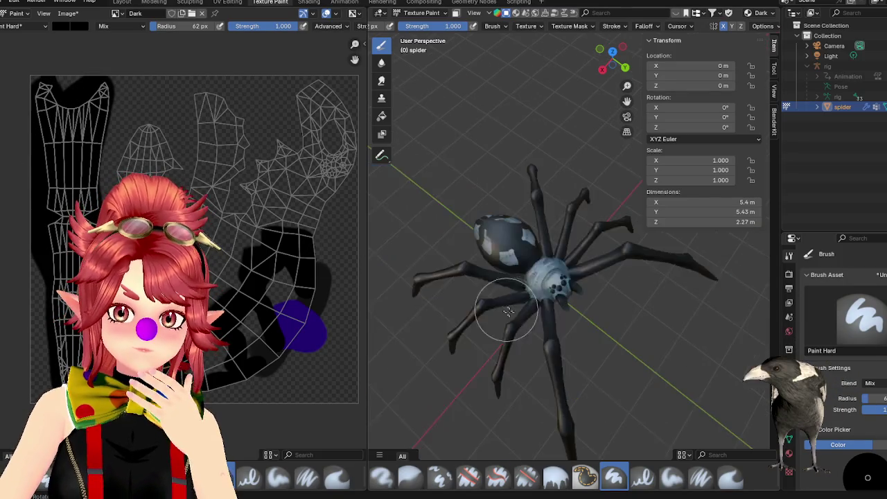
{"action": "mouse_move", "coordinate": [473, 180]}
{"action": "middle_mouse_down"}
{"action": "mouse_move", "coordinate": [473, 245]}
{"action": "mouse_move", "coordinate": [531, 311]}
{"action": "middle_mouse_up"}
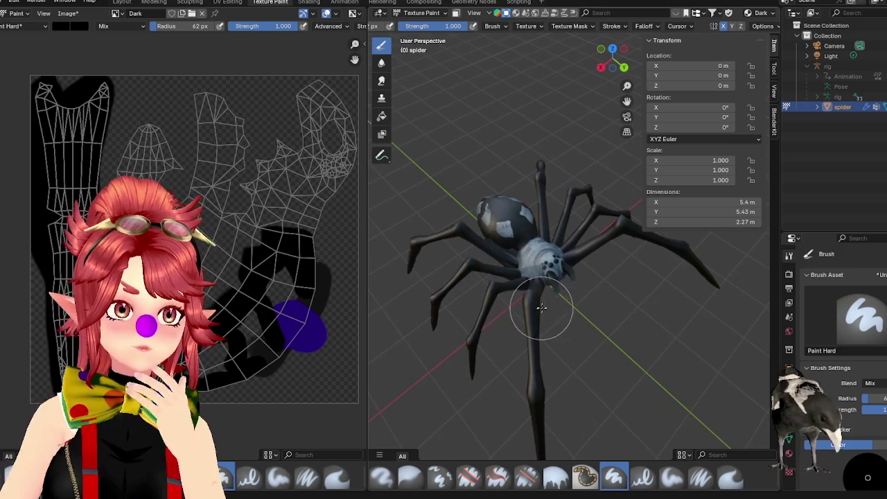
{"action": "scroll", "coordinate": [591, 327], "scroll_direction": "up", "scroll_amount": 2}
{"action": "mouse_move", "coordinate": [593, 316]}
{"action": "middle_mouse_down"}
{"action": "mouse_move", "coordinate": [603, 317]}
{"action": "mouse_move", "coordinate": [519, 311]}
{"action": "mouse_move", "coordinate": [544, 214]}
{"action": "mouse_move", "coordinate": [633, 307]}
{"action": "mouse_move", "coordinate": [723, 346]}
{"action": "middle_mouse_up"}
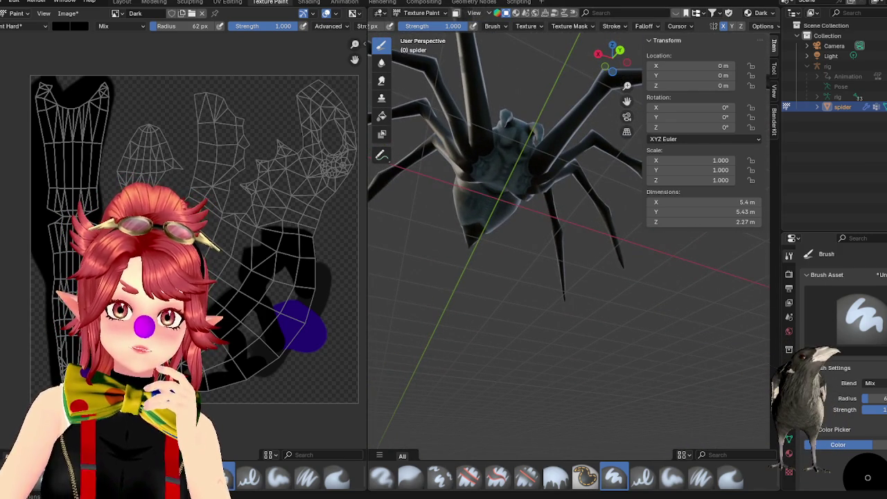
{"action": "middle_click_drag", "start_coordinate": [724, 346], "coordinate": [534, 183]}
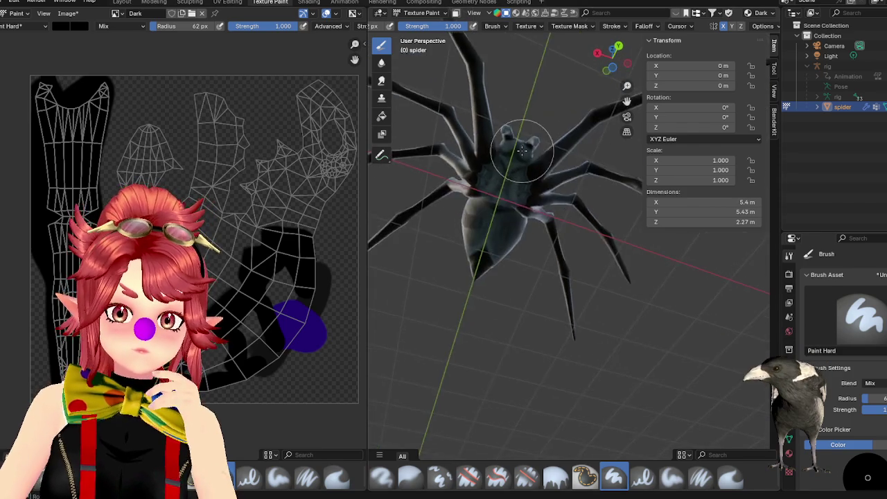
{"action": "scroll", "coordinate": [534, 182], "scroll_direction": "up", "scroll_amount": 3}
{"action": "scroll", "coordinate": [534, 182], "scroll_direction": "down", "scroll_amount": 3}
{"action": "mouse_move", "coordinate": [498, 153]}
{"action": "middle_mouse_down"}
{"action": "mouse_move", "coordinate": [489, 148]}
{"action": "mouse_move", "coordinate": [540, 191]}
{"action": "mouse_move", "coordinate": [546, 168]}
{"action": "middle_mouse_up"}
{"action": "scroll", "coordinate": [549, 200], "scroll_direction": "up", "scroll_amount": 3}
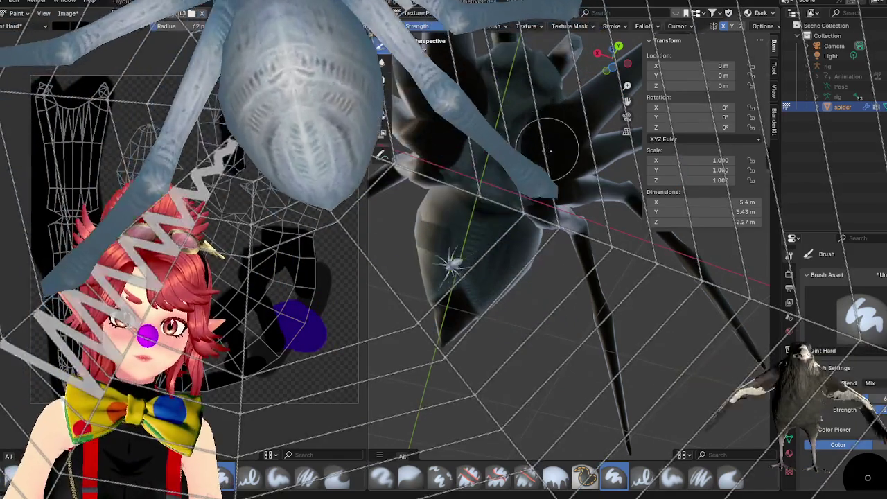
- Paint a black stroke over the spider's head with the Paint Hard brush
{"action": "mouse_move", "coordinate": [541, 133]}
{"action": "middle_mouse_down"}
{"action": "mouse_move", "coordinate": [505, 79]}
{"action": "mouse_move", "coordinate": [519, 76]}
{"action": "mouse_move", "coordinate": [527, 104]}
{"action": "middle_mouse_up"}
{"action": "left_click_drag", "start_coordinate": [527, 95], "coordinate": [537, 107]}
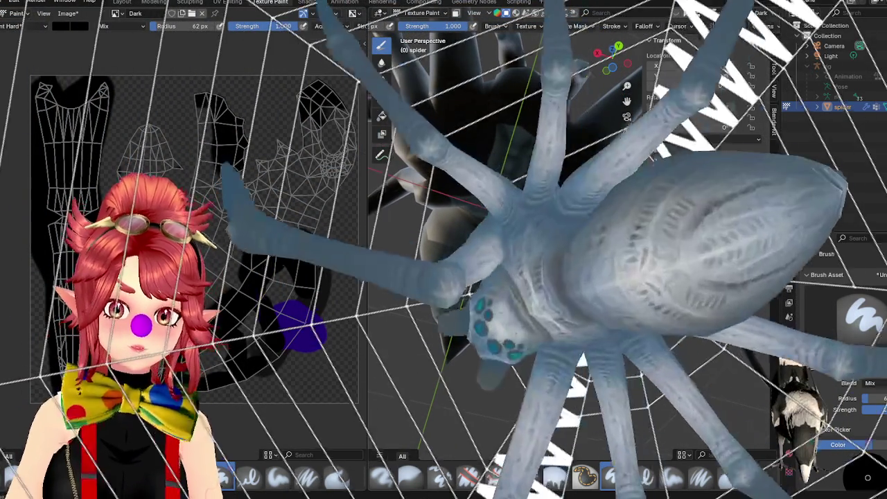
{"action": "middle_click_drag", "start_coordinate": [559, 122], "coordinate": [540, 104]}
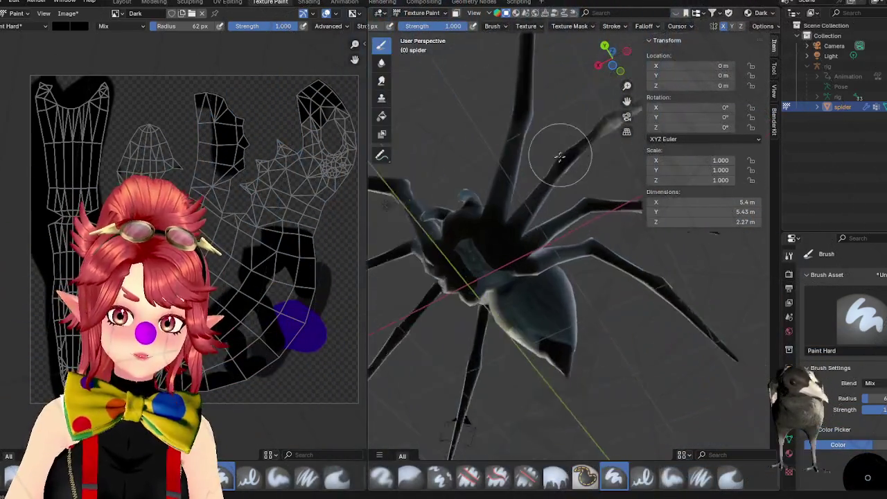
{"action": "middle_click_drag", "start_coordinate": [559, 156], "coordinate": [589, 165]}
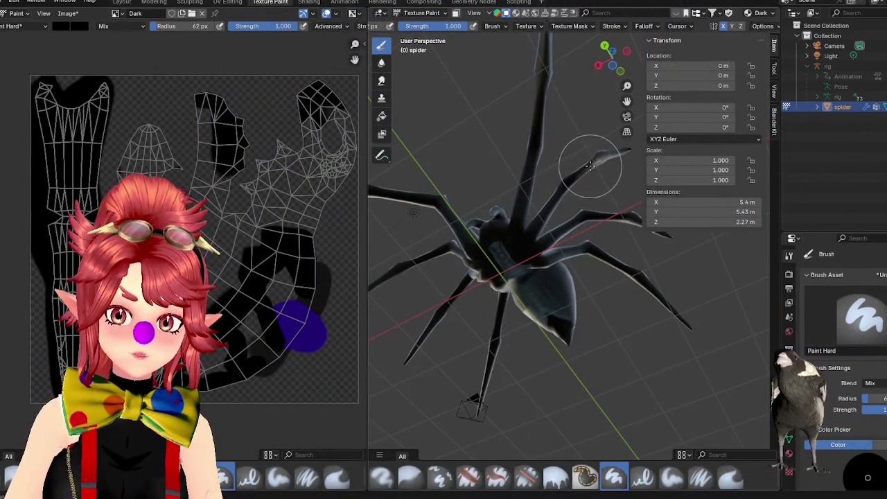
- Paint dark strokes up the spider's centre and over the upper and lower-left abdomen
{"action": "scroll", "coordinate": [489, 295], "scroll_direction": "up", "scroll_amount": 2}
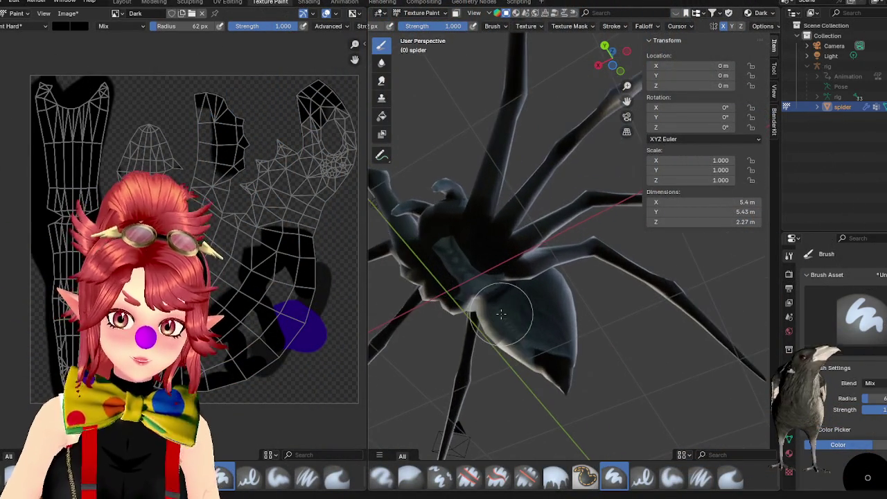
{"action": "mouse_move", "coordinate": [500, 332]}
{"action": "middle_mouse_down"}
{"action": "mouse_move", "coordinate": [505, 298]}
{"action": "mouse_move", "coordinate": [548, 291]}
{"action": "mouse_move", "coordinate": [568, 313]}
{"action": "mouse_move", "coordinate": [547, 293]}
{"action": "mouse_move", "coordinate": [519, 325]}
{"action": "middle_mouse_up"}
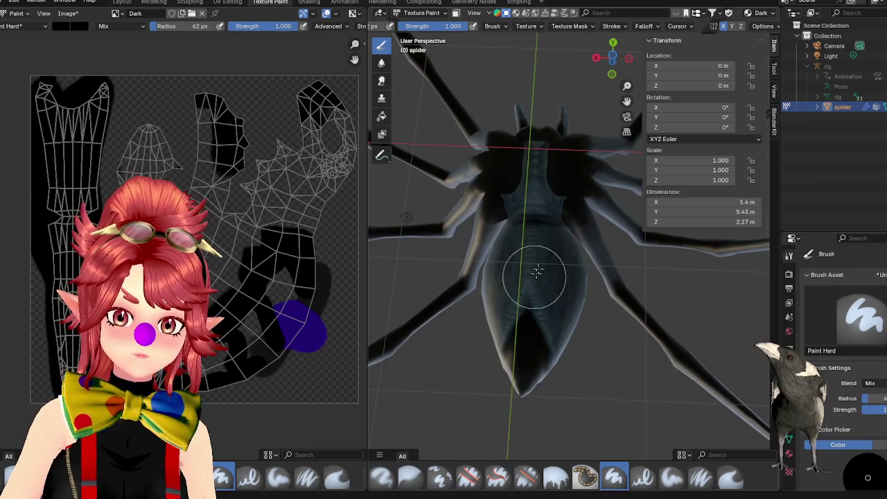
{"action": "scroll", "coordinate": [524, 309], "scroll_direction": "up", "scroll_amount": 3}
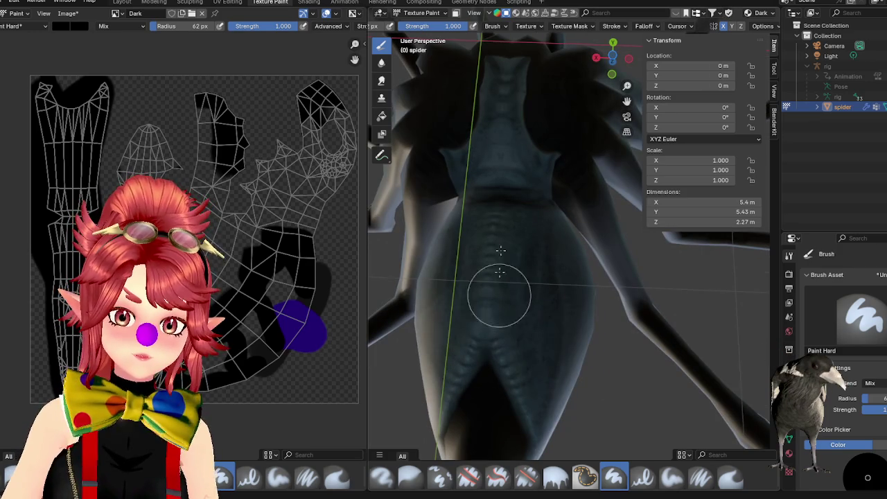
{"action": "scroll", "coordinate": [497, 27], "scroll_direction": "up", "scroll_amount": 5}
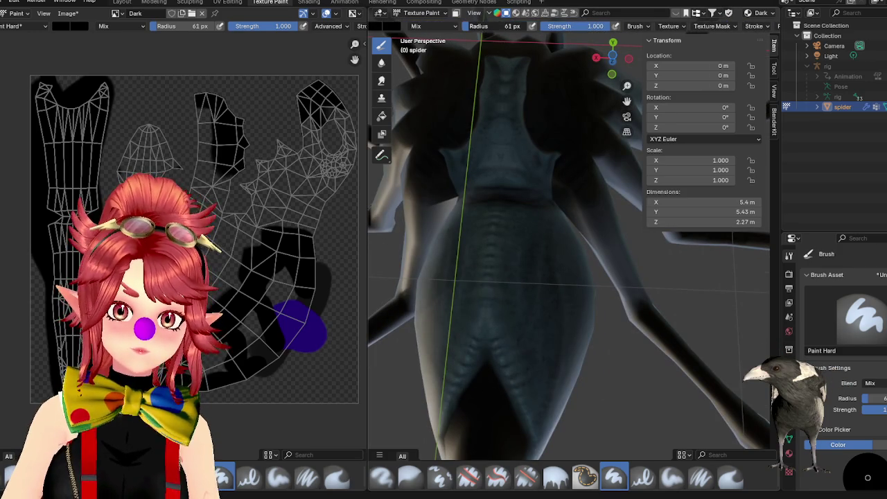
{"action": "left_click_drag", "start_coordinate": [476, 374], "coordinate": [492, 219]}
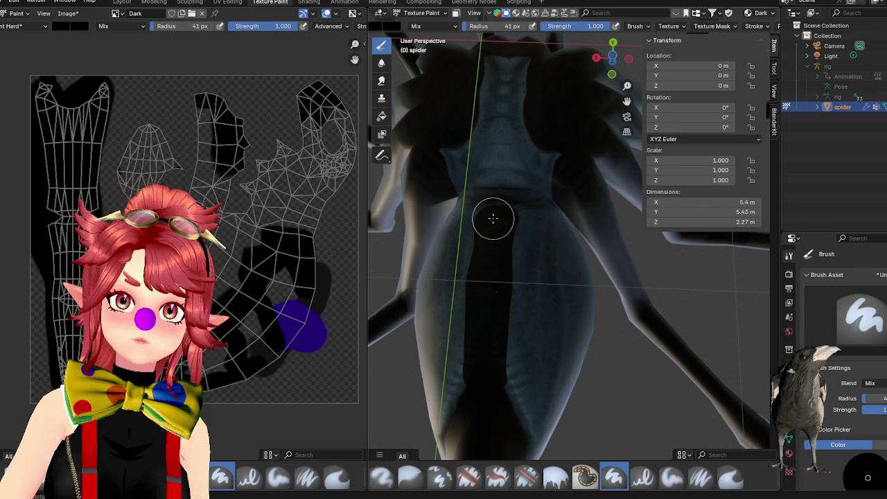
{"action": "mouse_move", "coordinate": [492, 217]}
{"action": "left_mouse_down"}
{"action": "mouse_move", "coordinate": [529, 173]}
{"action": "mouse_move", "coordinate": [543, 118]}
{"action": "left_mouse_up"}
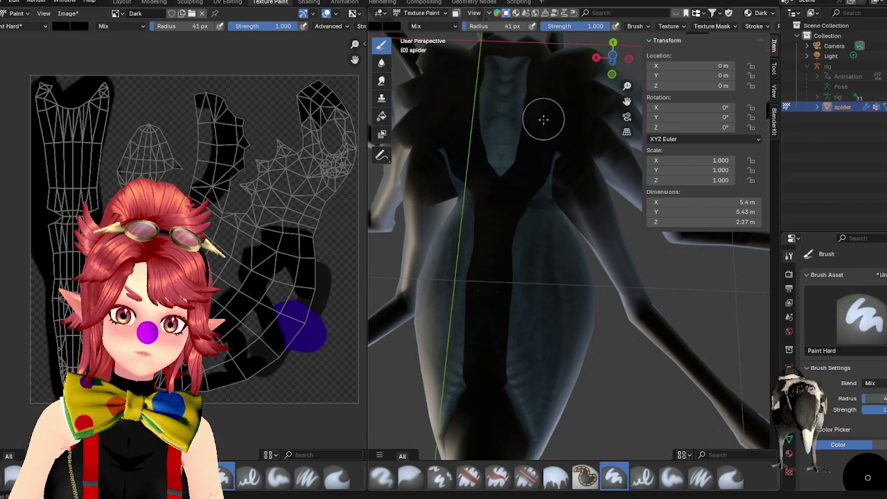
{"action": "mouse_move", "coordinate": [550, 155]}
{"action": "middle_mouse_down"}
{"action": "mouse_move", "coordinate": [531, 184]}
{"action": "mouse_move", "coordinate": [543, 203]}
{"action": "mouse_move", "coordinate": [530, 174]}
{"action": "mouse_move", "coordinate": [531, 293]}
{"action": "mouse_move", "coordinate": [467, 381]}
{"action": "middle_mouse_up"}
{"action": "mouse_move", "coordinate": [466, 380]}
{"action": "left_mouse_down"}
{"action": "mouse_move", "coordinate": [475, 386]}
{"action": "mouse_move", "coordinate": [544, 317]}
{"action": "mouse_move", "coordinate": [588, 253]}
{"action": "left_mouse_up"}
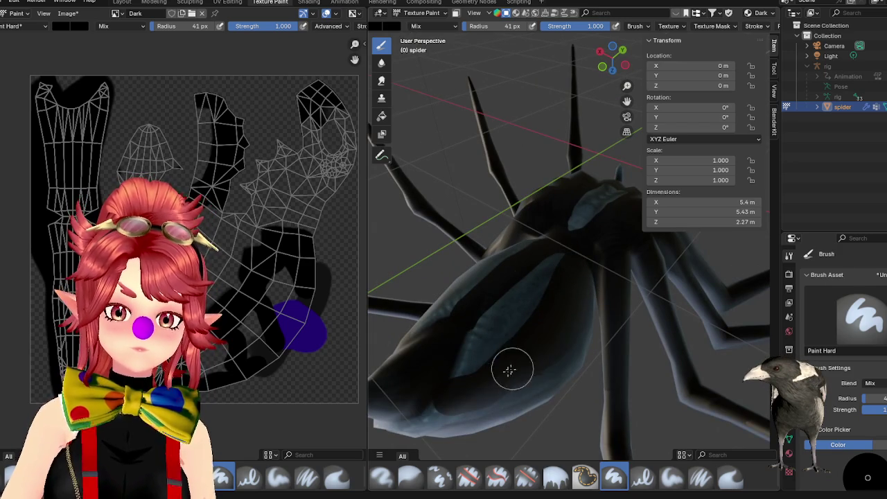
{"action": "left_click_drag", "start_coordinate": [518, 365], "coordinate": [422, 424]}
- Orbit and zoom around the spider to inspect the remaining pale abdomen patches
{"action": "mouse_move", "coordinate": [561, 361]}
{"action": "middle_mouse_down"}
{"action": "mouse_move", "coordinate": [544, 340]}
{"action": "mouse_move", "coordinate": [580, 293]}
{"action": "middle_mouse_up"}
{"action": "mouse_move", "coordinate": [573, 437]}
{"action": "middle_mouse_down"}
{"action": "mouse_move", "coordinate": [575, 382]}
{"action": "mouse_move", "coordinate": [562, 311]}
{"action": "mouse_move", "coordinate": [546, 369]}
{"action": "mouse_move", "coordinate": [628, 293]}
{"action": "middle_mouse_up"}
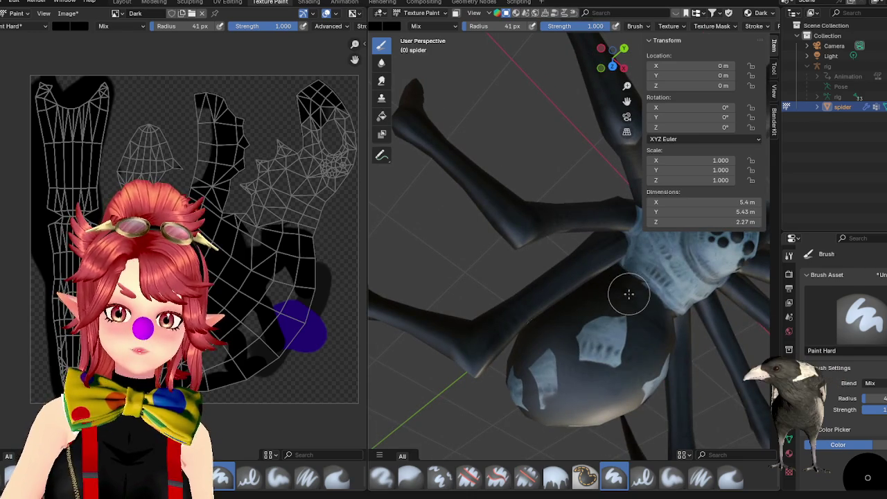
{"action": "mouse_move", "coordinate": [629, 300]}
{"action": "middle_mouse_down"}
{"action": "mouse_move", "coordinate": [626, 311]}
{"action": "mouse_move", "coordinate": [598, 316]}
{"action": "mouse_move", "coordinate": [728, 407]}
{"action": "mouse_move", "coordinate": [665, 374]}
{"action": "middle_mouse_up"}
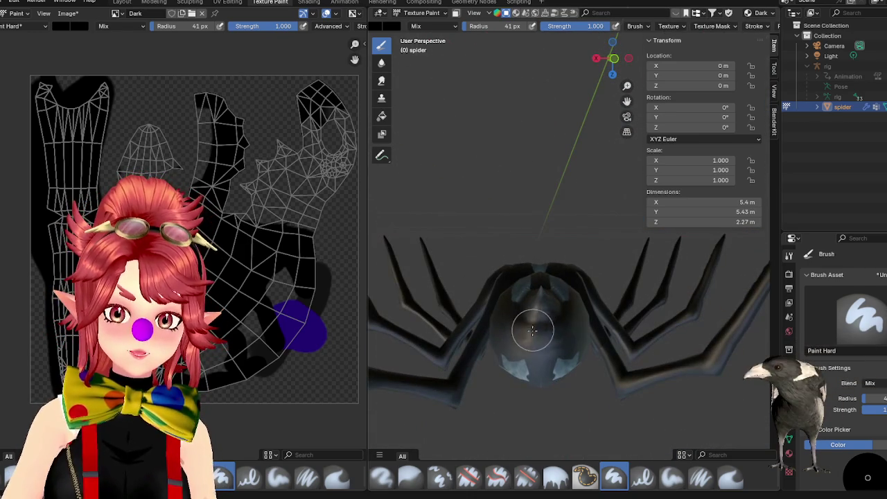
{"action": "mouse_move", "coordinate": [541, 305]}
{"action": "middle_mouse_down"}
{"action": "mouse_move", "coordinate": [556, 360]}
{"action": "mouse_move", "coordinate": [555, 273]}
{"action": "mouse_move", "coordinate": [584, 336]}
{"action": "mouse_move", "coordinate": [599, 343]}
{"action": "mouse_move", "coordinate": [626, 333]}
{"action": "mouse_move", "coordinate": [586, 307]}
{"action": "mouse_move", "coordinate": [569, 352]}
{"action": "middle_mouse_up"}
{"action": "scroll", "coordinate": [554, 273], "scroll_direction": "down", "scroll_amount": 3}
{"action": "scroll", "coordinate": [555, 273], "scroll_direction": "down", "scroll_amount": 3}
{"action": "scroll", "coordinate": [584, 336], "scroll_direction": "up", "scroll_amount": 4}
{"action": "scroll", "coordinate": [610, 340], "scroll_direction": "down", "scroll_amount": 4}
{"action": "scroll", "coordinate": [600, 284], "scroll_direction": "up", "scroll_amount": 3}
{"action": "mouse_move", "coordinate": [608, 291]}
{"action": "middle_mouse_down"}
{"action": "mouse_move", "coordinate": [560, 296]}
{"action": "mouse_move", "coordinate": [525, 261]}
{"action": "mouse_move", "coordinate": [603, 277]}
{"action": "mouse_move", "coordinate": [582, 282]}
{"action": "mouse_move", "coordinate": [533, 266]}
{"action": "middle_mouse_up"}
{"action": "scroll", "coordinate": [582, 282], "scroll_direction": "up", "scroll_amount": 3}
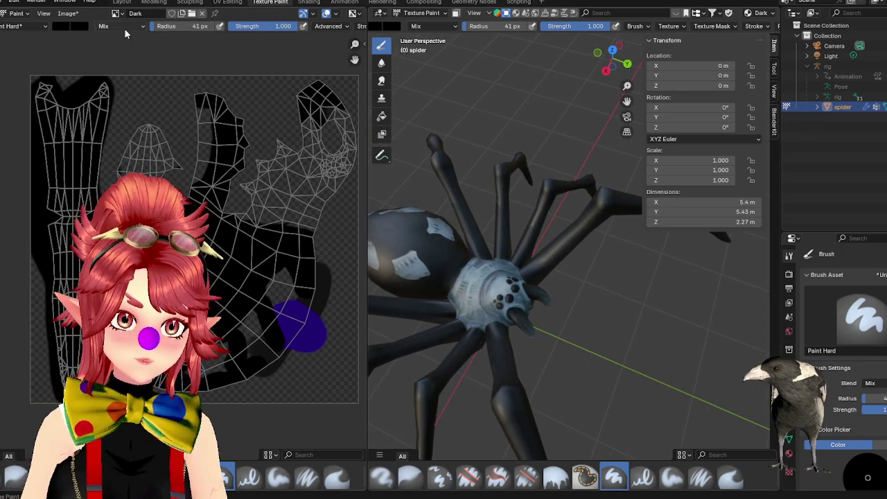
- Set the brush blend to Erase Alpha and zoom in on the leg UV islands
{"action": "left_click", "coordinate": [121, 26]}
{"action": "left_click", "coordinate": [187, 177]}
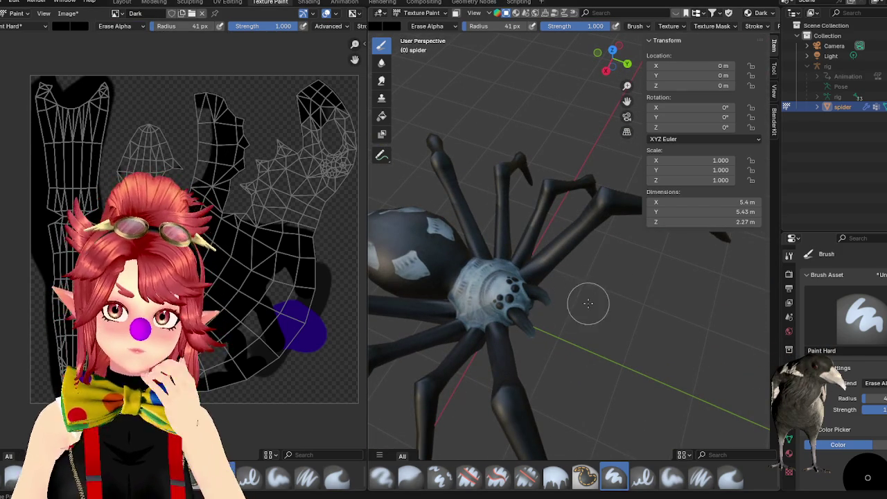
{"action": "middle_click_drag", "start_coordinate": [624, 228], "coordinate": [679, 207], "text": "shift"}
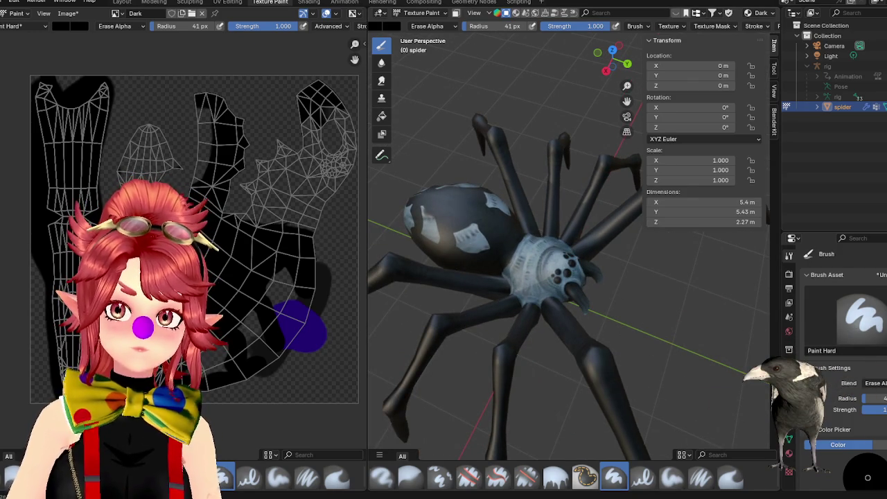
{"action": "middle_click_drag", "start_coordinate": [575, 229], "coordinate": [588, 221]}
{"action": "scroll", "coordinate": [589, 222], "scroll_direction": "up", "scroll_amount": 3}
{"action": "scroll", "coordinate": [481, 159], "scroll_direction": "up", "scroll_amount": 2}
{"action": "middle_click_drag", "start_coordinate": [481, 159], "coordinate": [548, 65]}
{"action": "scroll", "coordinate": [106, 128], "scroll_direction": "up", "scroll_amount": 2}
{"action": "scroll", "coordinate": [105, 128], "scroll_direction": "up", "scroll_amount": 2}
{"action": "middle_click_drag", "start_coordinate": [105, 127], "coordinate": [157, 162]}
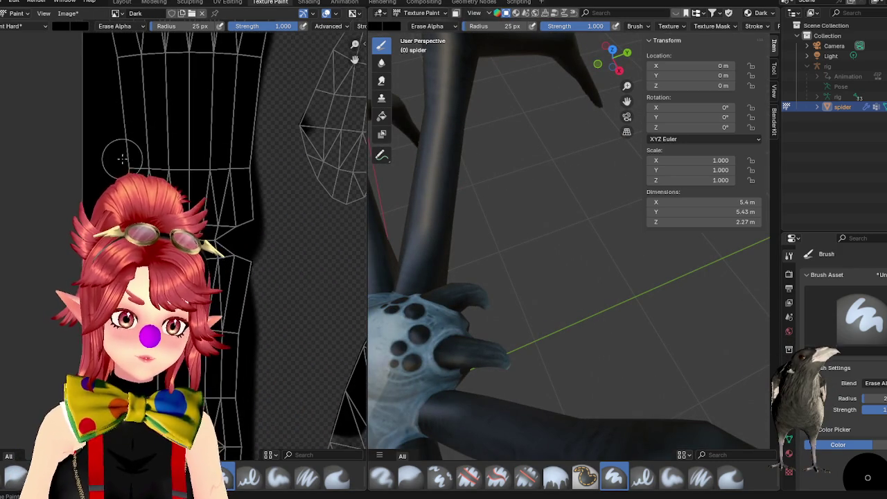
- Erase stripes across the leg UV islands and inspect the banded legs
{"action": "left_click_drag", "start_coordinate": [121, 159], "coordinate": [232, 166]}
{"action": "scroll", "coordinate": [526, 333], "scroll_direction": "down", "scroll_amount": 3}
{"action": "scroll", "coordinate": [510, 323], "scroll_direction": "down", "scroll_amount": 2}
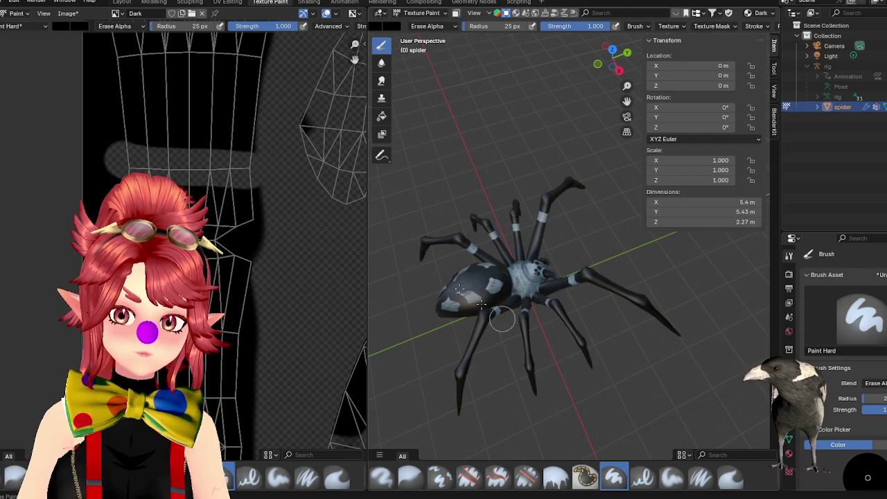
{"action": "scroll", "coordinate": [491, 227], "scroll_direction": "up", "scroll_amount": 4}
{"action": "middle_click_drag", "start_coordinate": [492, 228], "coordinate": [534, 218]}
{"action": "middle_click_drag", "start_coordinate": [234, 162], "coordinate": [238, 210], "text": "shift"}
{"action": "scroll", "coordinate": [233, 179], "scroll_direction": "down", "scroll_amount": 4}
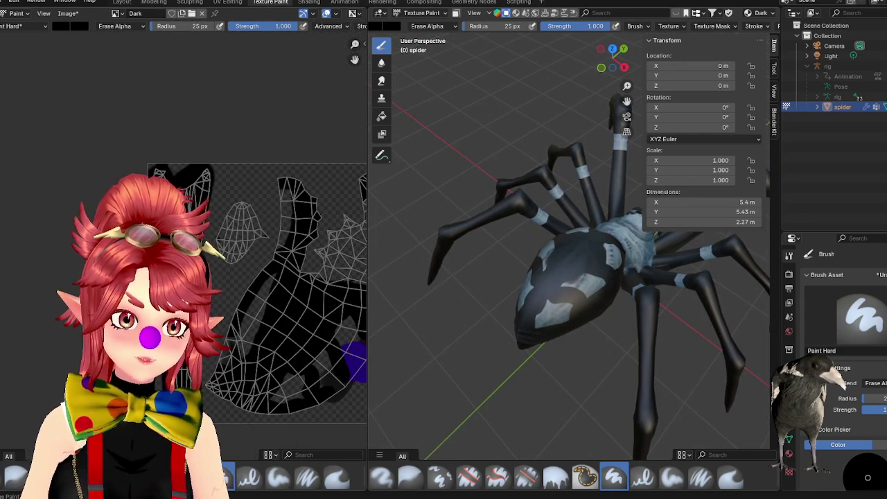
{"action": "middle_click_drag", "start_coordinate": [568, 291], "coordinate": [498, 286]}
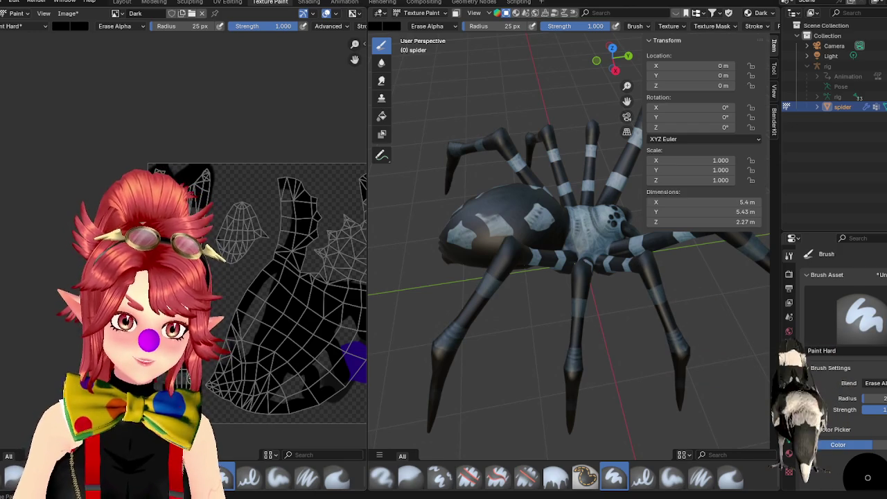
{"action": "scroll", "coordinate": [426, 370], "scroll_direction": "down", "scroll_amount": 5}
{"action": "middle_click_drag", "start_coordinate": [425, 370], "coordinate": [448, 378]}
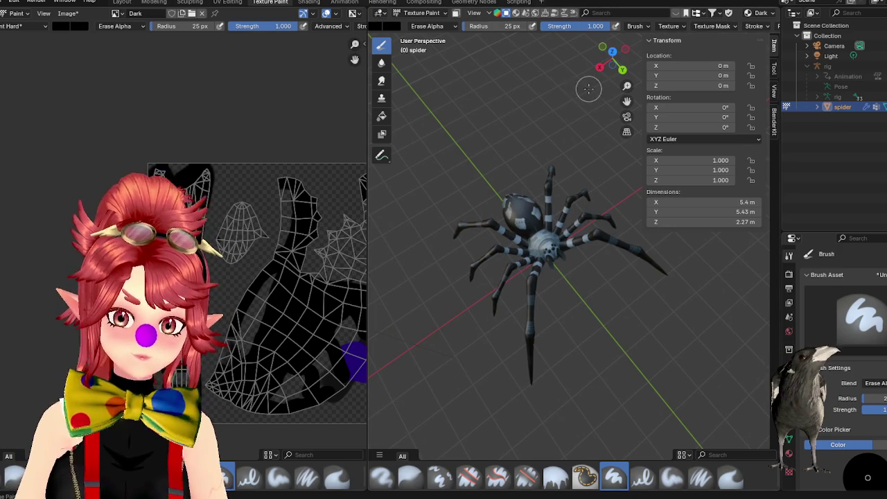
{"action": "scroll", "coordinate": [548, 212], "scroll_direction": "up", "scroll_amount": 4}
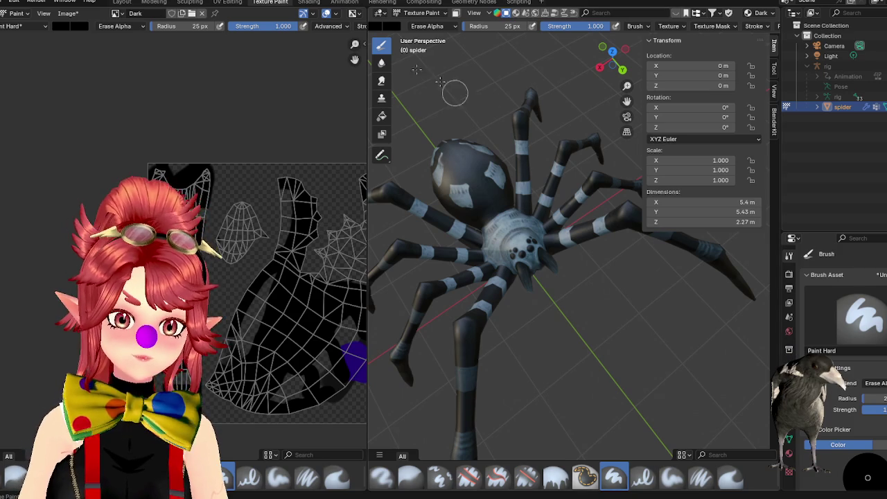
{"action": "left_click", "coordinate": [308, 3]}
- Rearrange the Dark image, Darken mix and Invert Color nodes to make room
{"action": "middle_click_drag", "start_coordinate": [495, 404], "coordinate": [373, 389]}
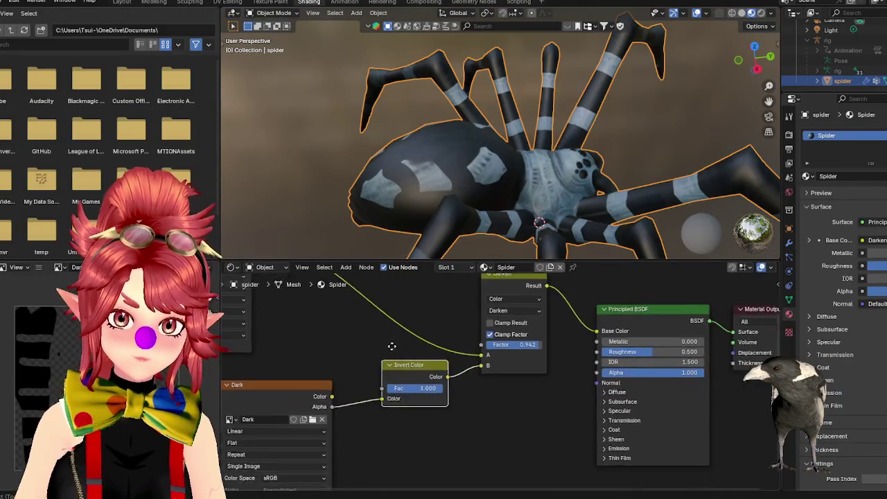
{"action": "left_click_drag", "start_coordinate": [350, 392], "coordinate": [324, 400]}
{"action": "left_click_drag", "start_coordinate": [511, 362], "coordinate": [481, 359]}
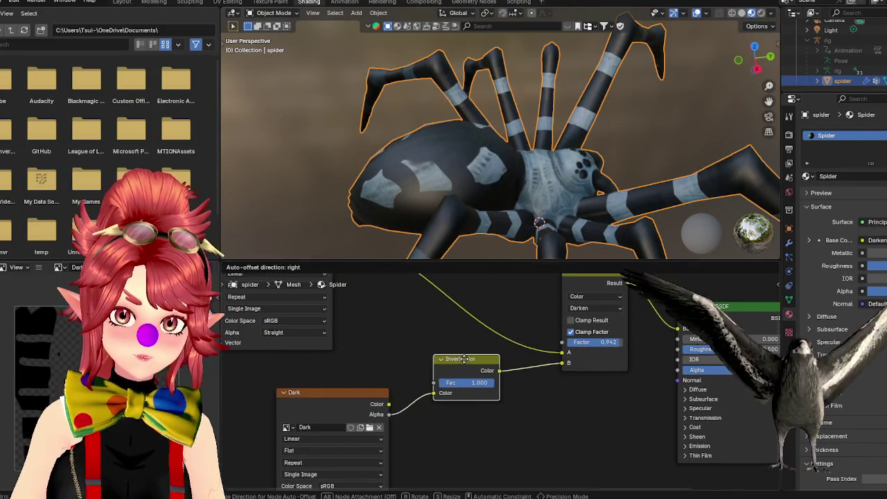
{"action": "left_click_drag", "start_coordinate": [364, 395], "coordinate": [332, 404]}
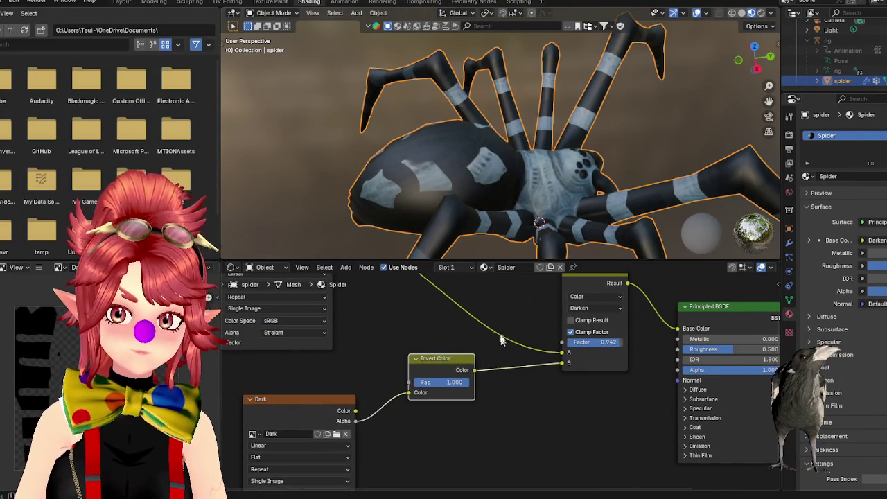
{"action": "scroll", "coordinate": [456, 374], "scroll_direction": "down", "scroll_amount": 1}
{"action": "left_click_drag", "start_coordinate": [583, 330], "coordinate": [505, 300]}
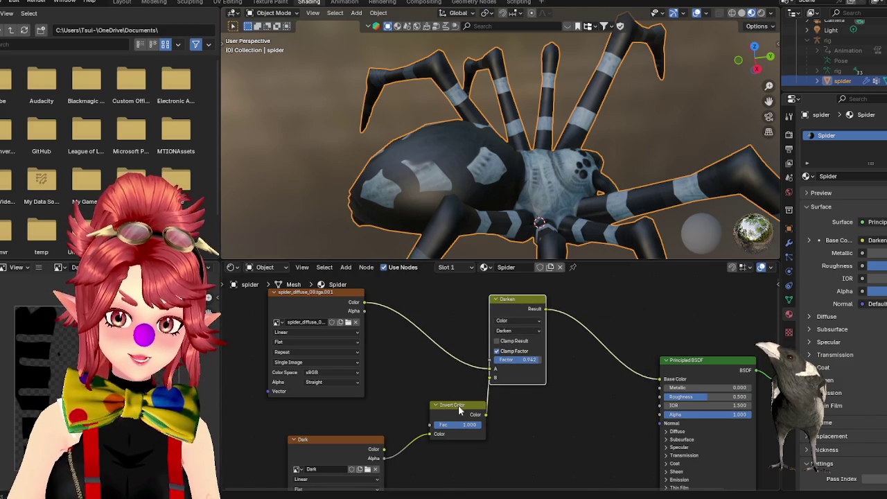
{"action": "left_click_drag", "start_coordinate": [458, 405], "coordinate": [414, 390]}
{"action": "left_click_drag", "start_coordinate": [333, 444], "coordinate": [290, 439]}
{"action": "left_click_drag", "start_coordinate": [534, 313], "coordinate": [523, 310]}
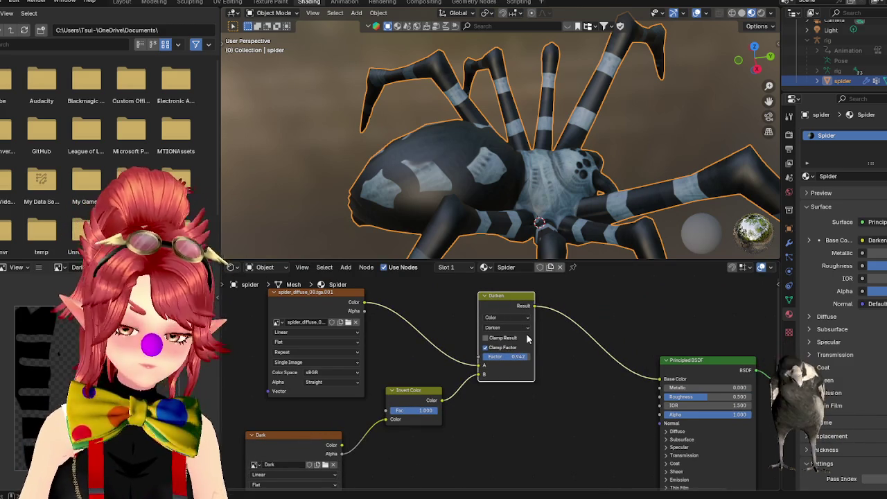
- Duplicate the Darken mix onto the BSDF base-colour link and set it to Saturation
{"action": "right_click", "coordinate": [473, 338]}
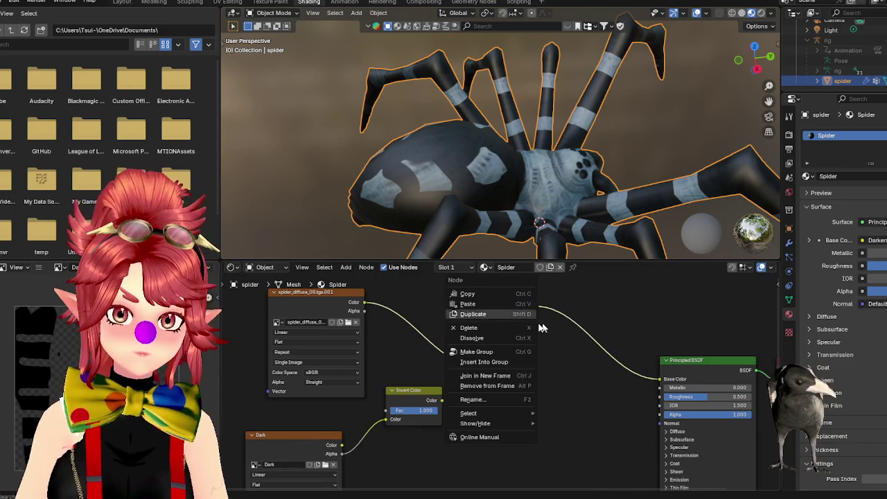
{"action": "left_click", "coordinate": [472, 314]}
{"action": "left_click", "coordinate": [589, 346]}
{"action": "left_click", "coordinate": [589, 346]}
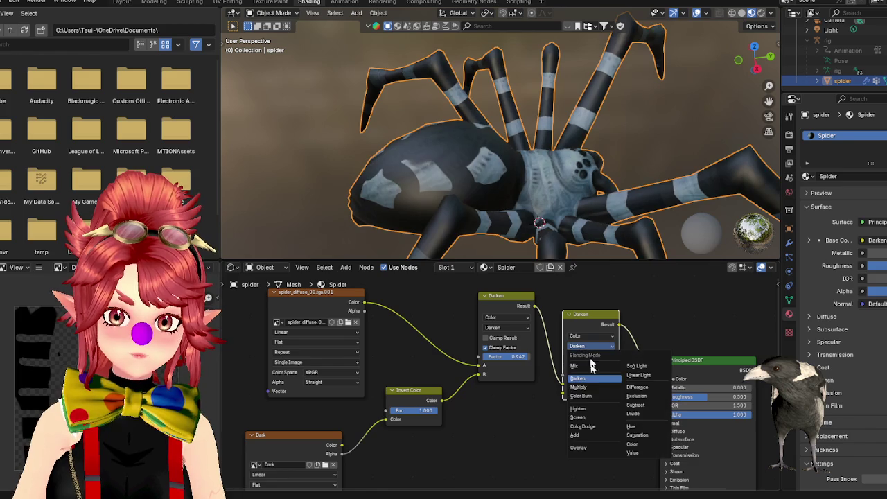
{"action": "left_click", "coordinate": [643, 435]}
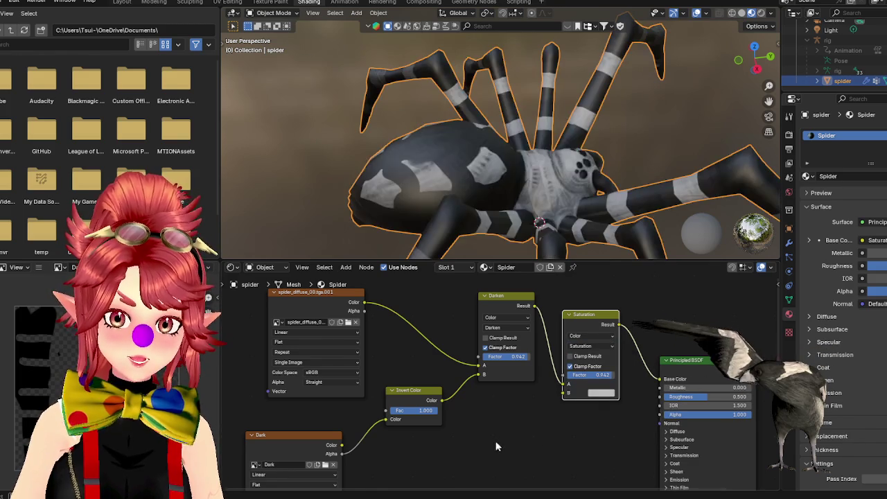
{"action": "scroll", "coordinate": [496, 440], "scroll_direction": "down", "scroll_amount": 2}
{"action": "scroll", "coordinate": [476, 423], "scroll_direction": "down", "scroll_amount": 1}
{"action": "scroll", "coordinate": [496, 387], "scroll_direction": "up", "scroll_amount": 1}
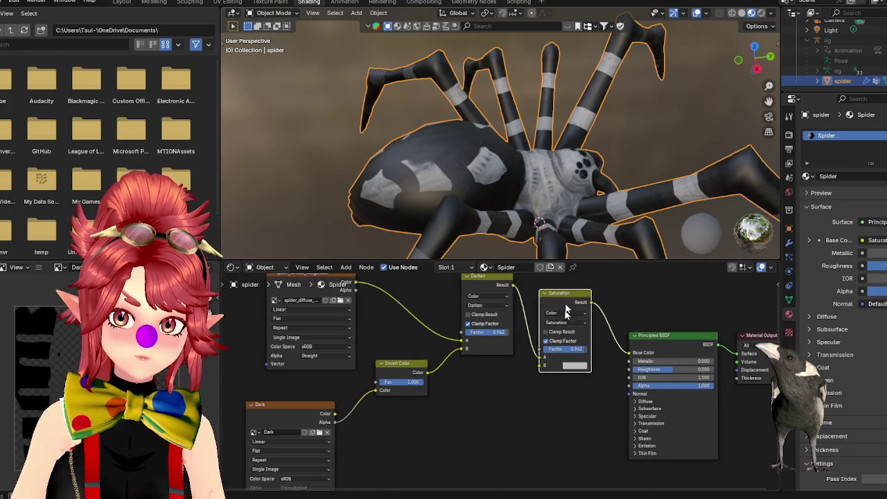
{"action": "left_click_drag", "start_coordinate": [568, 296], "coordinate": [572, 298]}
- Duplicate the Dark image node and give the copy a new image named Saturation
{"action": "right_click", "coordinate": [462, 427]}
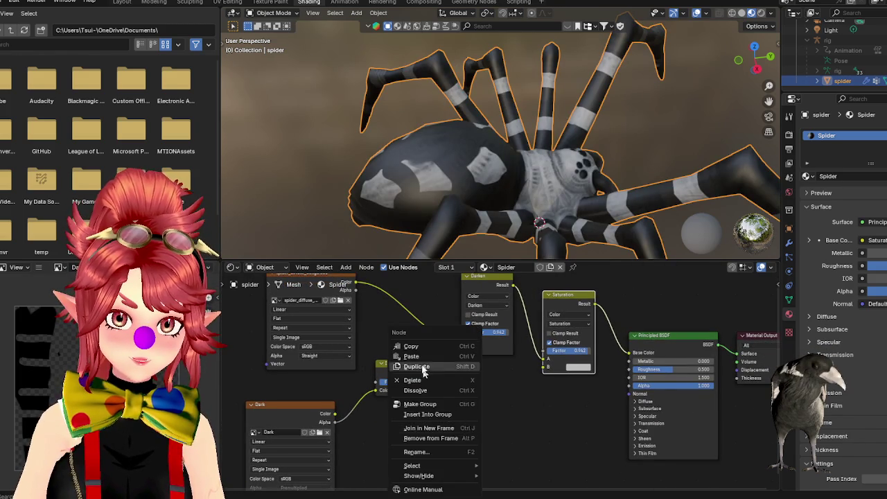
{"action": "key", "text": "shift+d"}
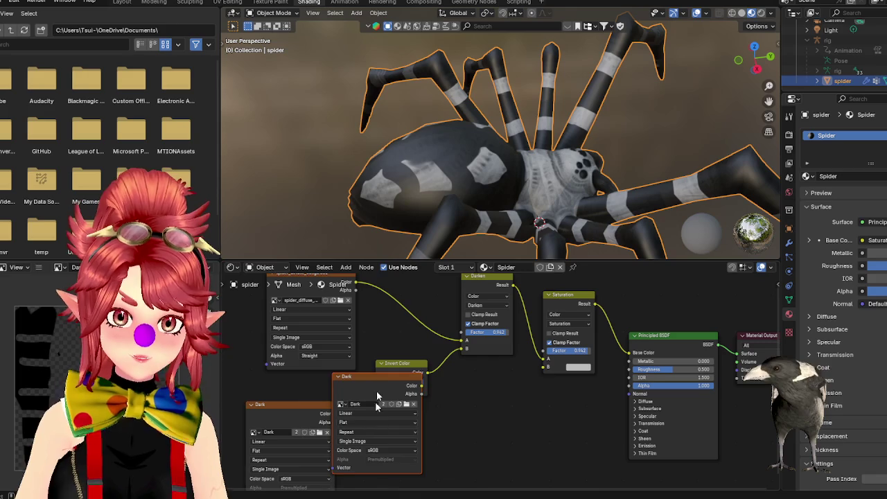
{"action": "left_click", "coordinate": [489, 414]}
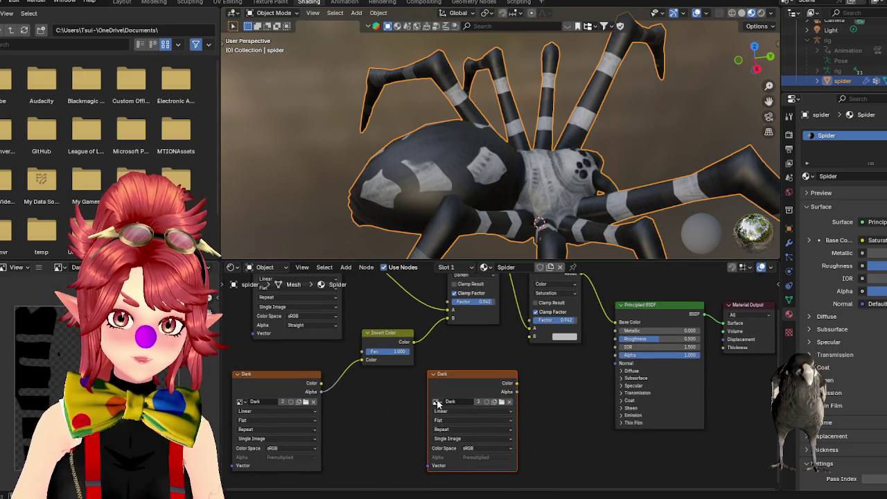
{"action": "left_click", "coordinate": [436, 402]}
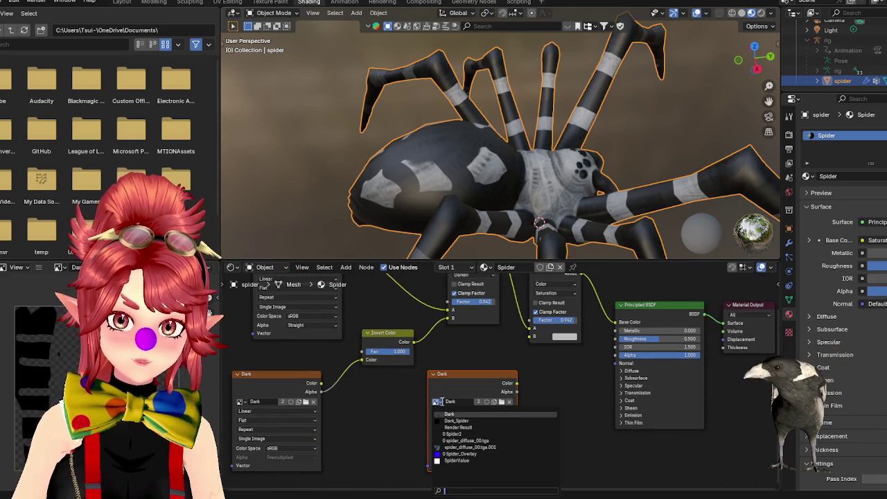
{"action": "left_click", "coordinate": [508, 401]}
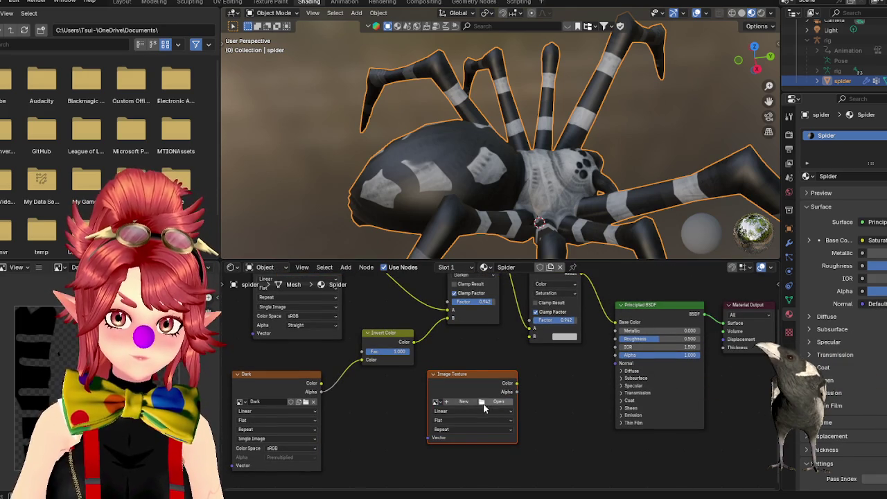
{"action": "left_click", "coordinate": [464, 403]}
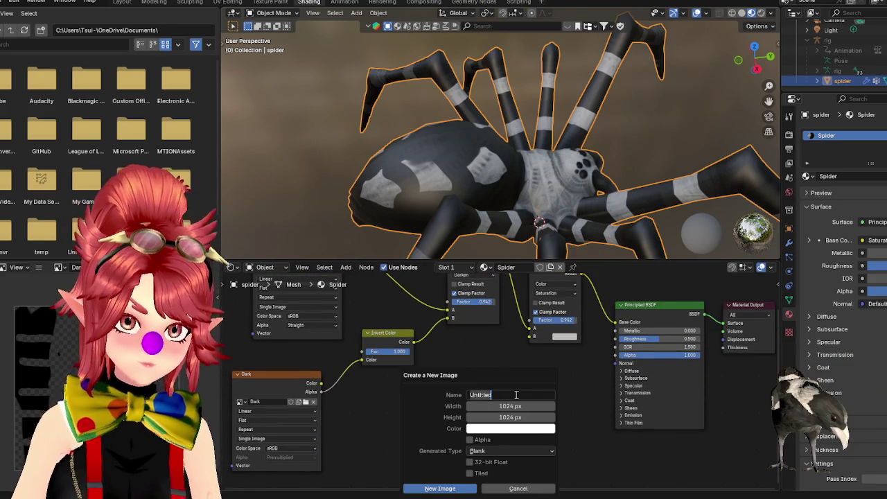
{"action": "type", "text": "Saturation"}
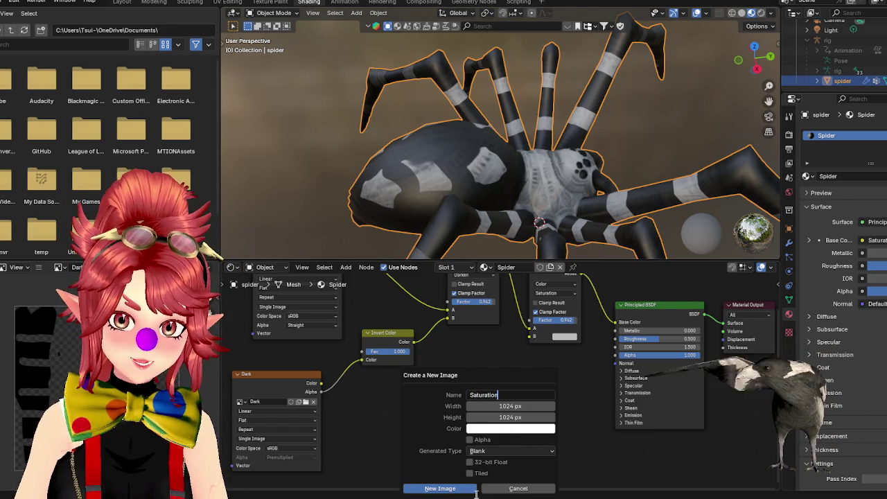
{"action": "left_click", "coordinate": [457, 488]}
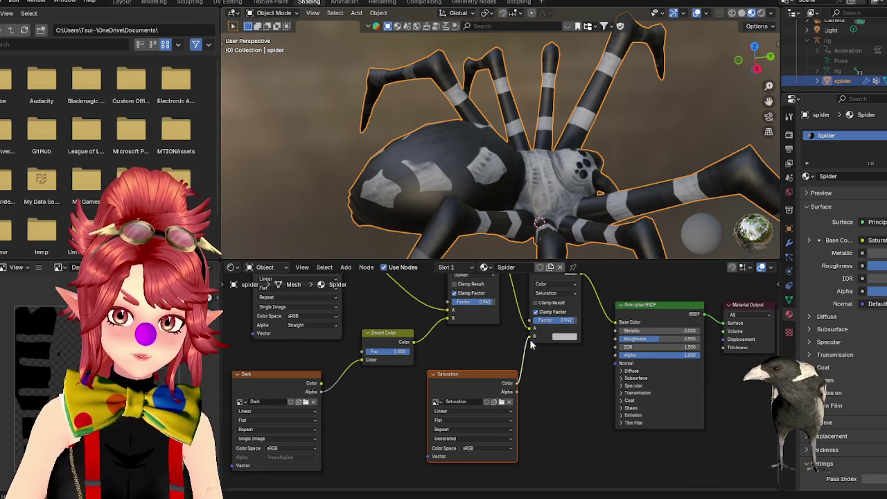
- Connect the Saturation image's Color to the mix node's B input and tidy the layout
{"action": "left_click_drag", "start_coordinate": [532, 343], "coordinate": [530, 340]}
{"action": "left_click_drag", "start_coordinate": [484, 379], "coordinate": [456, 387]}
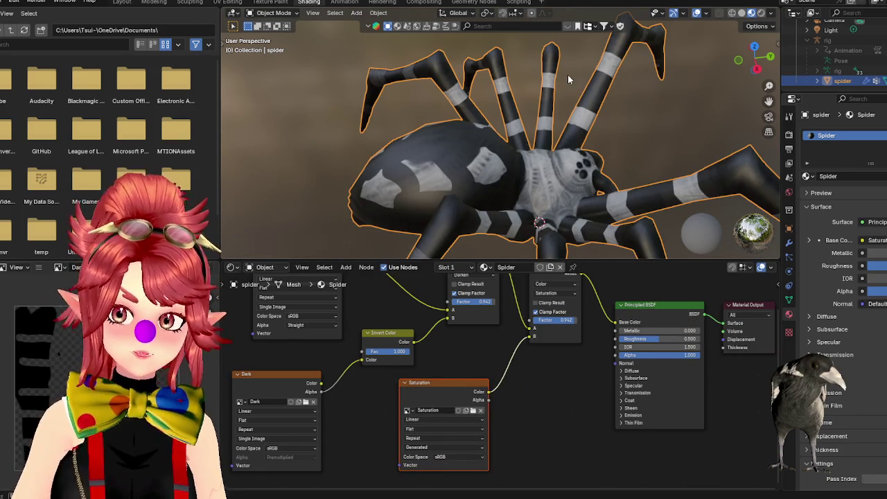
{"action": "key", "text": "n"}
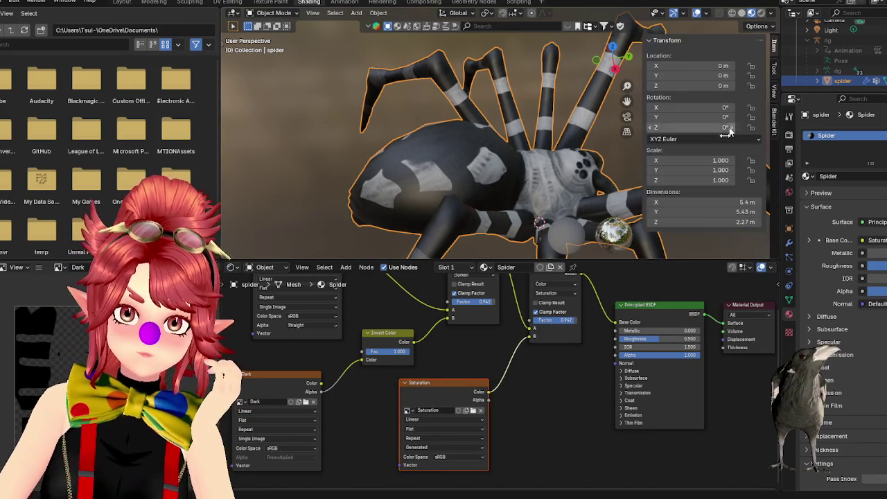
{"action": "left_click", "coordinate": [270, 2]}
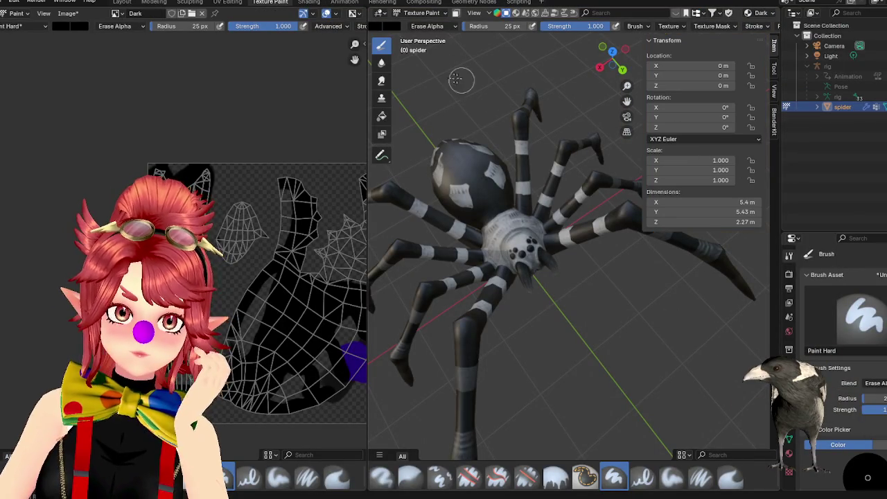
{"action": "scroll", "coordinate": [686, 26], "scroll_direction": "down", "scroll_amount": 2}
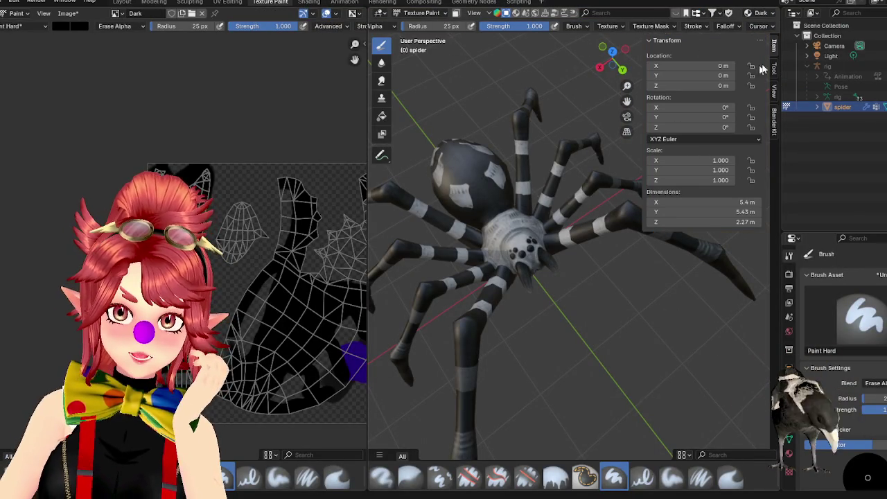
{"action": "left_click", "coordinate": [773, 68]}
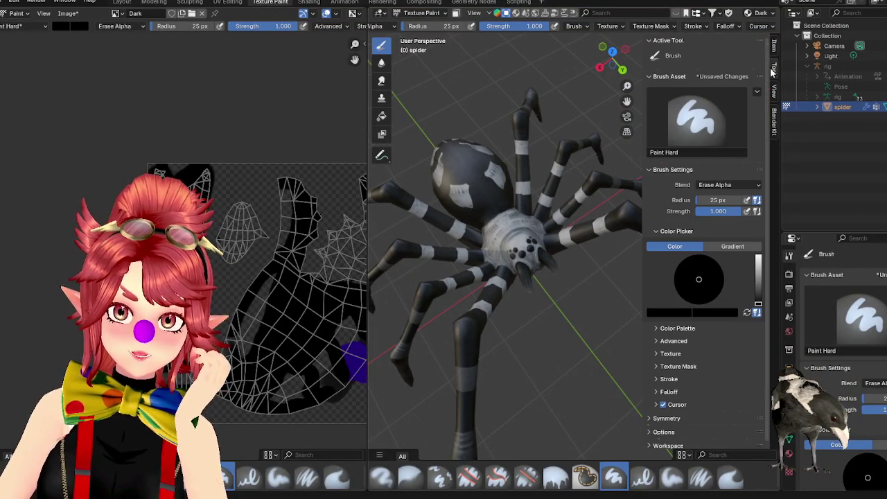
{"action": "left_click", "coordinate": [668, 354]}
{"action": "scroll", "coordinate": [686, 352], "scroll_direction": "down", "scroll_amount": 3}
{"action": "scroll", "coordinate": [690, 349], "scroll_direction": "down", "scroll_amount": 3}
{"action": "scroll", "coordinate": [687, 330], "scroll_direction": "up", "scroll_amount": 4}
{"action": "left_click", "coordinate": [670, 316]}
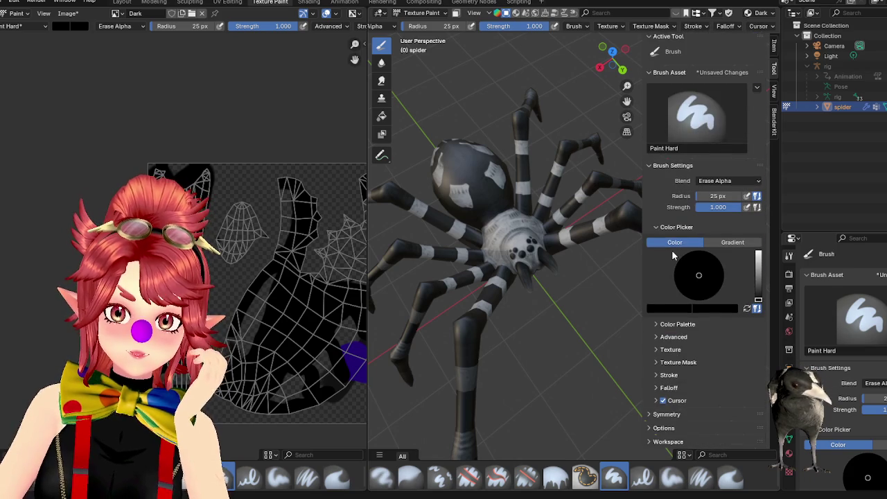
{"action": "left_click", "coordinate": [668, 441]}
{"action": "scroll", "coordinate": [686, 415], "scroll_direction": "down", "scroll_amount": 4}
{"action": "scroll", "coordinate": [689, 395], "scroll_direction": "down", "scroll_amount": 2}
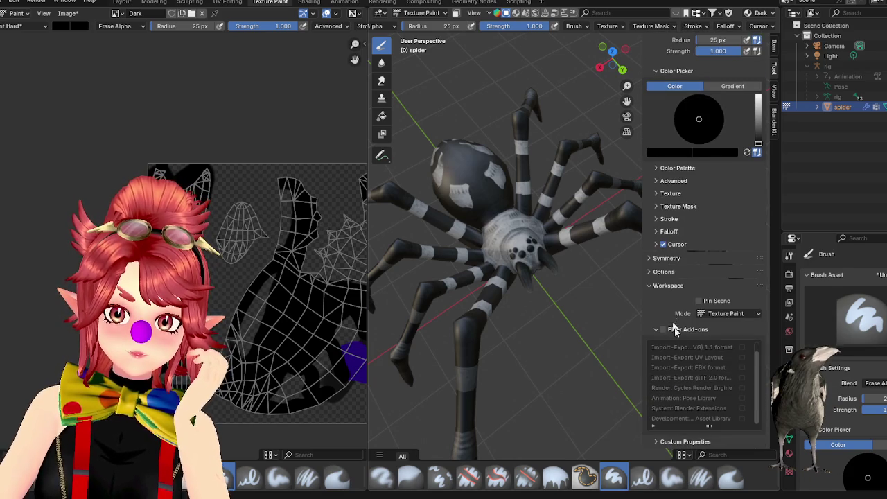
{"action": "left_click", "coordinate": [654, 286]}
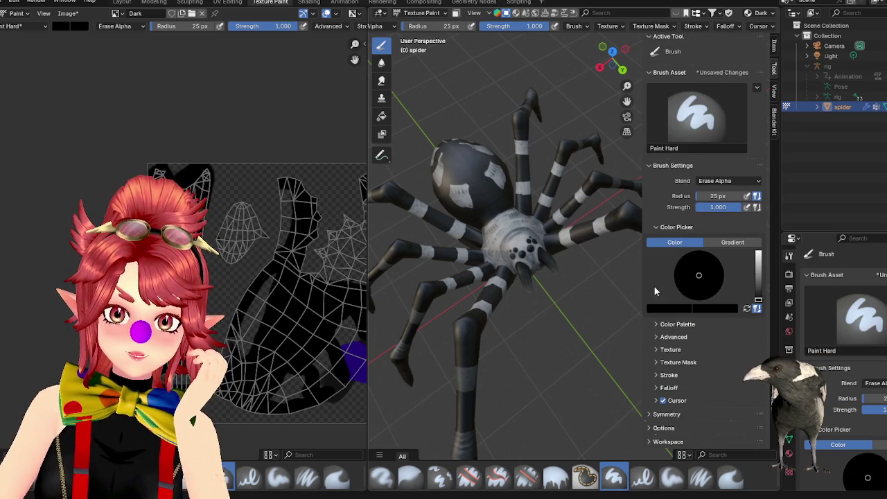
{"action": "scroll", "coordinate": [686, 211], "scroll_direction": "up", "scroll_amount": 1}
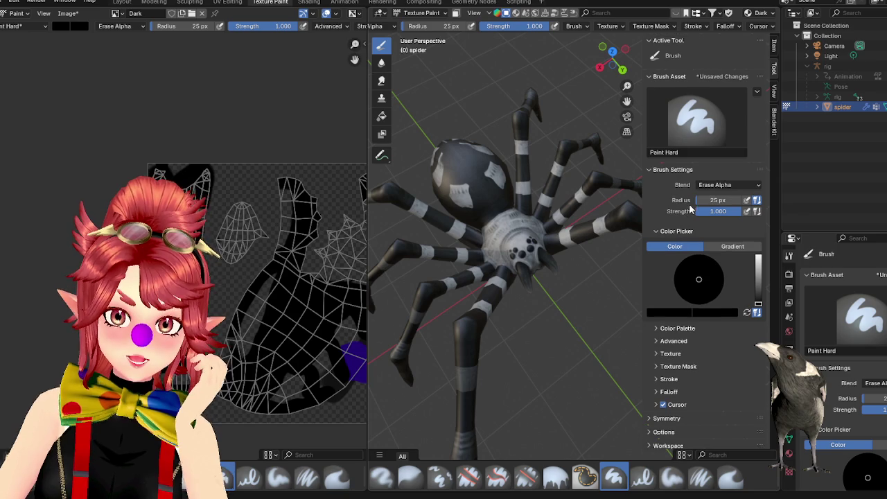
{"action": "left_click", "coordinate": [774, 121]}
{"action": "left_click", "coordinate": [774, 96]}
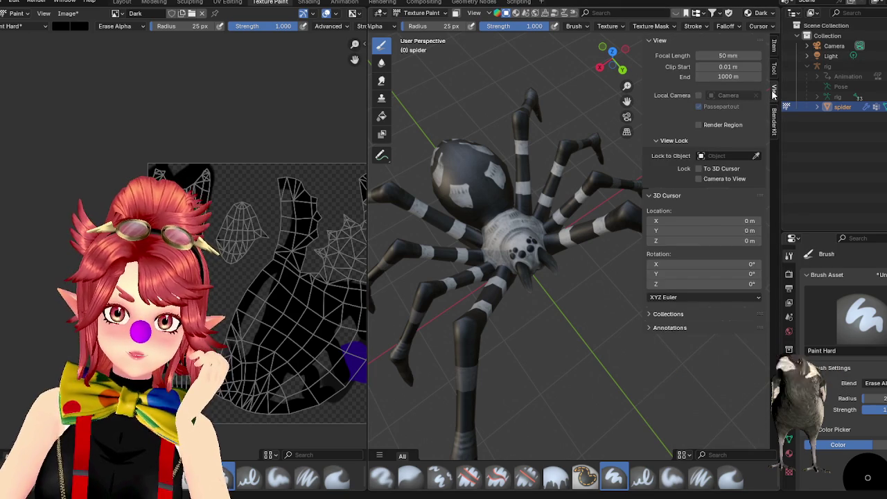
{"action": "left_click", "coordinate": [773, 67]}
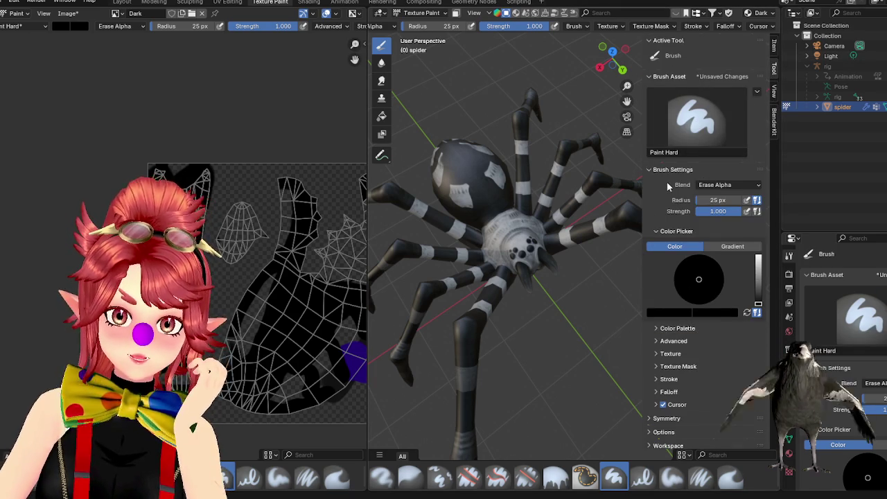
{"action": "scroll", "coordinate": [672, 353], "scroll_direction": "down", "scroll_amount": 1}
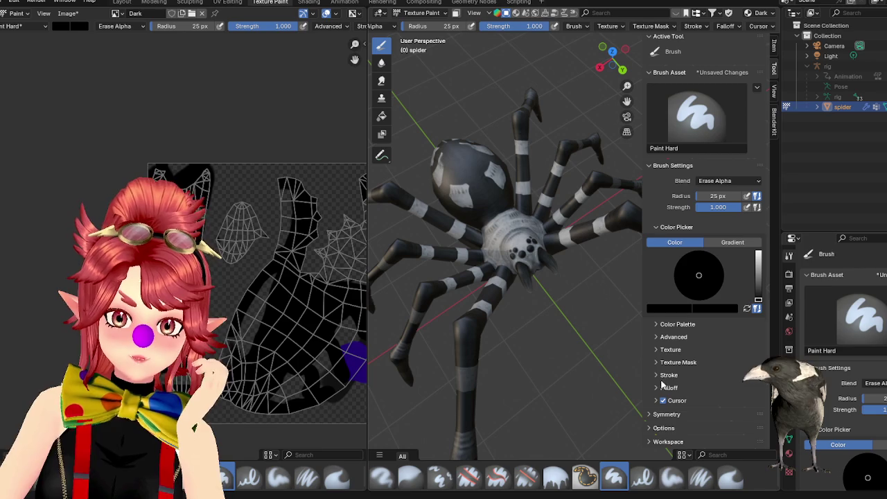
{"action": "left_click", "coordinate": [665, 229]}
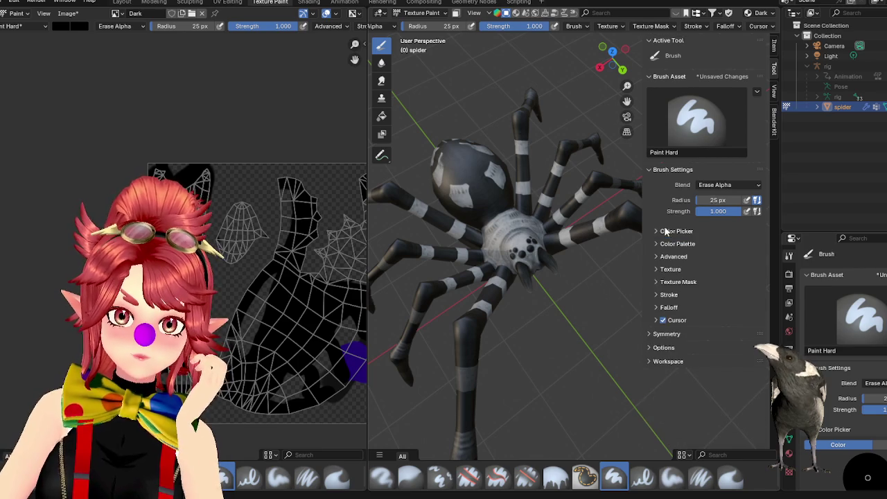
{"action": "left_click", "coordinate": [663, 334]}
{"action": "left_click", "coordinate": [664, 334]}
{"action": "left_click", "coordinate": [666, 361]}
{"action": "left_click", "coordinate": [667, 362]}
{"action": "left_click", "coordinate": [666, 362]}
{"action": "left_click", "coordinate": [666, 361]}
{"action": "left_click", "coordinate": [665, 334]}
{"action": "left_click", "coordinate": [665, 334]}
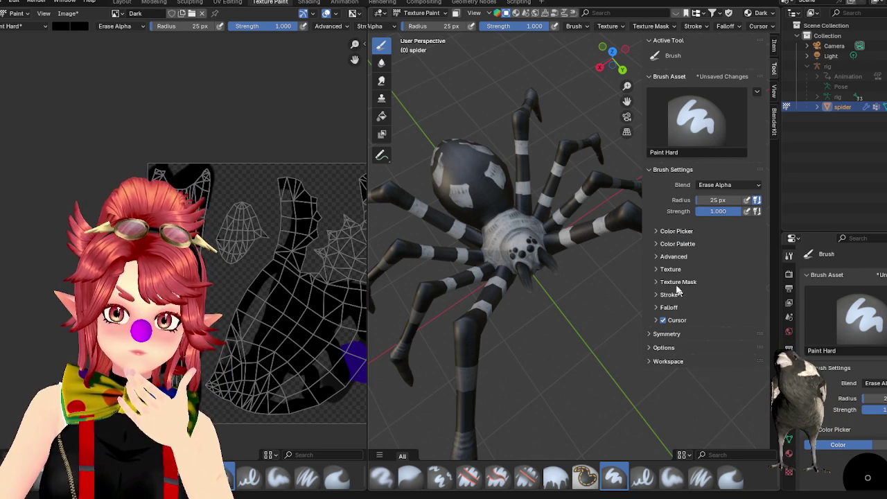
{"action": "left_click", "coordinate": [756, 93]}
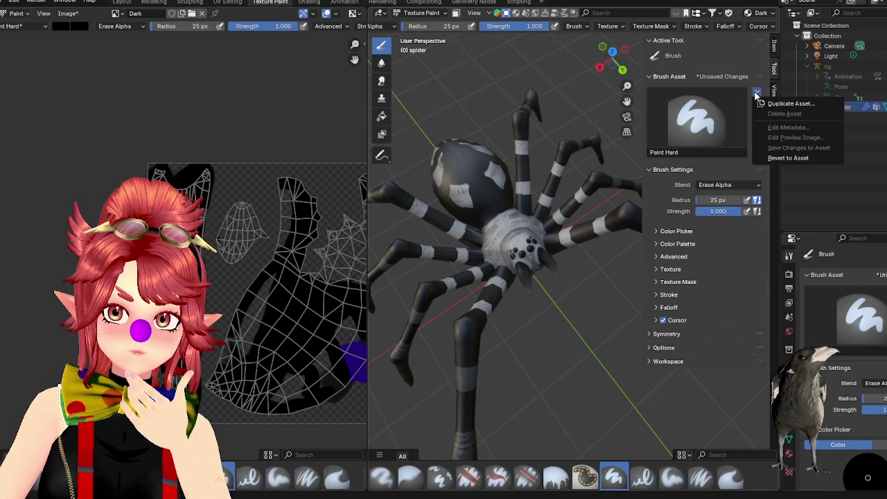
{"action": "left_click", "coordinate": [775, 48]}
{"action": "key", "text": "ctrl+Page_Down"}
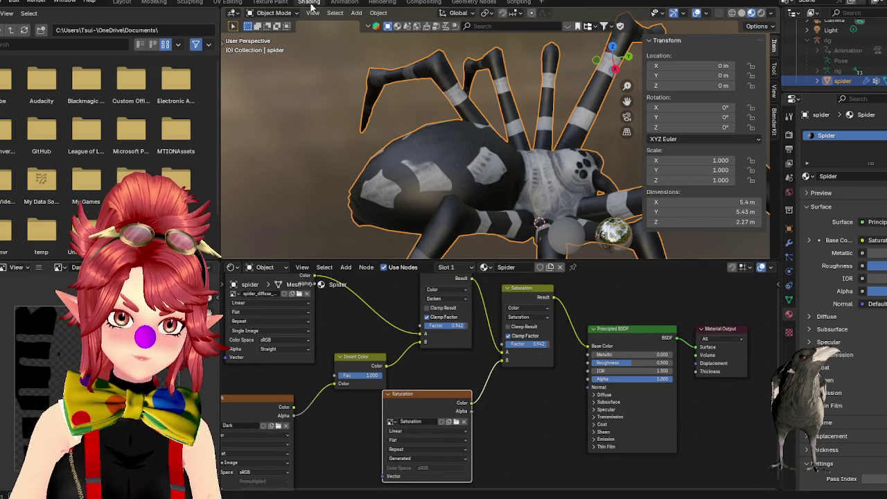
- Paint a patch on the abdomen and trim its upper-left edge with dark paint
{"action": "left_click", "coordinate": [271, 3]}
{"action": "left_click_drag", "start_coordinate": [451, 194], "coordinate": [486, 185]}
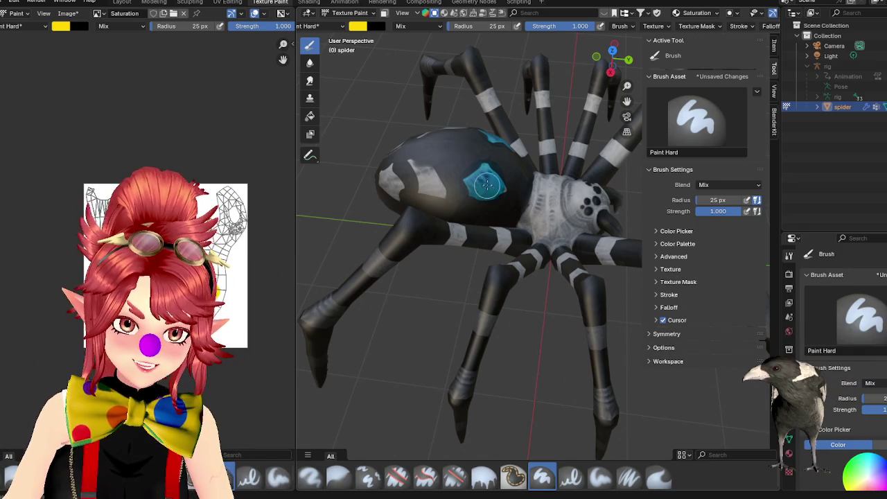
{"action": "left_click_drag", "start_coordinate": [496, 172], "coordinate": [475, 161]}
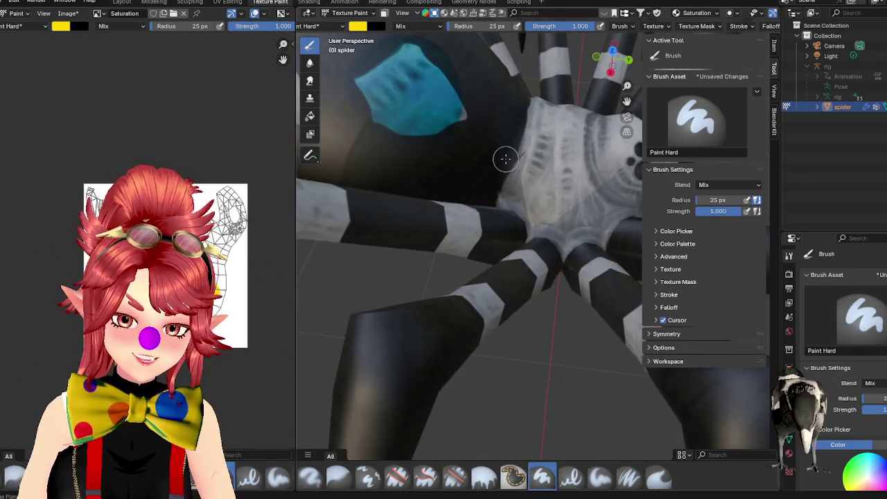
{"action": "middle_click_drag", "start_coordinate": [462, 154], "coordinate": [459, 163]}
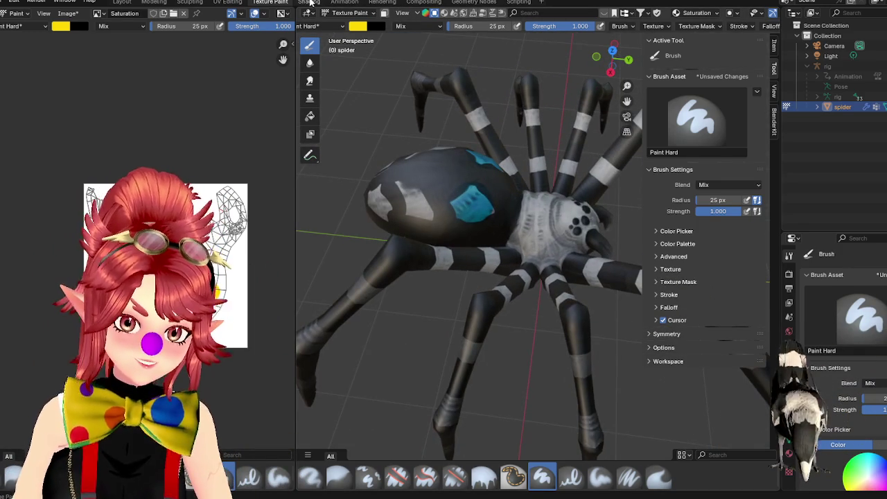
{"action": "left_click", "coordinate": [309, 2]}
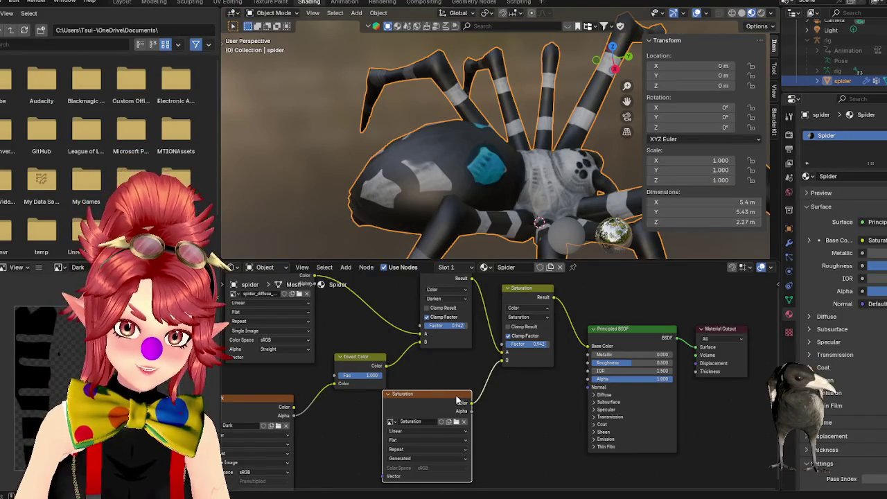
- Adjust the mix factor and try Mix, Saturation, Difference and Exclusion blend modes
{"action": "scroll", "coordinate": [527, 346], "scroll_direction": "up", "scroll_amount": 2}
{"action": "mouse_move", "coordinate": [540, 334]}
{"action": "left_mouse_down"}
{"action": "mouse_move", "coordinate": [521, 334]}
{"action": "mouse_move", "coordinate": [565, 334]}
{"action": "left_mouse_up"}
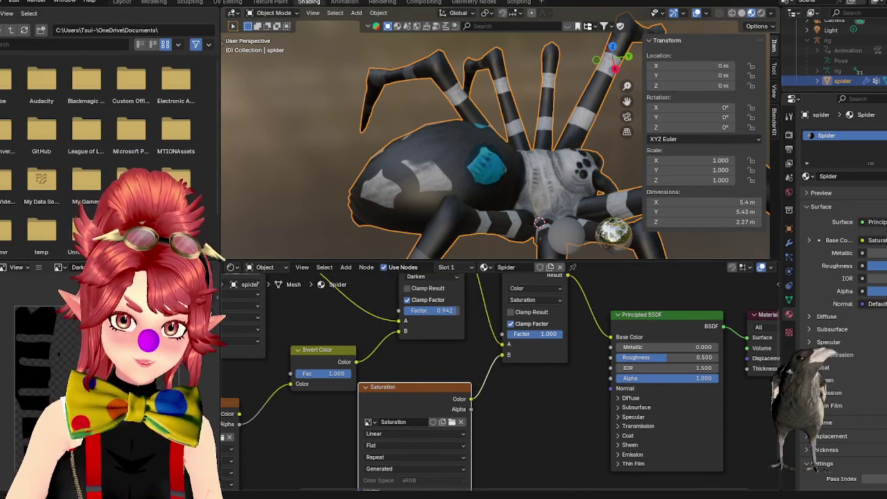
{"action": "left_click", "coordinate": [534, 300]}
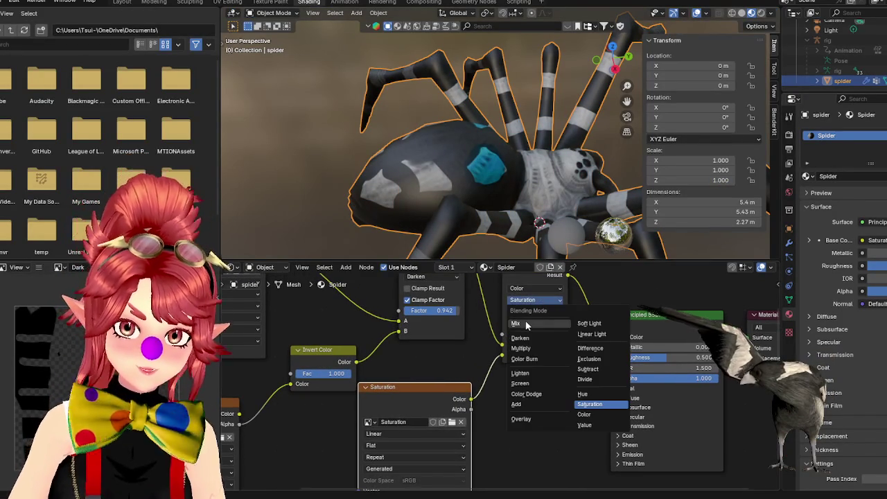
{"action": "left_click", "coordinate": [525, 323]}
{"action": "left_click", "coordinate": [534, 300]}
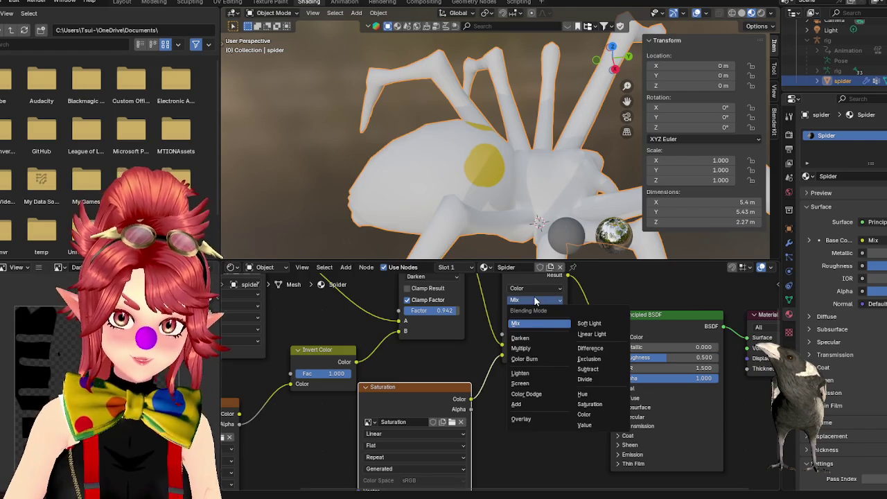
{"action": "left_click", "coordinate": [589, 404]}
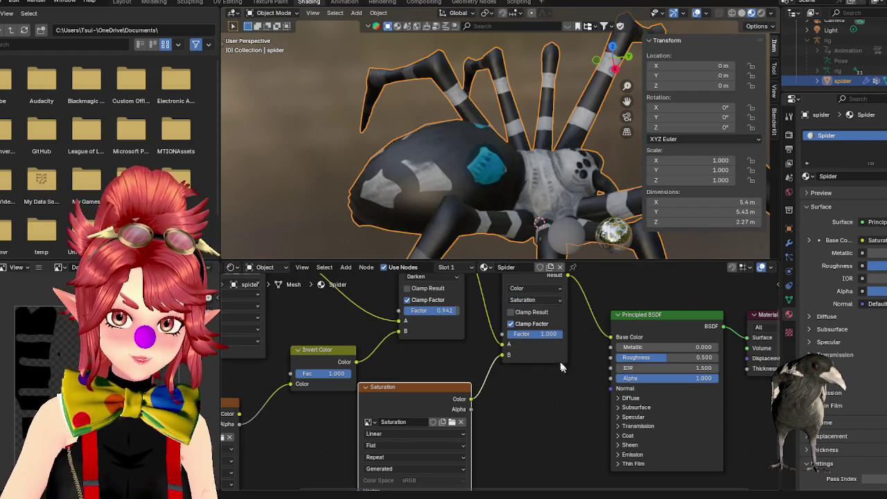
{"action": "left_click", "coordinate": [534, 300]}
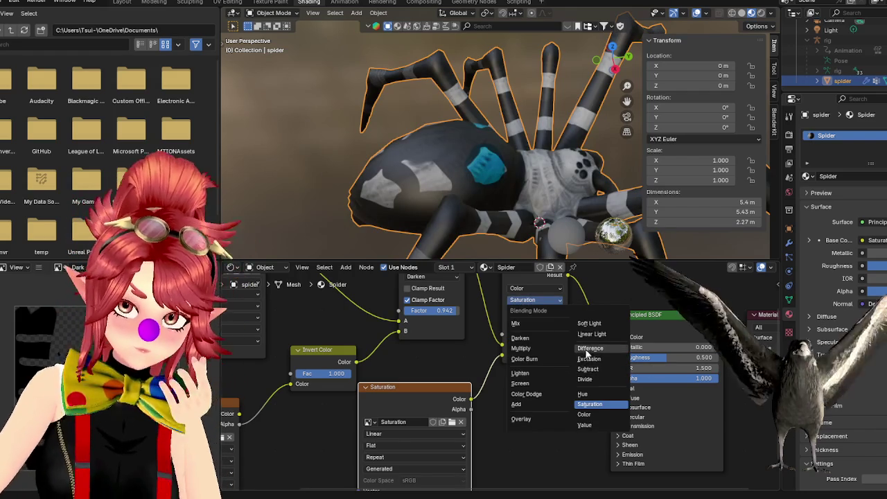
{"action": "left_click", "coordinate": [587, 347]}
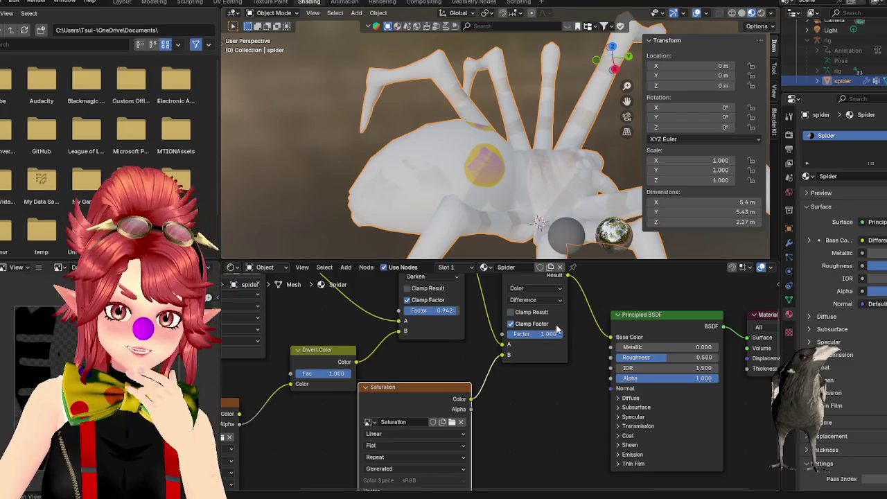
{"action": "left_click", "coordinate": [537, 300]}
{"action": "left_click", "coordinate": [596, 359]}
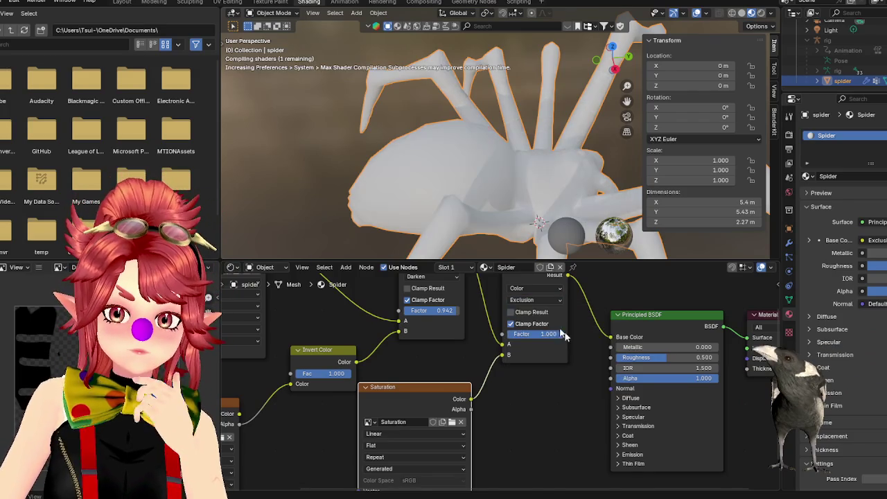
- Try Divide, Soft Light, Add, Color Burn and Overlay blend modes on the mix node
{"action": "left_click", "coordinate": [528, 302]}
{"action": "left_click", "coordinate": [598, 379]}
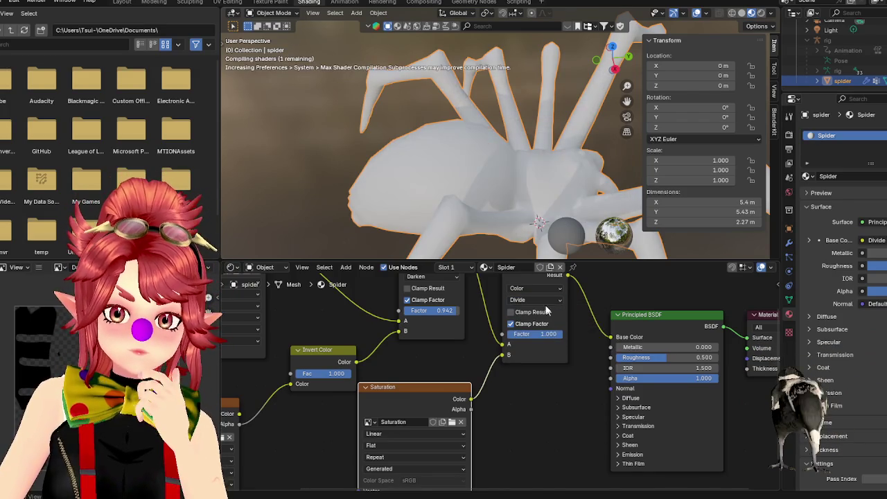
{"action": "left_click", "coordinate": [533, 300]}
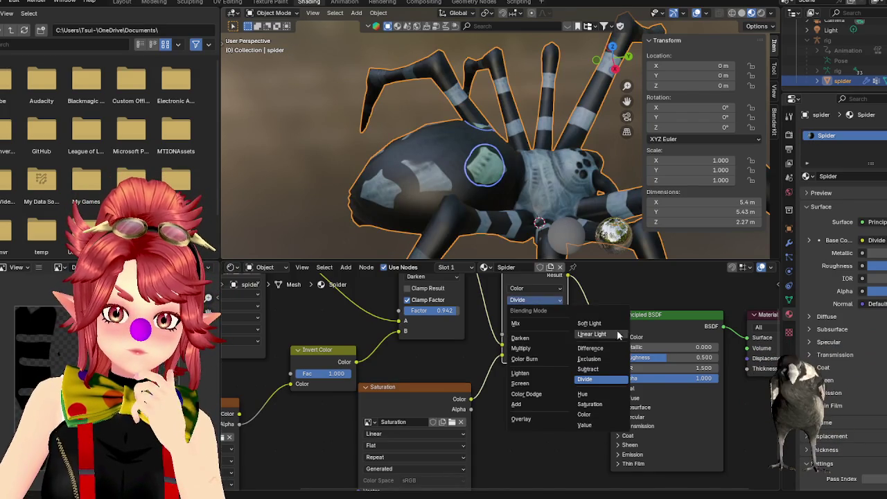
{"action": "left_click", "coordinate": [602, 325]}
{"action": "left_click", "coordinate": [538, 300]}
{"action": "left_click", "coordinate": [522, 400]}
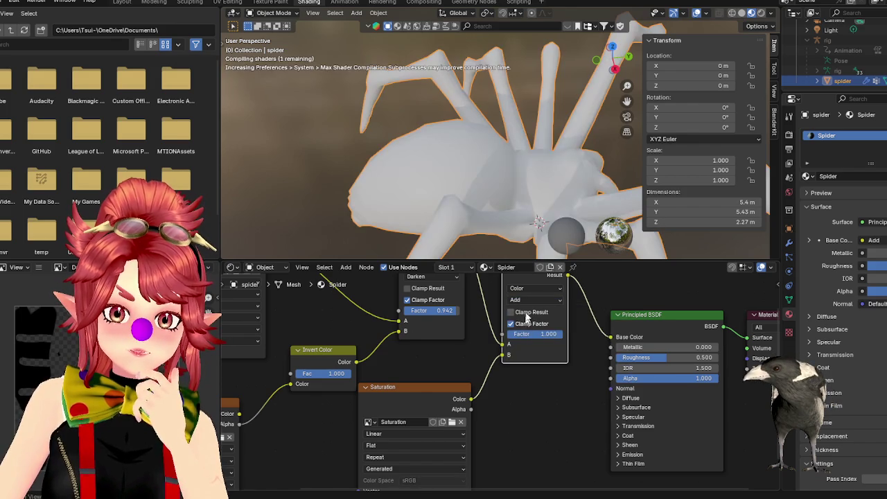
{"action": "left_click", "coordinate": [534, 299]}
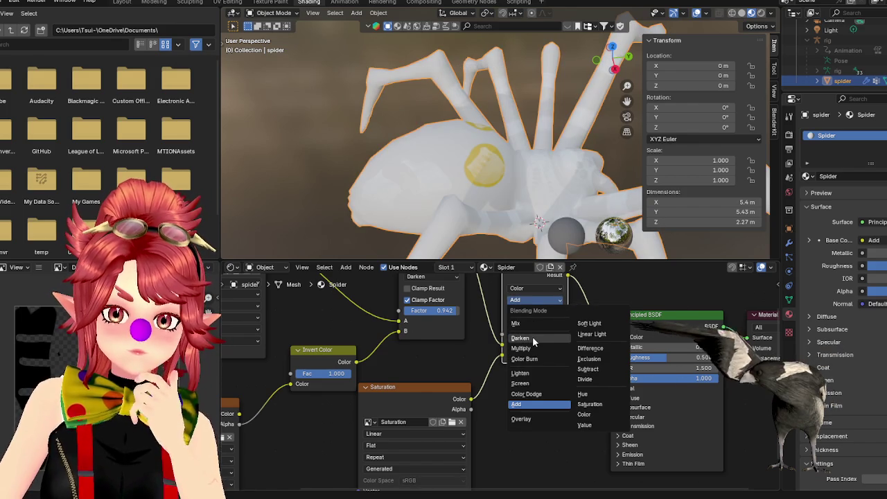
{"action": "left_click", "coordinate": [525, 359]}
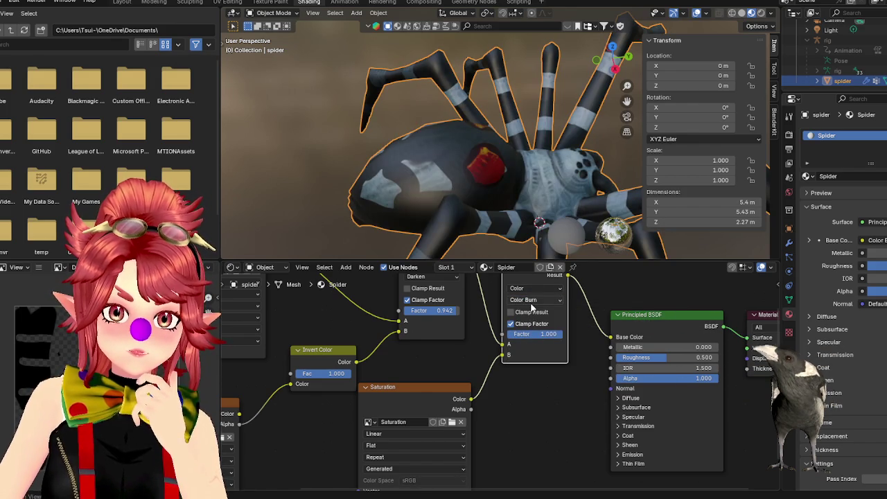
{"action": "left_click", "coordinate": [531, 304]}
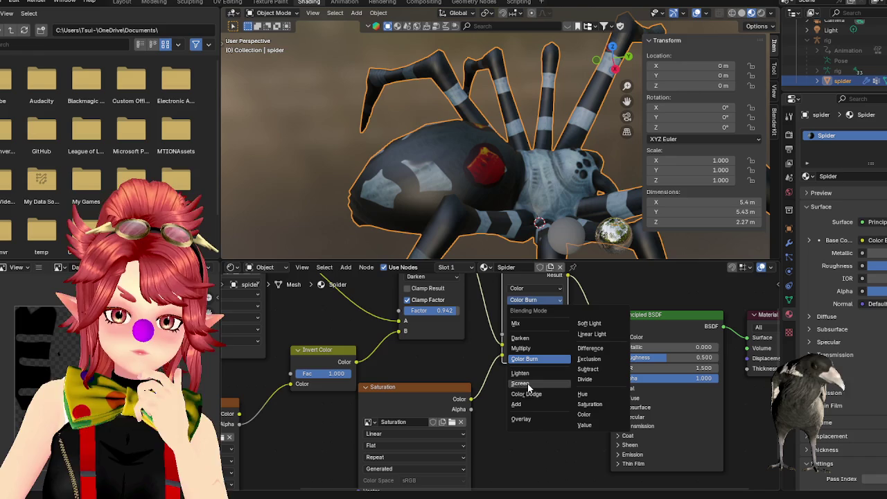
{"action": "left_click", "coordinate": [529, 419]}
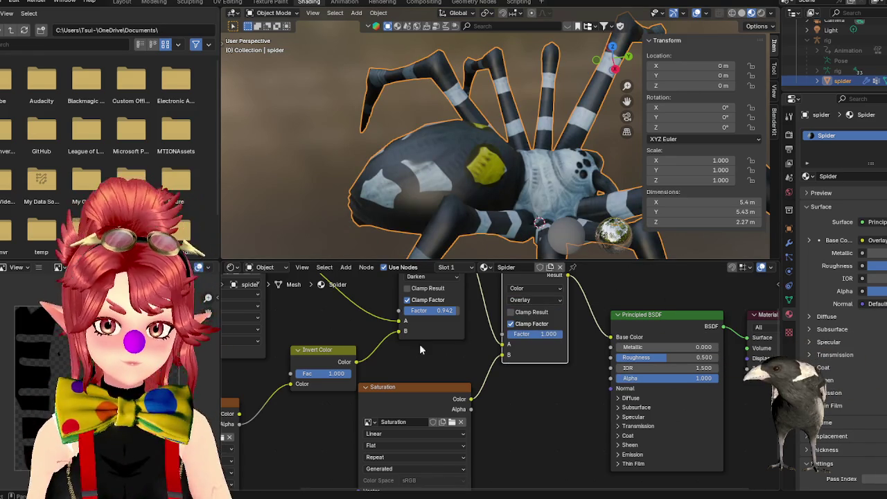
- Settle the mix node on Color blending so the abdomen patch stays yellow
{"action": "left_click", "coordinate": [549, 299]}
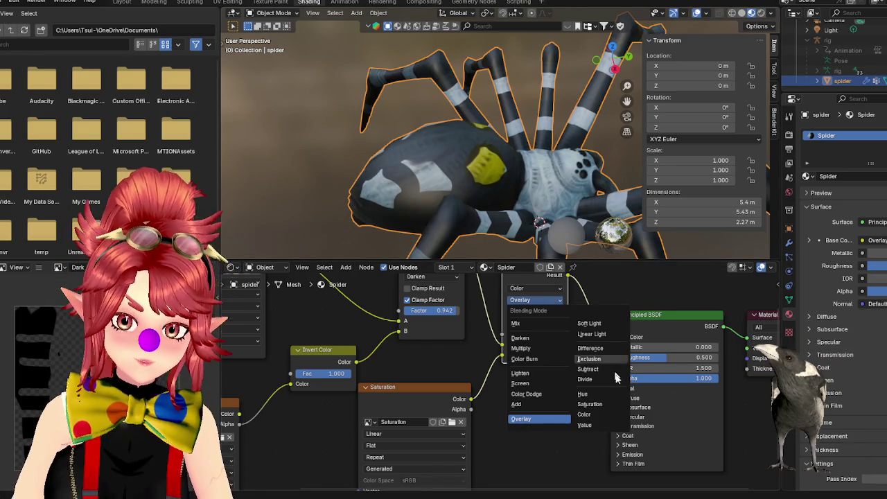
{"action": "left_click", "coordinate": [589, 404]}
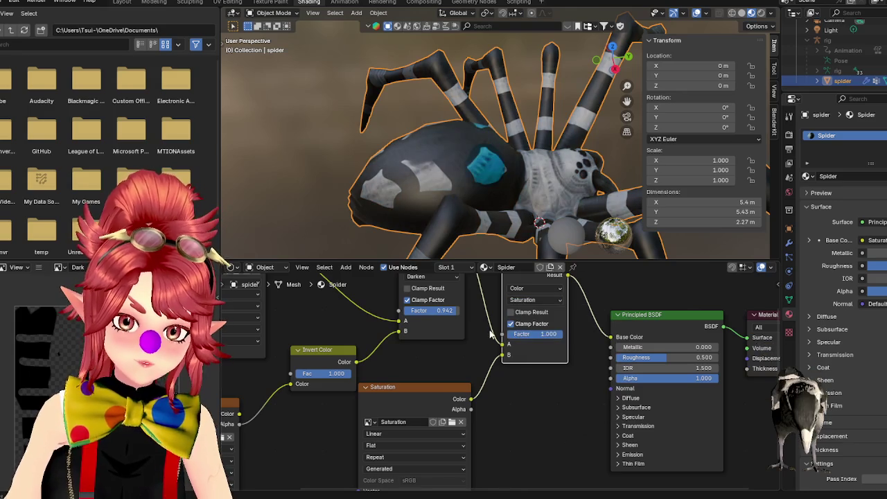
{"action": "left_click", "coordinate": [544, 303]}
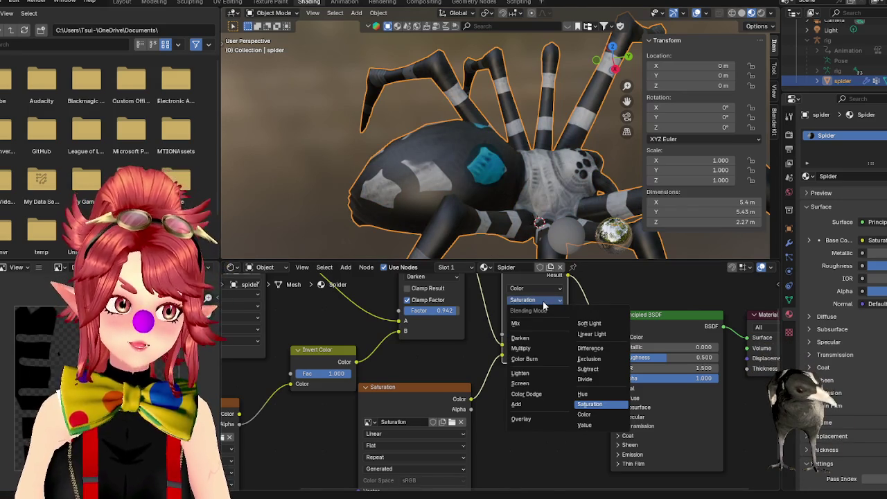
{"action": "left_click", "coordinate": [594, 416]}
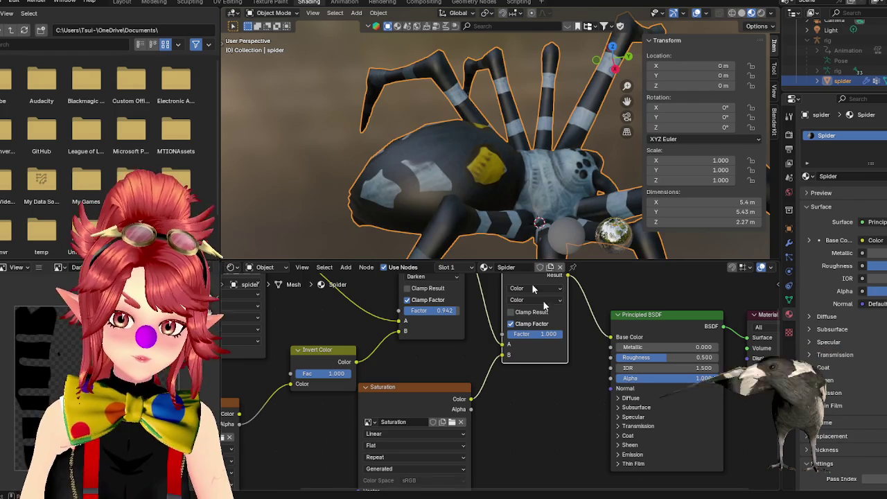
{"action": "middle_click_drag", "start_coordinate": [527, 208], "coordinate": [547, 249]}
{"action": "left_click", "coordinate": [542, 299]}
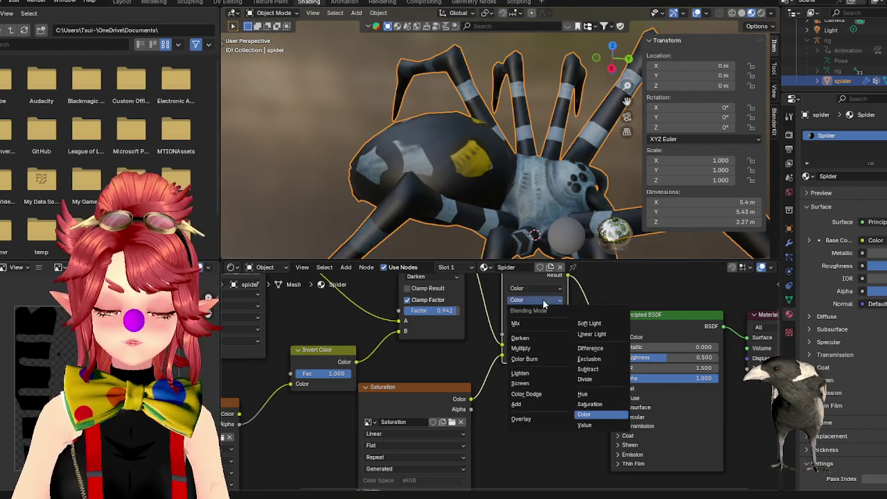
{"action": "left_click", "coordinate": [590, 413]}
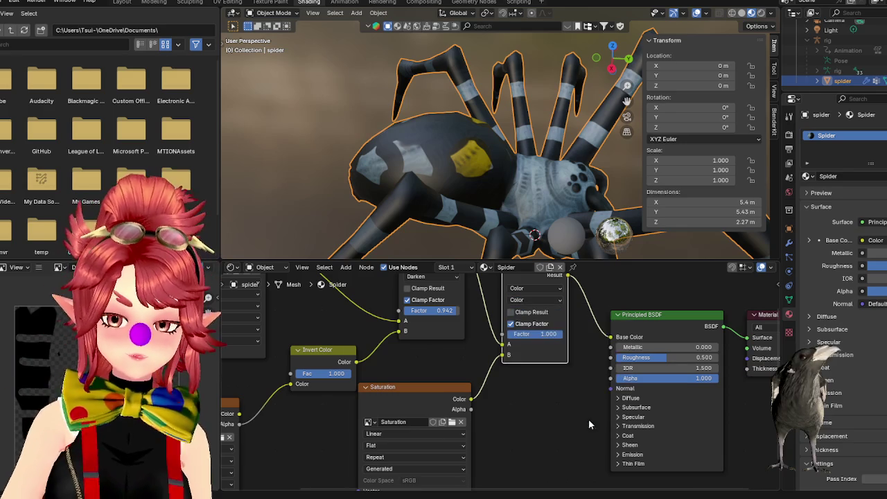
{"action": "scroll", "coordinate": [448, 178], "scroll_direction": "up", "scroll_amount": 2}
{"action": "scroll", "coordinate": [441, 156], "scroll_direction": "up", "scroll_amount": 2}
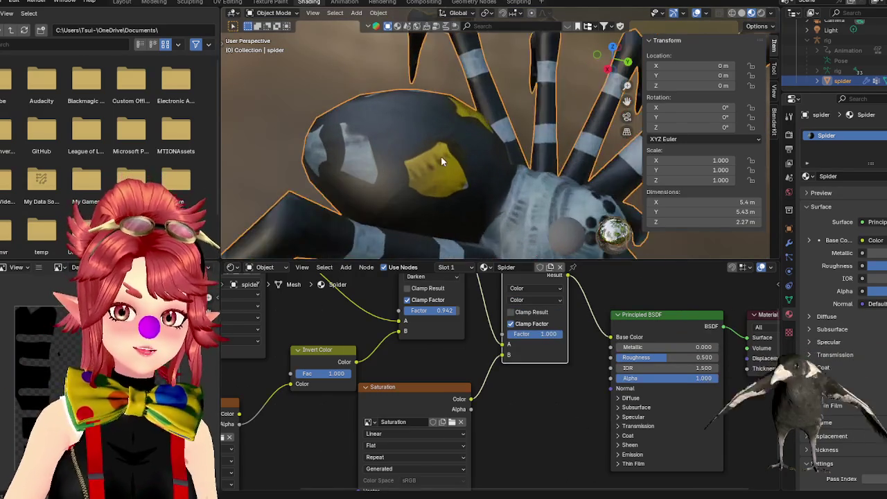
{"action": "scroll", "coordinate": [468, 161], "scroll_direction": "up", "scroll_amount": 1}
{"action": "middle_click_drag", "start_coordinate": [487, 149], "coordinate": [412, 96]}
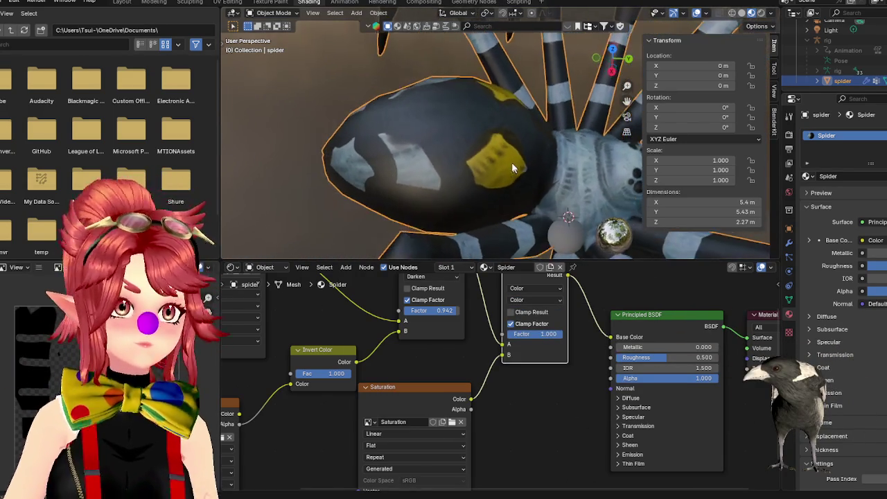
{"action": "left_click", "coordinate": [270, 2]}
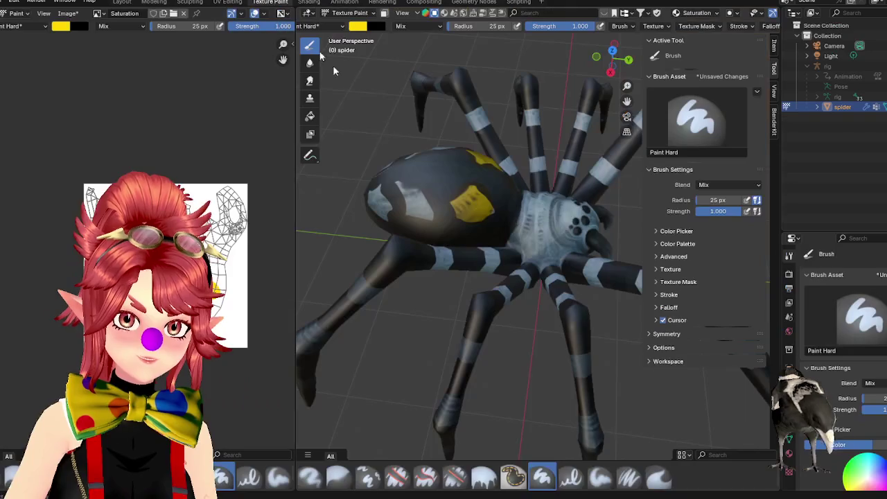
- Paint yellow strokes onto the spider's abdomen and the texture
{"action": "scroll", "coordinate": [457, 215], "scroll_direction": "up", "scroll_amount": 5}
{"action": "scroll", "coordinate": [469, 192], "scroll_direction": "down", "scroll_amount": 3}
{"action": "scroll", "coordinate": [395, 174], "scroll_direction": "down", "scroll_amount": 2}
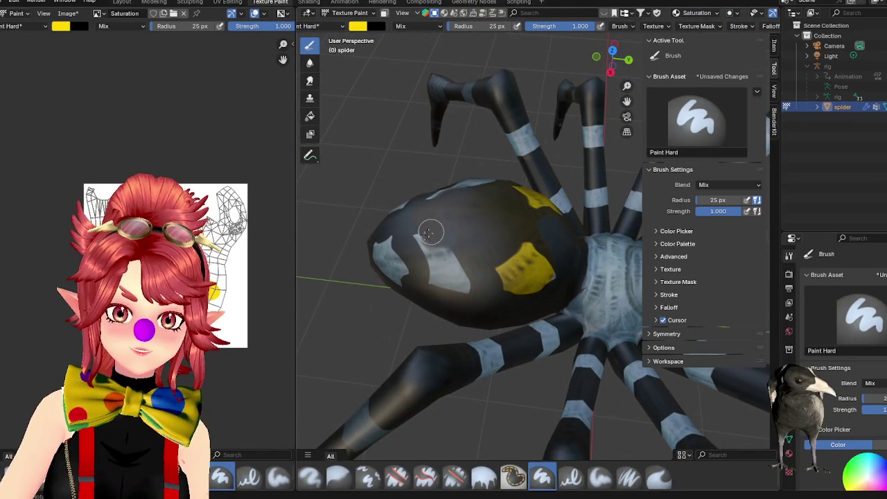
{"action": "left_click_drag", "start_coordinate": [448, 221], "coordinate": [423, 249]}
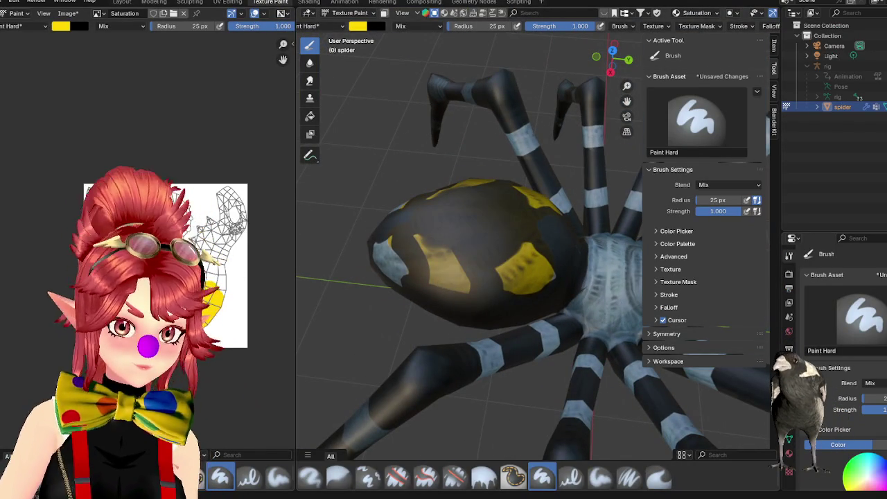
{"action": "scroll", "coordinate": [152, 229], "scroll_direction": "up", "scroll_amount": 4}
{"action": "scroll", "coordinate": [152, 229], "scroll_direction": "down", "scroll_amount": 2}
{"action": "scroll", "coordinate": [153, 229], "scroll_direction": "up", "scroll_amount": 1}
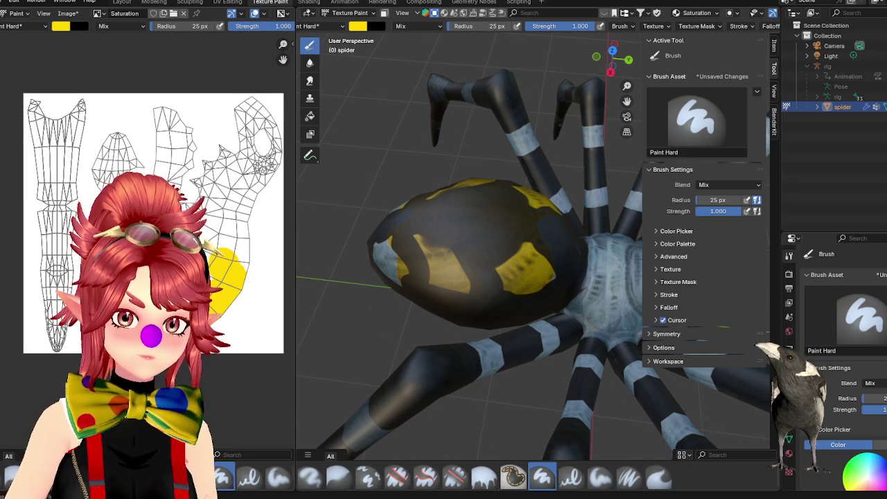
{"action": "left_click_drag", "start_coordinate": [225, 237], "coordinate": [254, 243]}
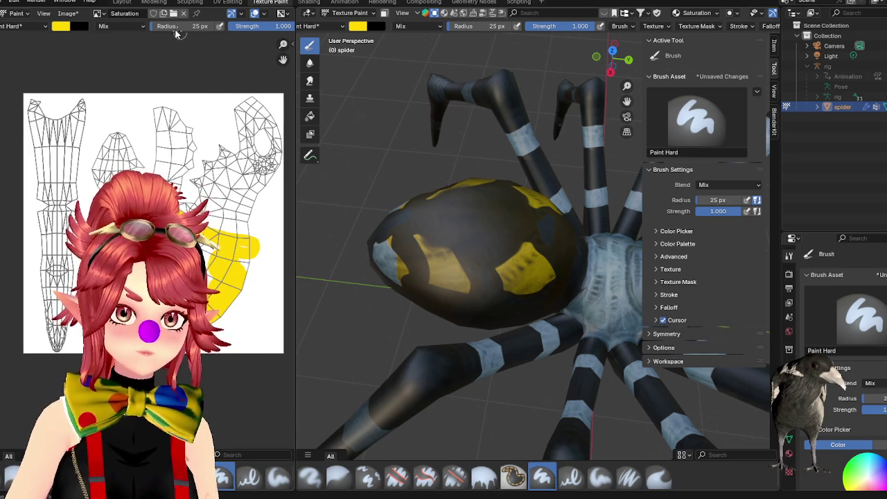
- Raise the brush radius to 91 px and fill nearly the whole UV image with yellow
{"action": "left_click_drag", "start_coordinate": [197, 26], "coordinate": [243, 26]}
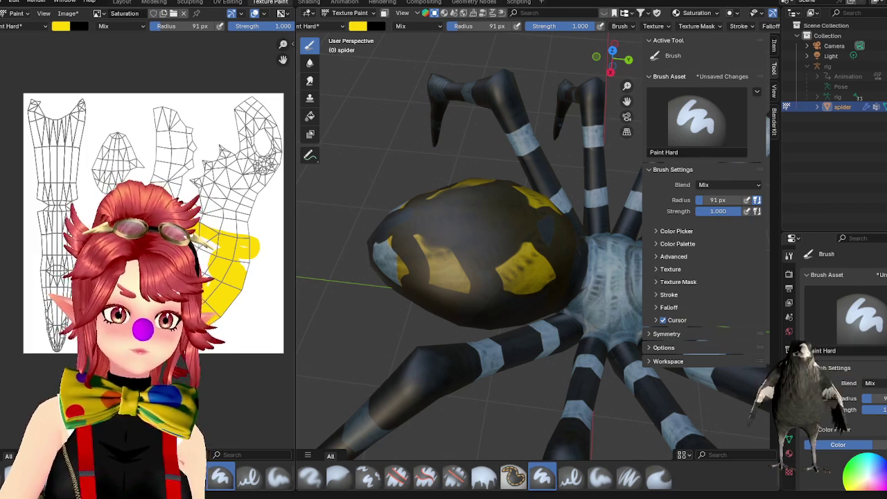
{"action": "left_click_drag", "start_coordinate": [223, 259], "coordinate": [202, 242]}
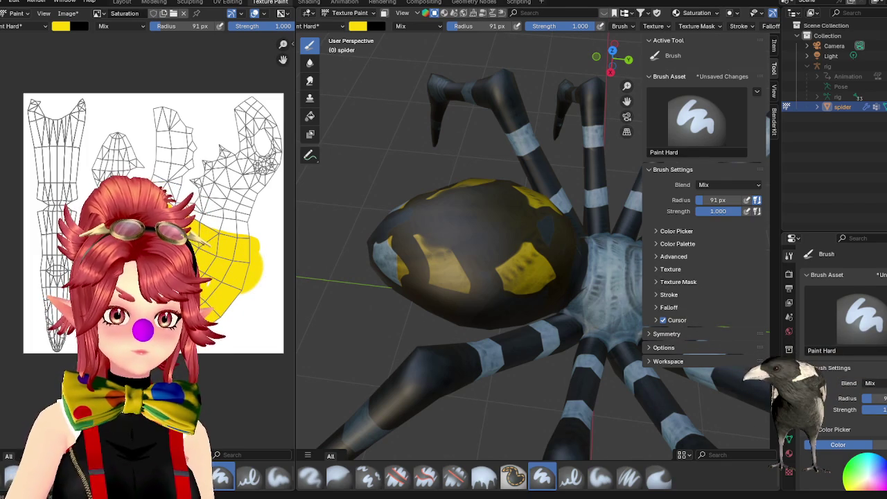
{"action": "left_click_drag", "start_coordinate": [54, 352], "coordinate": [113, 82]}
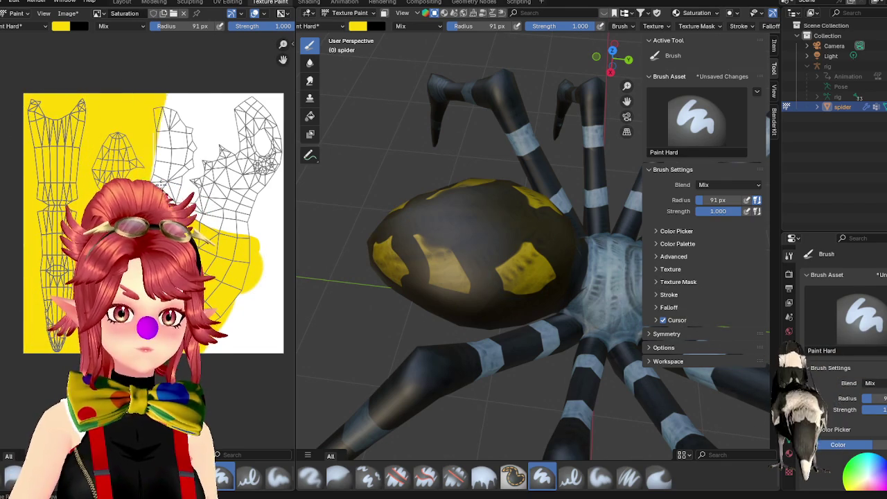
{"action": "left_click_drag", "start_coordinate": [113, 82], "coordinate": [264, 125]}
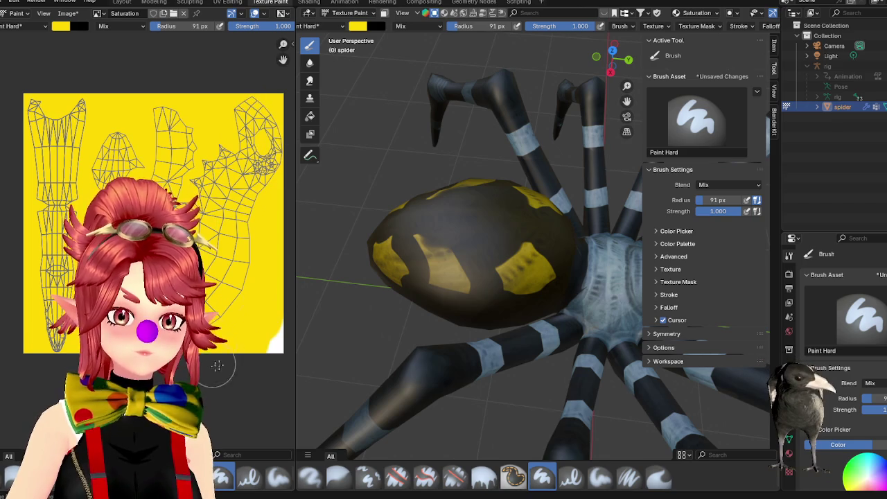
{"action": "scroll", "coordinate": [510, 307], "scroll_direction": "down", "scroll_amount": 3}
{"action": "middle_click_drag", "start_coordinate": [510, 306], "coordinate": [478, 311]}
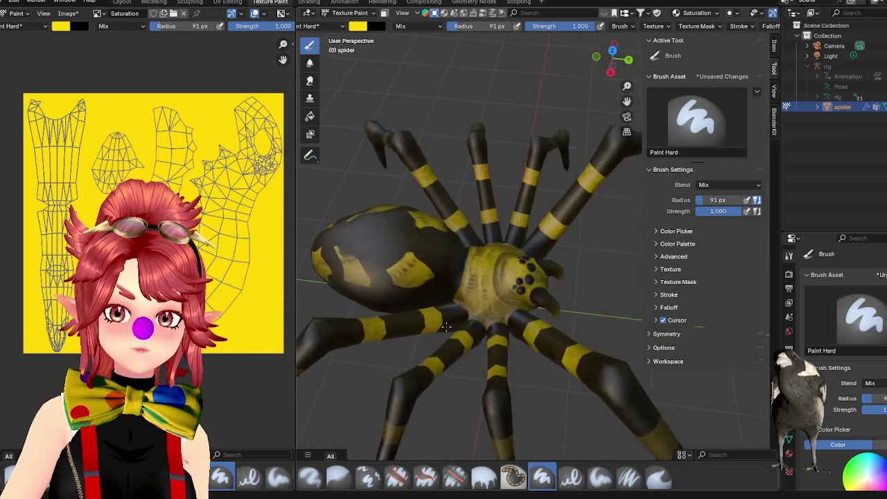
{"action": "scroll", "coordinate": [466, 311], "scroll_direction": "up", "scroll_amount": 3}
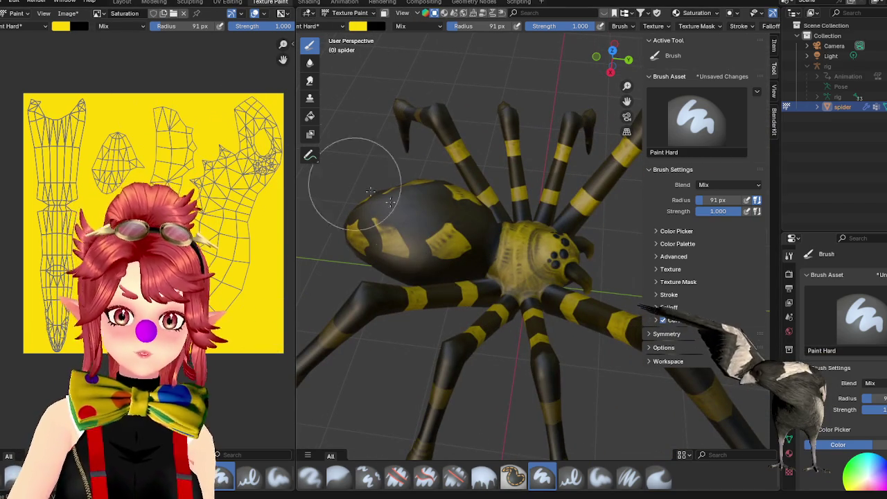
{"action": "left_click", "coordinate": [357, 27]}
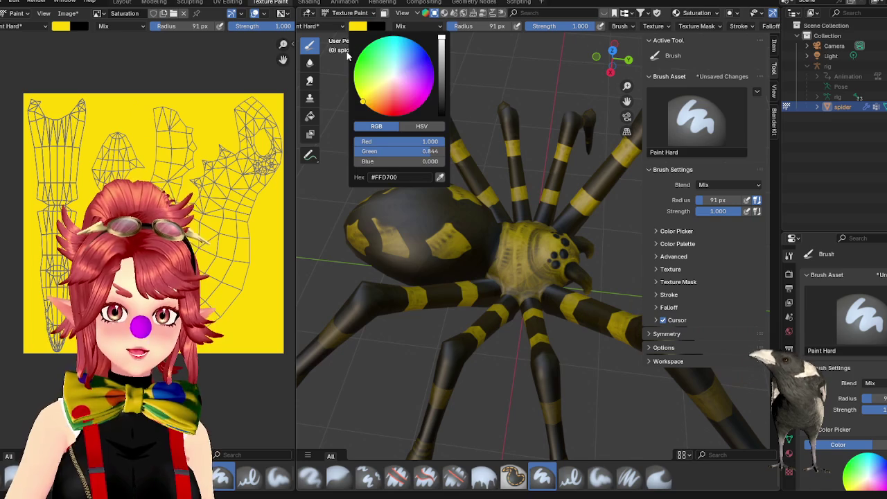
- Set the paint colour to tan #A6815B and shrink the brush radius to 45 px
{"action": "left_click", "coordinate": [372, 109]}
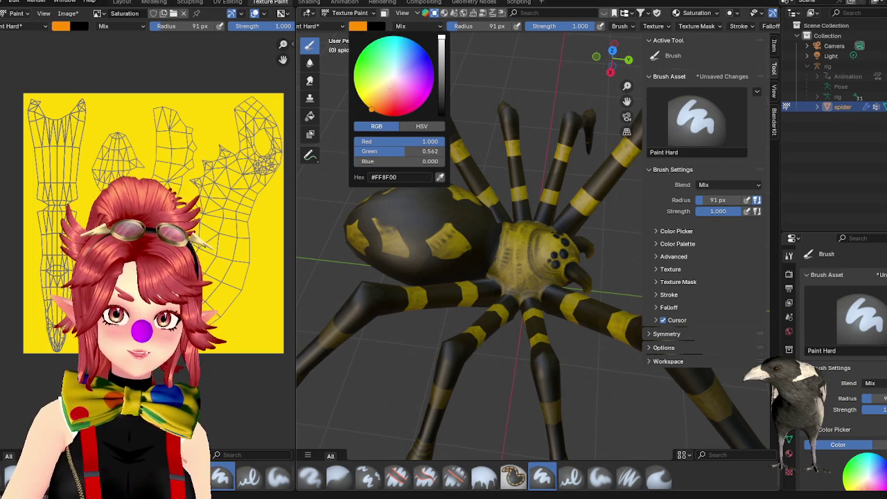
{"action": "left_click_drag", "start_coordinate": [388, 97], "coordinate": [383, 89]}
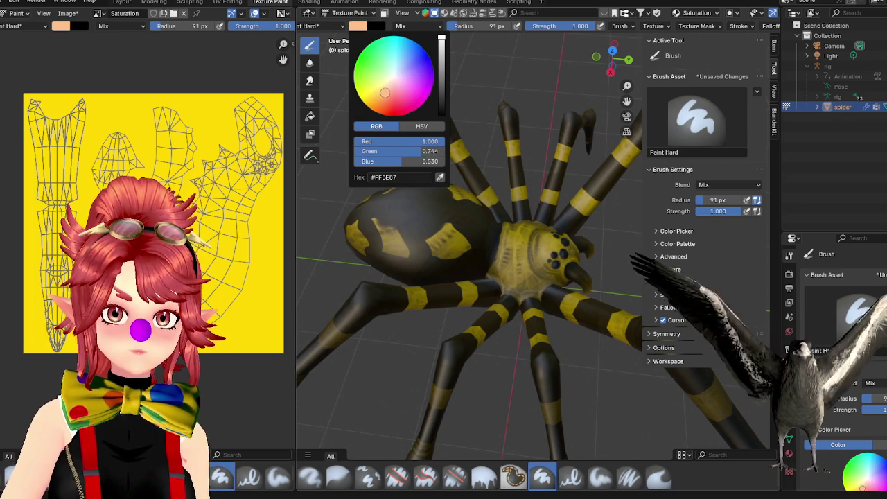
{"action": "left_click", "coordinate": [442, 62]}
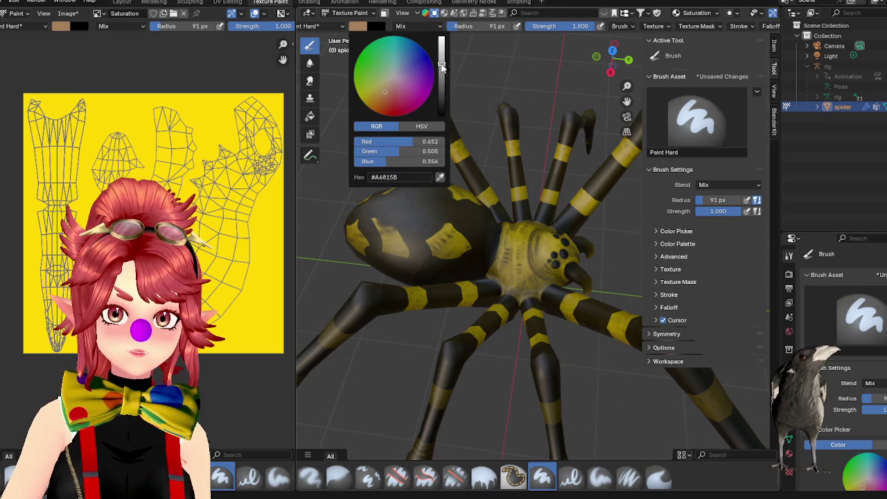
{"action": "key", "text": "f"}
{"action": "left_click", "coordinate": [540, 257]}
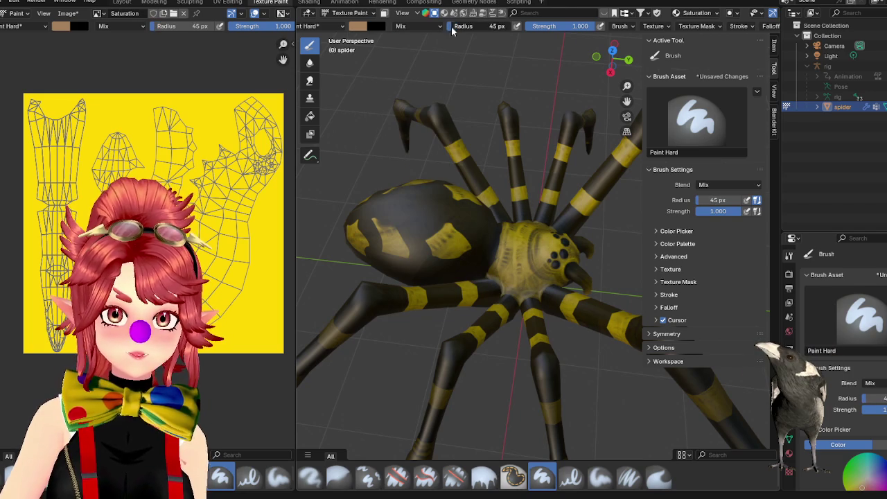
- Paint tan over the cephalothorax in the 3D viewport
{"action": "left_click", "coordinate": [511, 239]}
{"action": "scroll", "coordinate": [506, 242], "scroll_direction": "up", "scroll_amount": 3}
{"action": "left_click_drag", "start_coordinate": [487, 241], "coordinate": [522, 303]}
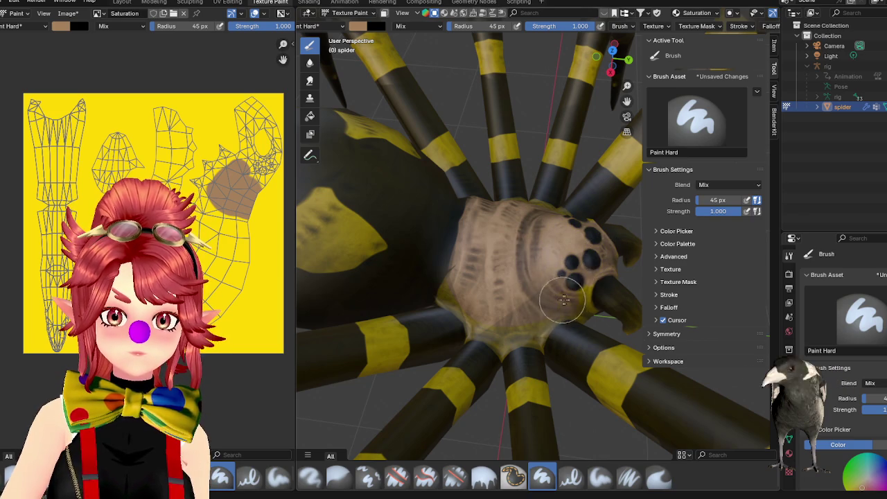
{"action": "left_click_drag", "start_coordinate": [584, 258], "coordinate": [504, 311]}
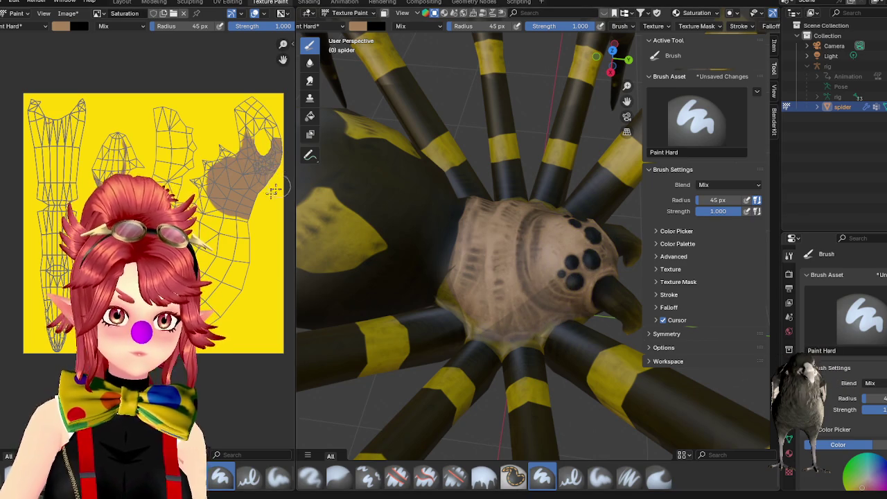
{"action": "scroll", "coordinate": [256, 229], "scroll_direction": "up", "scroll_amount": 2}
{"action": "scroll", "coordinate": [256, 228], "scroll_direction": "up", "scroll_amount": 2}
{"action": "scroll", "coordinate": [257, 229], "scroll_direction": "up", "scroll_amount": 1}
{"action": "scroll", "coordinate": [223, 187], "scroll_direction": "up", "scroll_amount": 1}
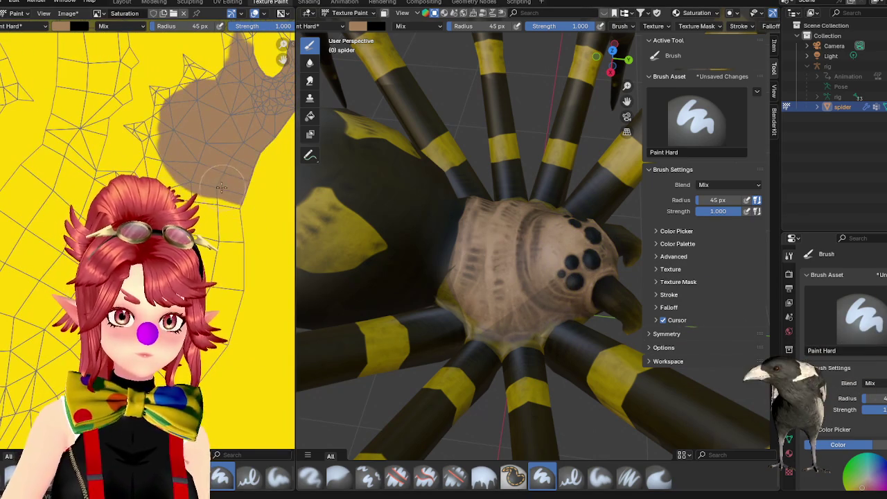
- Extend the tan paint across the cephalothorax island in the UV editor
{"action": "mouse_move", "coordinate": [246, 185]}
{"action": "left_mouse_down"}
{"action": "mouse_move", "coordinate": [161, 173]}
{"action": "mouse_move", "coordinate": [162, 125]}
{"action": "mouse_move", "coordinate": [211, 147]}
{"action": "mouse_move", "coordinate": [222, 104]}
{"action": "left_mouse_up"}
{"action": "scroll", "coordinate": [222, 104], "scroll_direction": "down", "scroll_amount": 3}
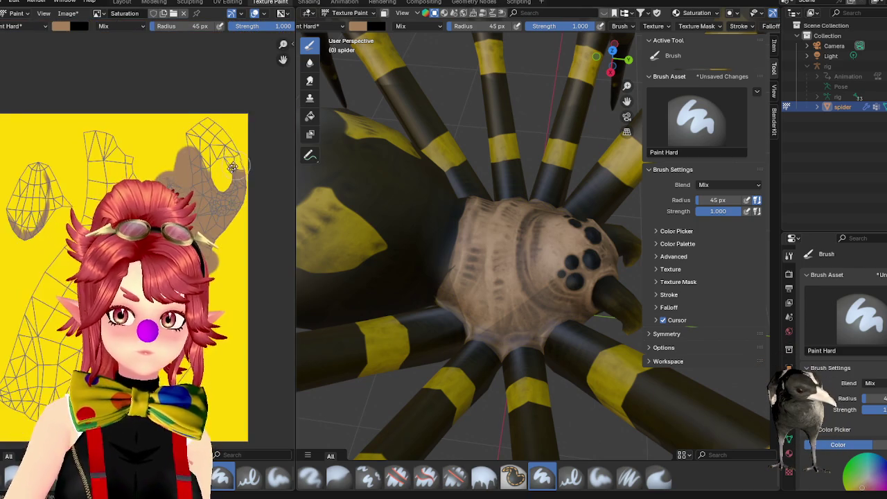
{"action": "mouse_move", "coordinate": [177, 158]}
{"action": "left_mouse_down"}
{"action": "mouse_move", "coordinate": [198, 146]}
{"action": "mouse_move", "coordinate": [210, 167]}
{"action": "left_mouse_up"}
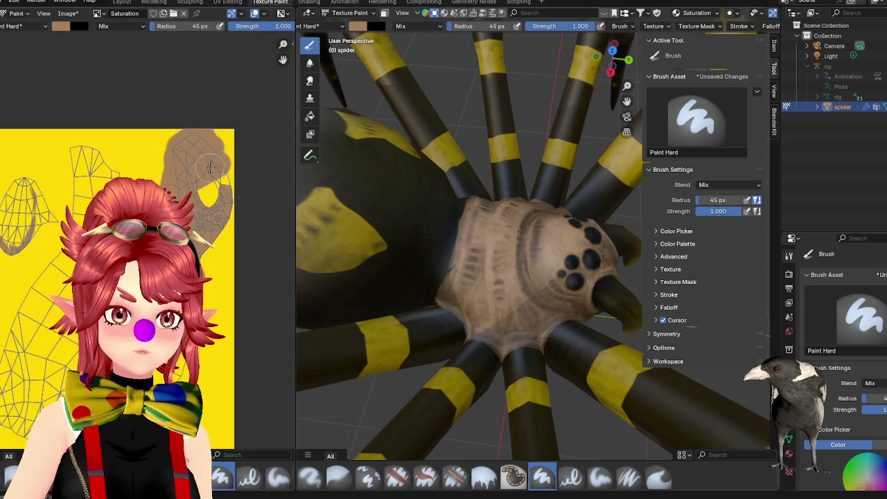
{"action": "scroll", "coordinate": [173, 208], "scroll_direction": "down", "scroll_amount": 2}
{"action": "middle_click_drag", "start_coordinate": [439, 316], "coordinate": [488, 336]}
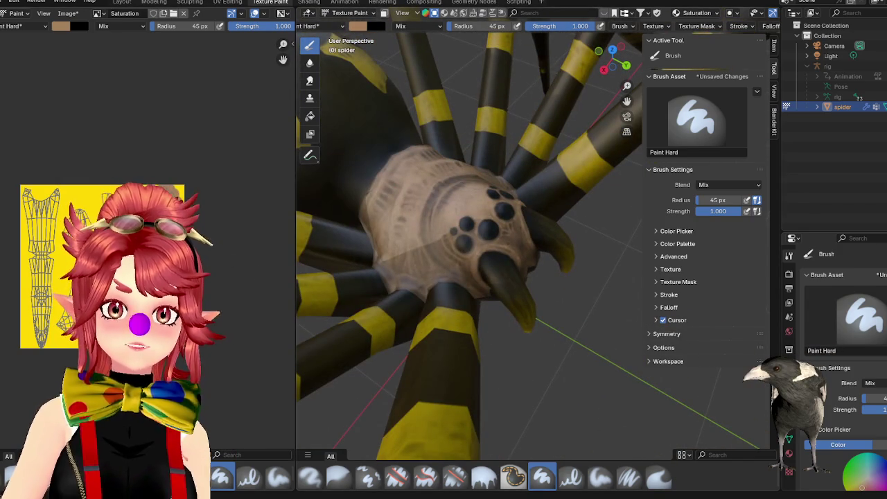
{"action": "scroll", "coordinate": [104, 278], "scroll_direction": "up", "scroll_amount": 2}
{"action": "middle_click_drag", "start_coordinate": [14, 27], "coordinate": [42, 39]}
{"action": "left_click", "coordinate": [61, 26]}
{"action": "left_click", "coordinate": [62, 29]}
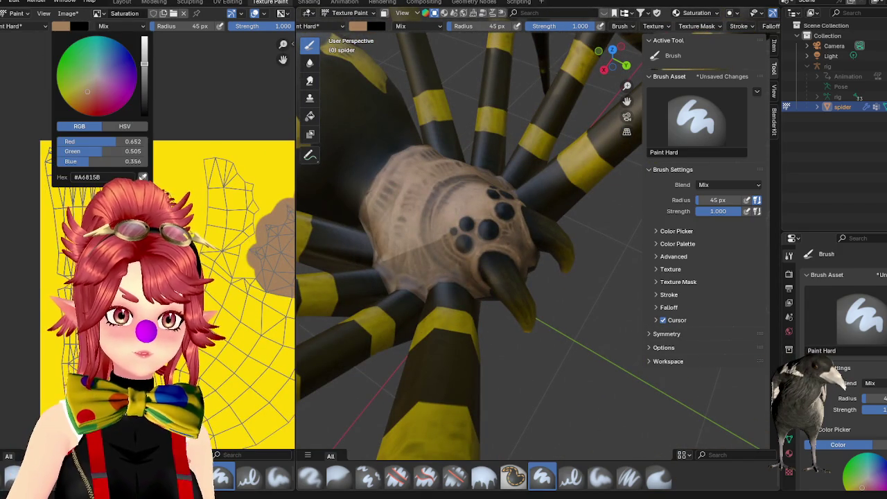
- Sample the texture's yellow as paint colour and orbit to inspect the head and fangs
{"action": "left_click", "coordinate": [143, 176]}
{"action": "left_click", "coordinate": [175, 178]}
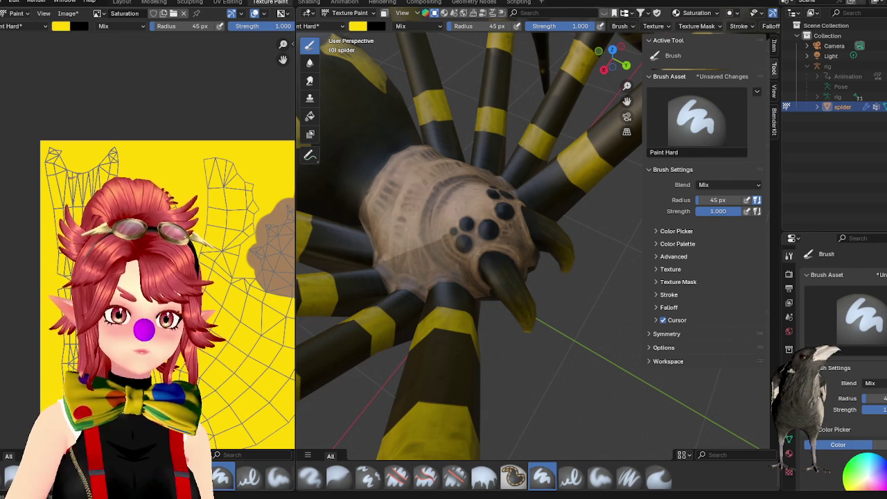
{"action": "middle_click_drag", "start_coordinate": [593, 359], "coordinate": [534, 318]}
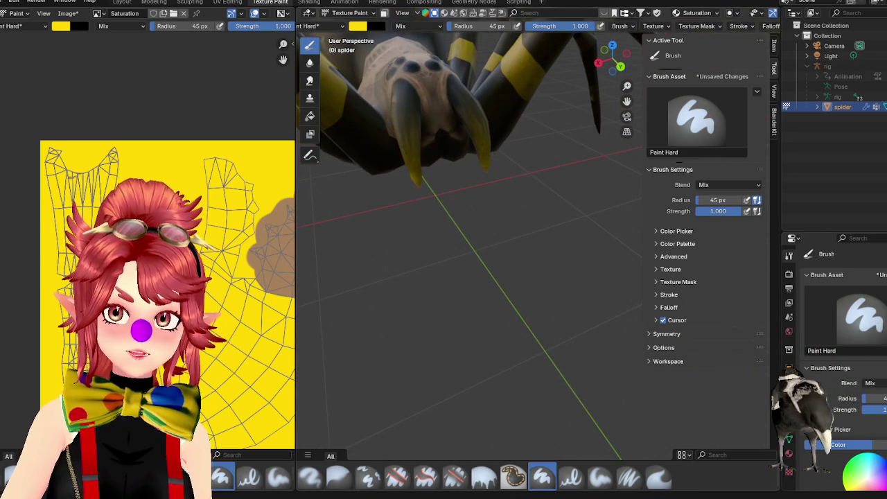
{"action": "middle_click_drag", "start_coordinate": [511, 124], "coordinate": [490, 144]}
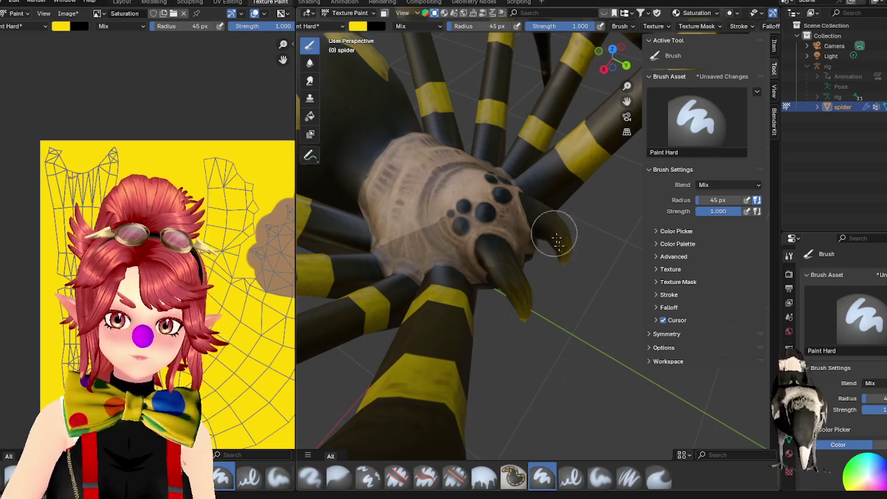
{"action": "middle_click_drag", "start_coordinate": [522, 268], "coordinate": [511, 259]}
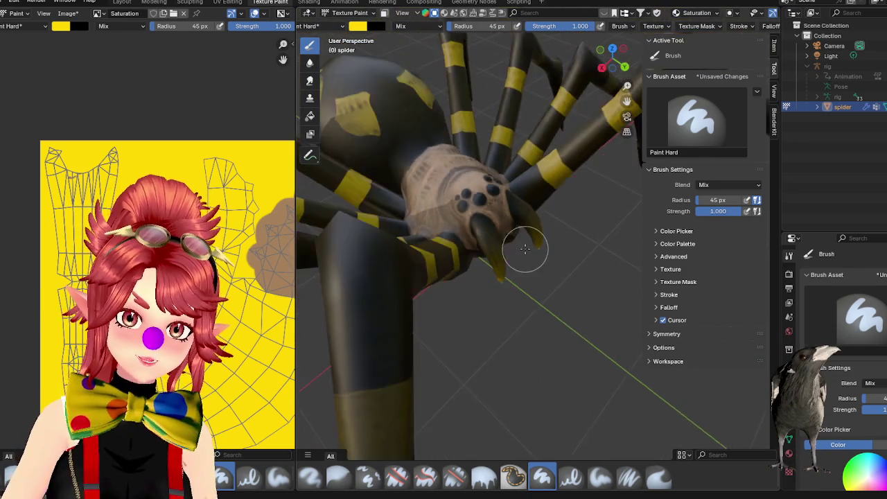
{"action": "middle_click_drag", "start_coordinate": [508, 203], "coordinate": [522, 248]}
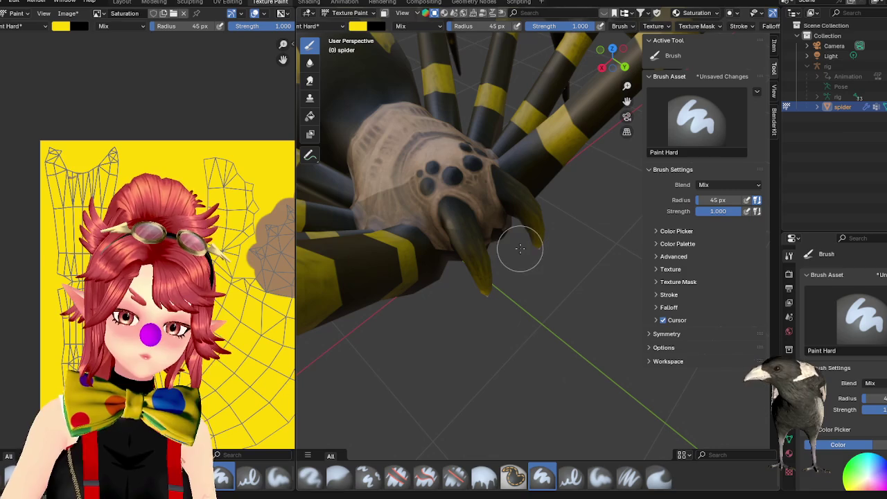
{"action": "left_click", "coordinate": [321, 3]}
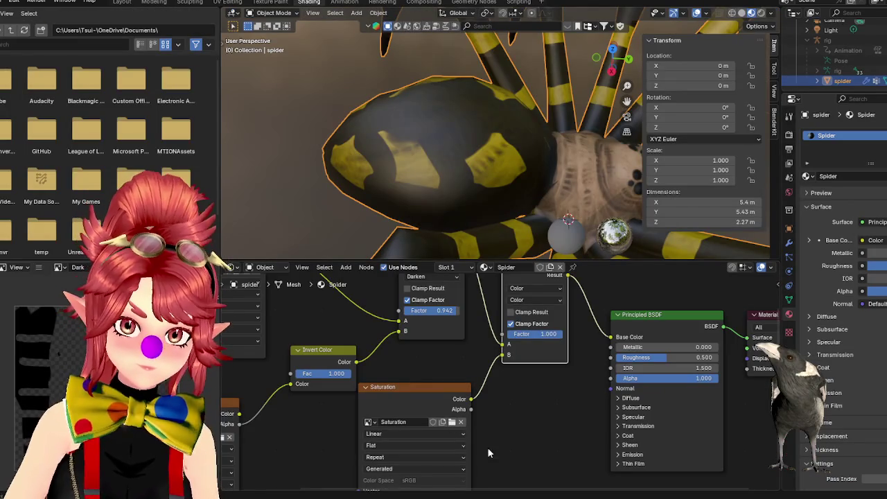
- Try Darken node factors 0.258 and 1.000, then settle on 0.958
{"action": "mouse_move", "coordinate": [521, 431]}
{"action": "middle_mouse_down"}
{"action": "mouse_move", "coordinate": [550, 406]}
{"action": "mouse_move", "coordinate": [447, 331]}
{"action": "mouse_move", "coordinate": [469, 347]}
{"action": "mouse_move", "coordinate": [408, 365]}
{"action": "mouse_move", "coordinate": [410, 388]}
{"action": "middle_mouse_up"}
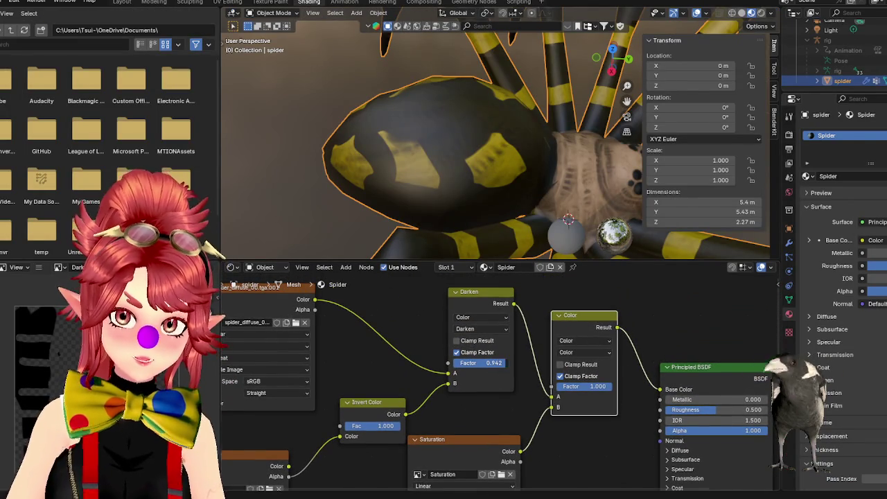
{"action": "left_click_drag", "start_coordinate": [481, 362], "coordinate": [374, 365]}
{"action": "scroll", "coordinate": [459, 193], "scroll_direction": "down", "scroll_amount": 3}
{"action": "scroll", "coordinate": [459, 193], "scroll_direction": "down", "scroll_amount": 2}
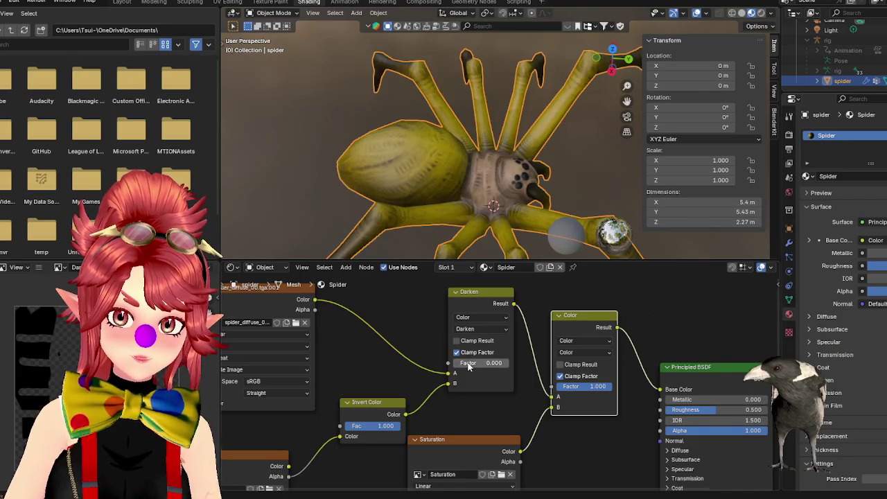
{"action": "type", "text": "0.258"}
{"action": "key", "text": "Return"}
{"action": "left_click_drag", "start_coordinate": [478, 362], "coordinate": [526, 362]}
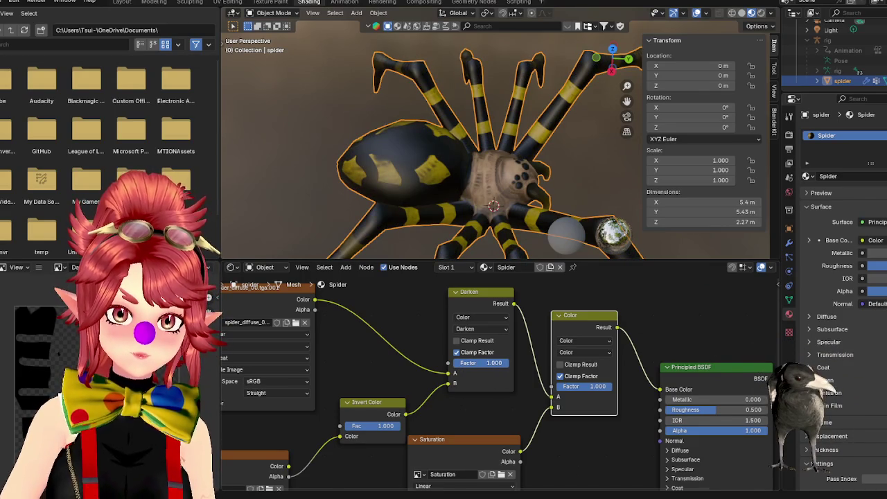
{"action": "left_click_drag", "start_coordinate": [485, 363], "coordinate": [481, 363]}
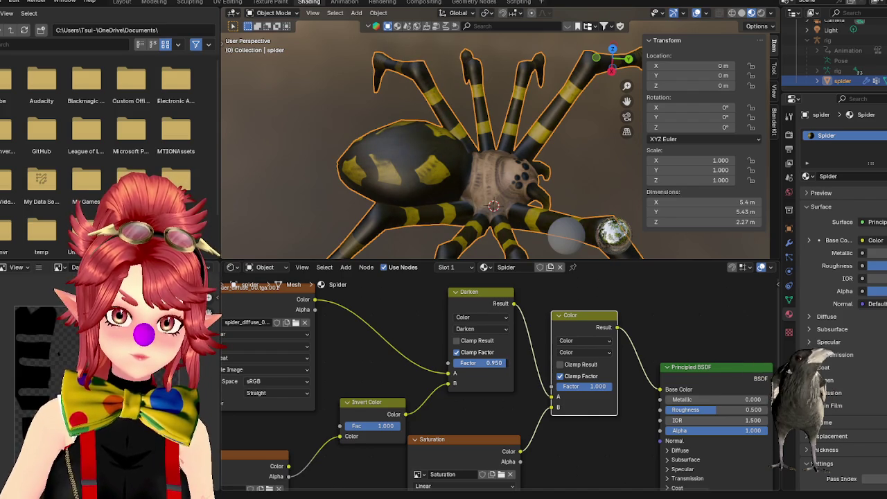
- Orbit and zoom around the spider to inspect the head, fangs and abdomen
{"action": "mouse_move", "coordinate": [506, 173]}
{"action": "middle_mouse_down"}
{"action": "mouse_move", "coordinate": [471, 210]}
{"action": "mouse_move", "coordinate": [448, 162]}
{"action": "mouse_move", "coordinate": [496, 163]}
{"action": "middle_mouse_up"}
{"action": "scroll", "coordinate": [471, 210], "scroll_direction": "up", "scroll_amount": 3}
{"action": "scroll", "coordinate": [496, 162], "scroll_direction": "down", "scroll_amount": 3}
{"action": "scroll", "coordinate": [496, 162], "scroll_direction": "up", "scroll_amount": 3}
{"action": "mouse_move", "coordinate": [436, 167]}
{"action": "middle_mouse_down"}
{"action": "mouse_move", "coordinate": [369, 168]}
{"action": "mouse_move", "coordinate": [423, 178]}
{"action": "mouse_move", "coordinate": [404, 162]}
{"action": "mouse_move", "coordinate": [407, 171]}
{"action": "mouse_move", "coordinate": [380, 162]}
{"action": "mouse_move", "coordinate": [432, 149]}
{"action": "mouse_move", "coordinate": [480, 161]}
{"action": "mouse_move", "coordinate": [456, 172]}
{"action": "mouse_move", "coordinate": [406, 173]}
{"action": "mouse_move", "coordinate": [403, 166]}
{"action": "mouse_move", "coordinate": [469, 161]}
{"action": "mouse_move", "coordinate": [469, 149]}
{"action": "mouse_move", "coordinate": [550, 148]}
{"action": "mouse_move", "coordinate": [521, 131]}
{"action": "mouse_move", "coordinate": [558, 158]}
{"action": "middle_mouse_up"}
{"action": "scroll", "coordinate": [432, 150], "scroll_direction": "up", "scroll_amount": 3}
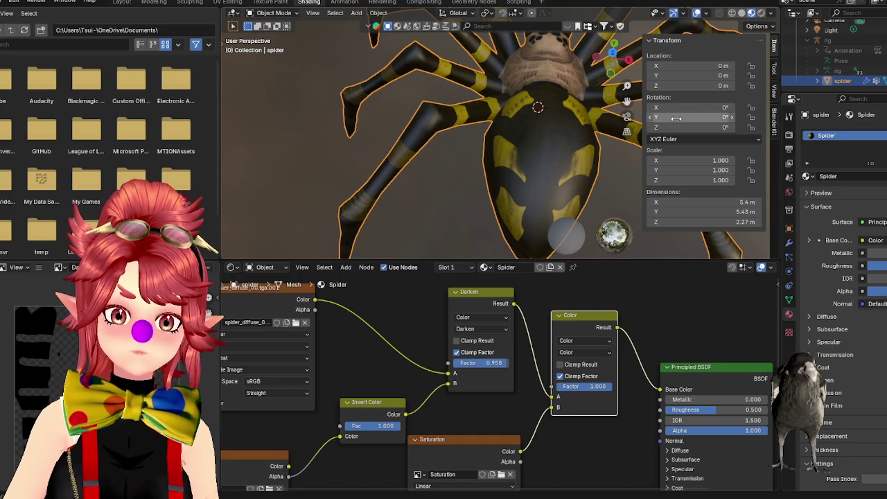
{"action": "middle_click_drag", "start_coordinate": [513, 122], "coordinate": [492, 128]}
{"action": "scroll", "coordinate": [493, 123], "scroll_direction": "up", "scroll_amount": 2}
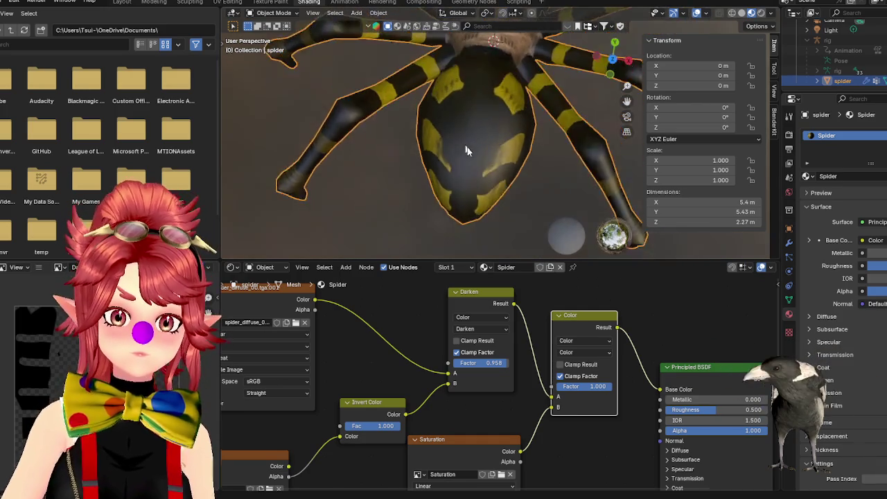
{"action": "scroll", "coordinate": [465, 144], "scroll_direction": "up", "scroll_amount": 2}
{"action": "scroll", "coordinate": [457, 131], "scroll_direction": "up", "scroll_amount": 2}
{"action": "scroll", "coordinate": [453, 123], "scroll_direction": "up", "scroll_amount": 1}
{"action": "middle_click_drag", "start_coordinate": [439, 97], "coordinate": [415, 90]}
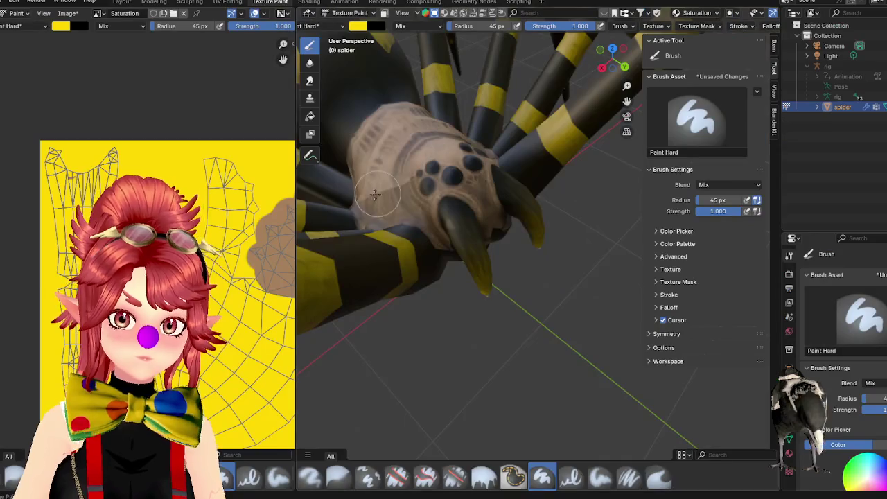
- Return to Texture Paint and switch the paint slot from Saturation to the Dark image
{"action": "left_click", "coordinate": [271, 2]}
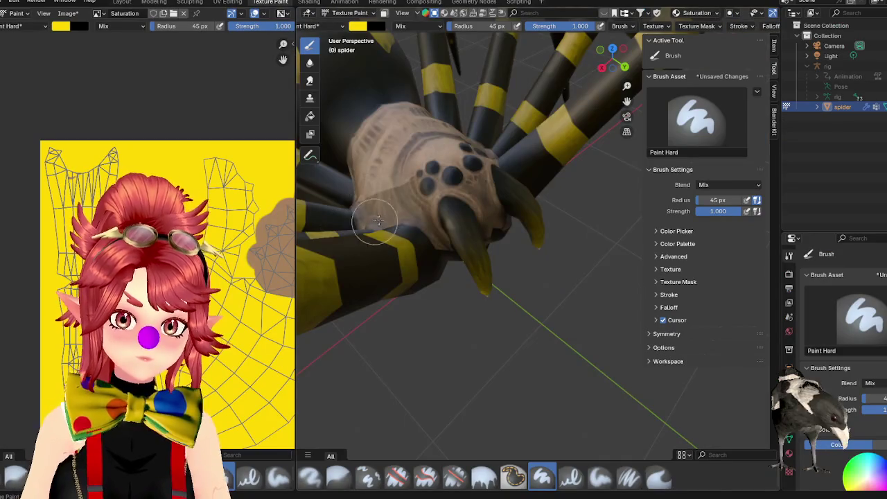
{"action": "scroll", "coordinate": [493, 244], "scroll_direction": "up", "scroll_amount": 3}
{"action": "scroll", "coordinate": [493, 249], "scroll_direction": "down", "scroll_amount": 4}
{"action": "scroll", "coordinate": [475, 257], "scroll_direction": "up", "scroll_amount": 4}
{"action": "mouse_move", "coordinate": [505, 242]}
{"action": "middle_mouse_down"}
{"action": "mouse_move", "coordinate": [509, 277]}
{"action": "mouse_move", "coordinate": [507, 270]}
{"action": "middle_mouse_up"}
{"action": "scroll", "coordinate": [513, 286], "scroll_direction": "down", "scroll_amount": 3}
{"action": "scroll", "coordinate": [721, 13], "scroll_direction": "down", "scroll_amount": 5}
{"action": "left_click", "coordinate": [648, 13]}
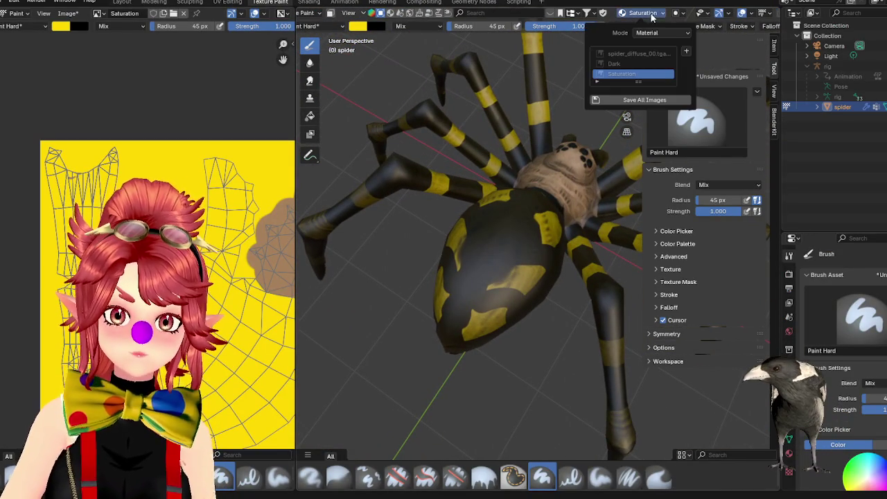
{"action": "left_click", "coordinate": [628, 63]}
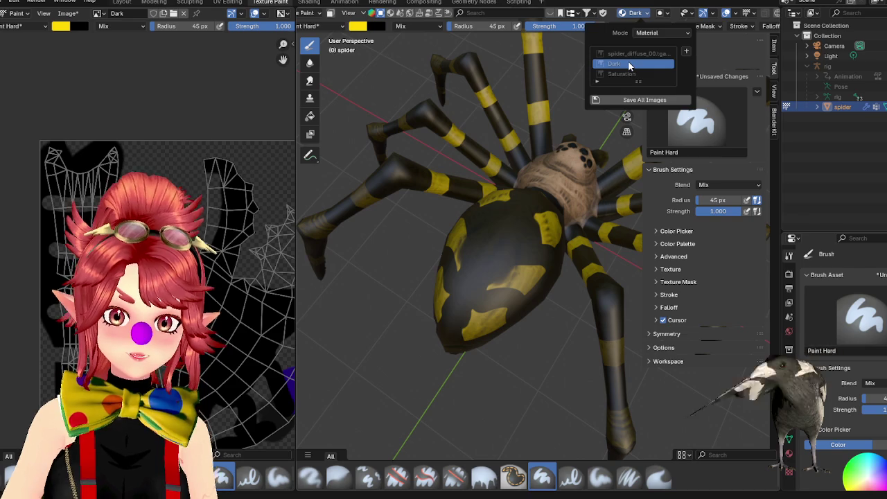
- Set the paint colour to black and shrink the brush radius to 18 px
{"action": "left_click", "coordinate": [357, 26]}
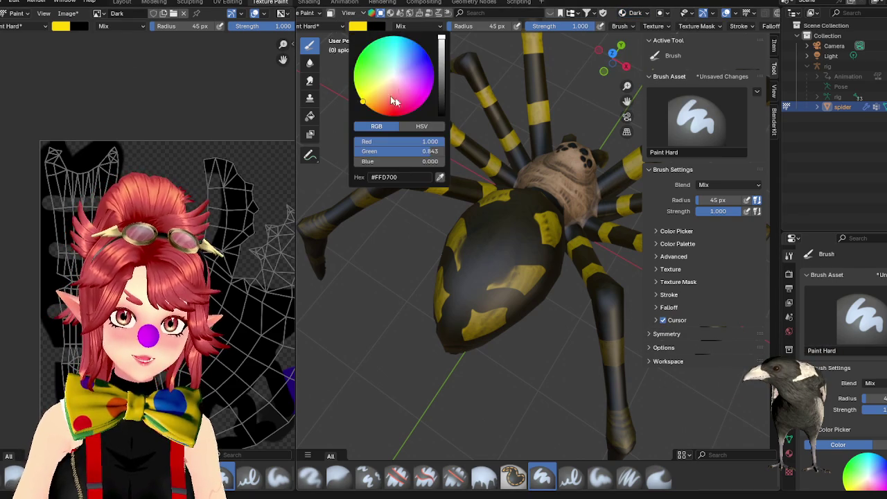
{"action": "left_click_drag", "start_coordinate": [438, 111], "coordinate": [431, 128]}
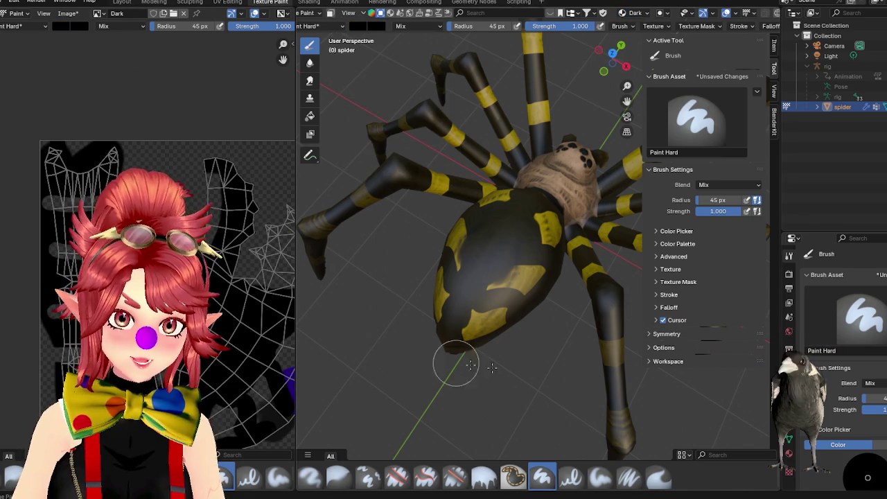
{"action": "scroll", "coordinate": [533, 294], "scroll_direction": "up", "scroll_amount": 3}
{"action": "scroll", "coordinate": [534, 294], "scroll_direction": "up", "scroll_amount": 3}
{"action": "scroll", "coordinate": [517, 364], "scroll_direction": "down", "scroll_amount": 2}
{"action": "scroll", "coordinate": [509, 352], "scroll_direction": "up", "scroll_amount": 1}
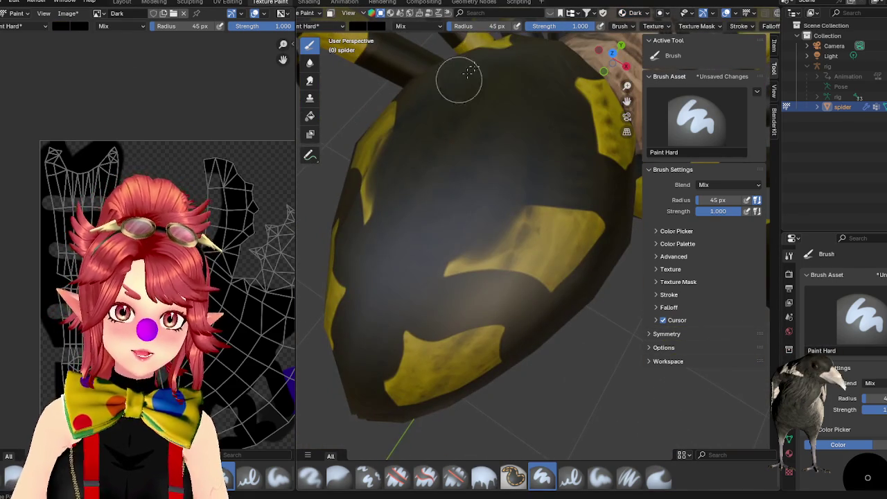
{"action": "scroll", "coordinate": [485, 25], "scroll_direction": "up", "scroll_amount": 8, "text": "ctrl"}
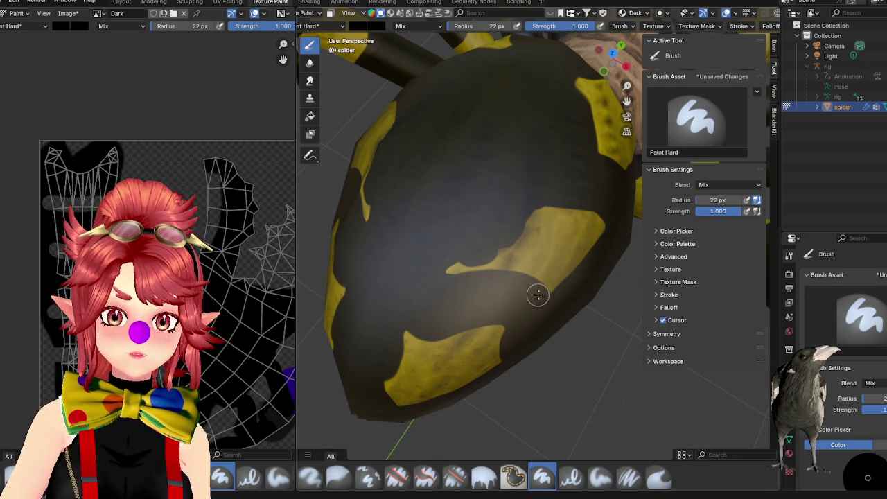
{"action": "key", "text": "bracketleft"}
{"action": "key", "text": "bracketleft"}
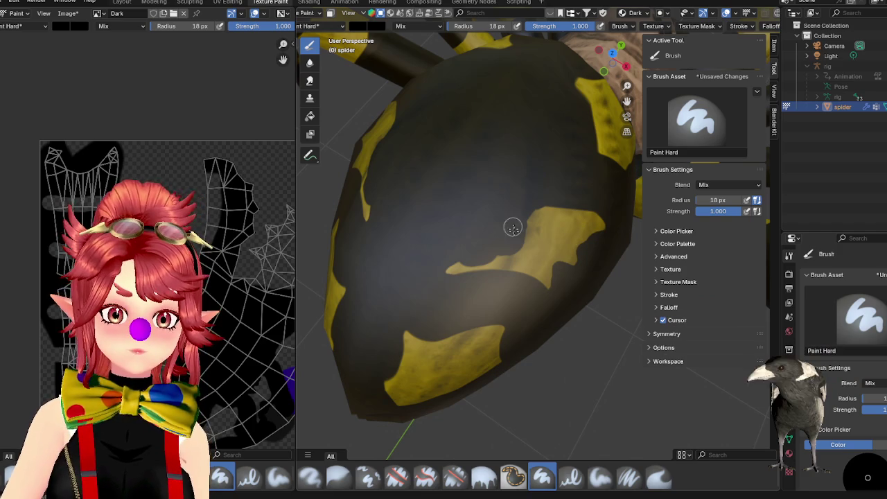
- Shrink the brush to 15 px and paint black along a yellow patch's top edge
{"action": "scroll", "coordinate": [526, 229], "scroll_direction": "down", "scroll_amount": 5}
{"action": "scroll", "coordinate": [555, 239], "scroll_direction": "up", "scroll_amount": 5}
{"action": "scroll", "coordinate": [547, 242], "scroll_direction": "down", "scroll_amount": 3}
{"action": "scroll", "coordinate": [520, 241], "scroll_direction": "up", "scroll_amount": 4}
{"action": "scroll", "coordinate": [485, 236], "scroll_direction": "down", "scroll_amount": 4}
{"action": "scroll", "coordinate": [486, 138], "scroll_direction": "up", "scroll_amount": 1}
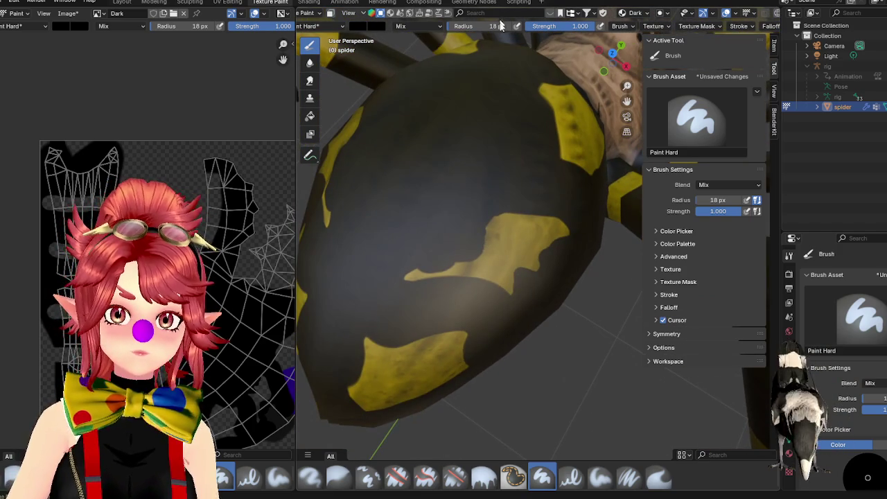
{"action": "key", "text": "bracketleft"}
{"action": "key", "text": "bracketleft"}
{"action": "key", "text": "bracketleft"}
{"action": "key", "text": "bracketleft"}
{"action": "key", "text": "bracketleft"}
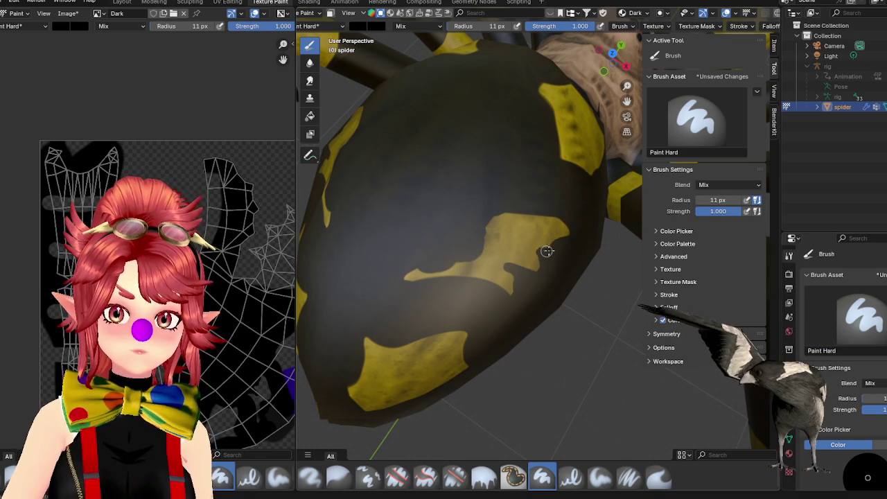
{"action": "scroll", "coordinate": [526, 255], "scroll_direction": "down", "scroll_amount": 5}
{"action": "scroll", "coordinate": [513, 291], "scroll_direction": "up", "scroll_amount": 5}
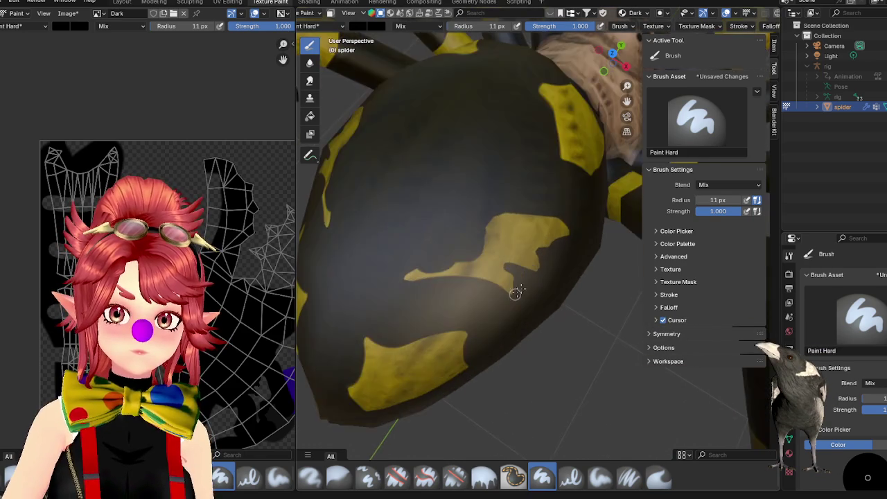
{"action": "middle_click_drag", "start_coordinate": [510, 293], "coordinate": [536, 272]}
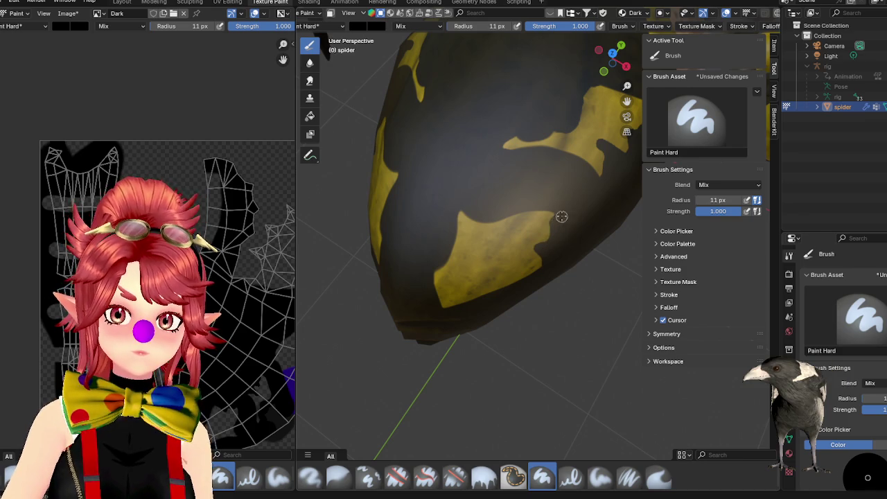
{"action": "left_click_drag", "start_coordinate": [522, 213], "coordinate": [456, 222]}
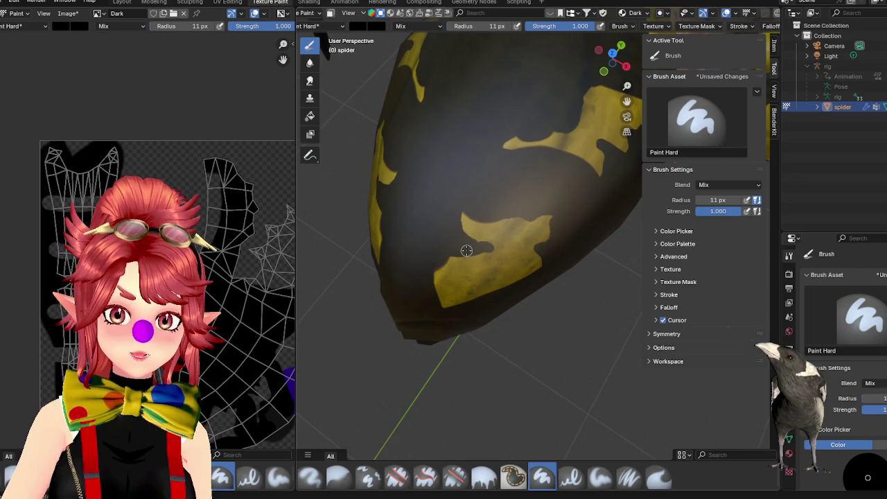
- Paint a black notch into the abdomen's yellow side patch
{"action": "scroll", "coordinate": [467, 251], "scroll_direction": "down", "scroll_amount": 5}
{"action": "scroll", "coordinate": [492, 277], "scroll_direction": "up", "scroll_amount": 4}
{"action": "scroll", "coordinate": [501, 270], "scroll_direction": "up", "scroll_amount": 2}
{"action": "scroll", "coordinate": [500, 273], "scroll_direction": "up", "scroll_amount": 3, "text": "shift"}
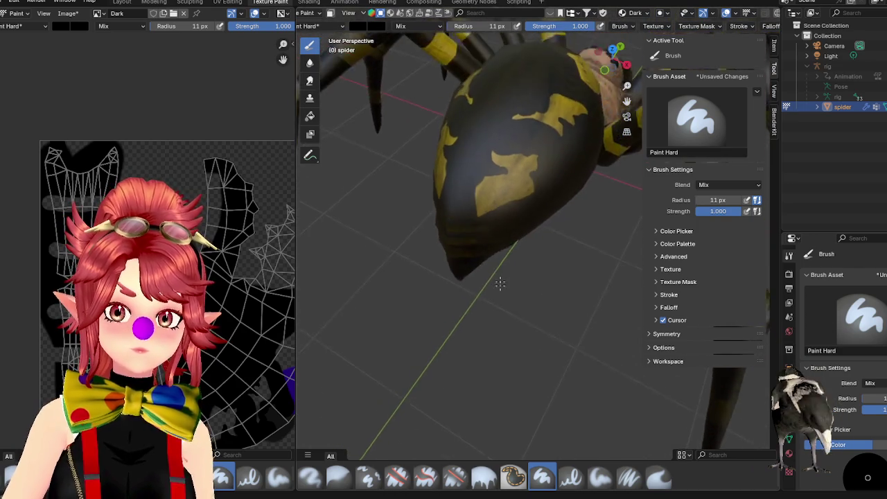
{"action": "scroll", "coordinate": [465, 257], "scroll_direction": "up", "scroll_amount": 2, "text": "shift"}
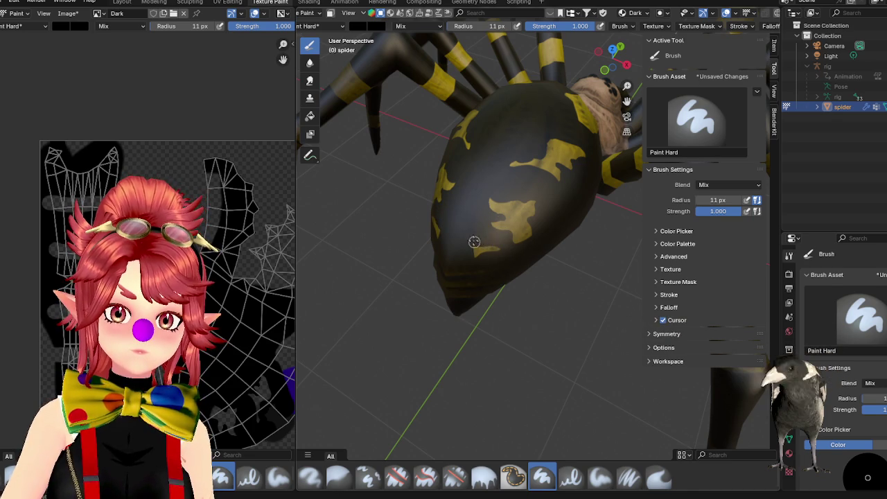
{"action": "mouse_move", "coordinate": [519, 239]}
{"action": "middle_mouse_down"}
{"action": "mouse_move", "coordinate": [497, 323]}
{"action": "mouse_move", "coordinate": [458, 254]}
{"action": "middle_mouse_up"}
{"action": "scroll", "coordinate": [497, 324], "scroll_direction": "up", "scroll_amount": 2}
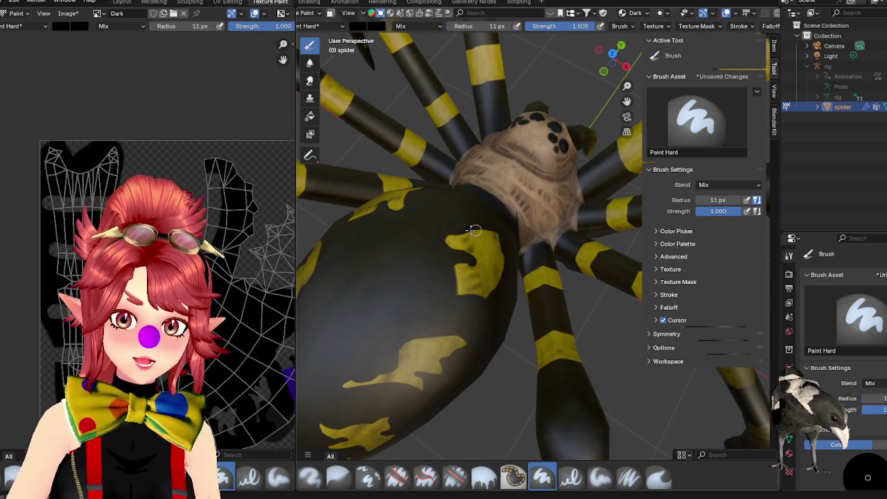
{"action": "scroll", "coordinate": [489, 270], "scroll_direction": "up", "scroll_amount": 2}
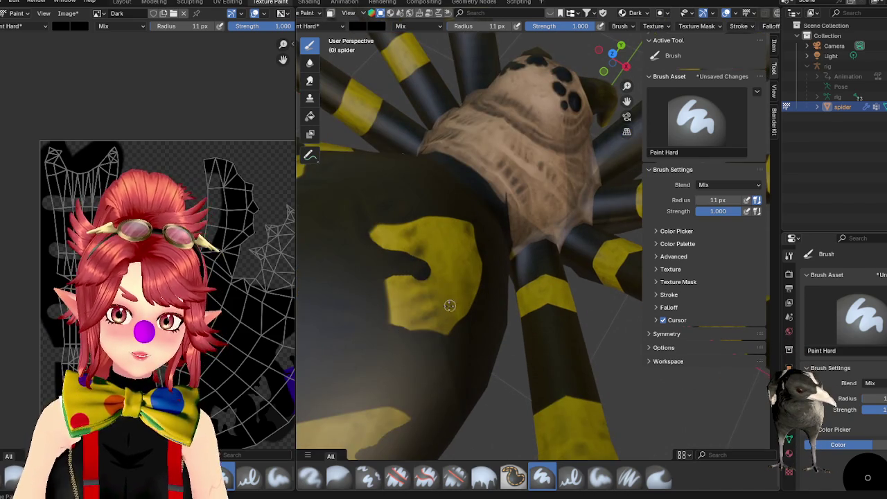
{"action": "scroll", "coordinate": [450, 303], "scroll_direction": "down", "scroll_amount": 3}
{"action": "middle_click_drag", "start_coordinate": [450, 303], "coordinate": [451, 277]}
{"action": "scroll", "coordinate": [450, 277], "scroll_direction": "up", "scroll_amount": 3}
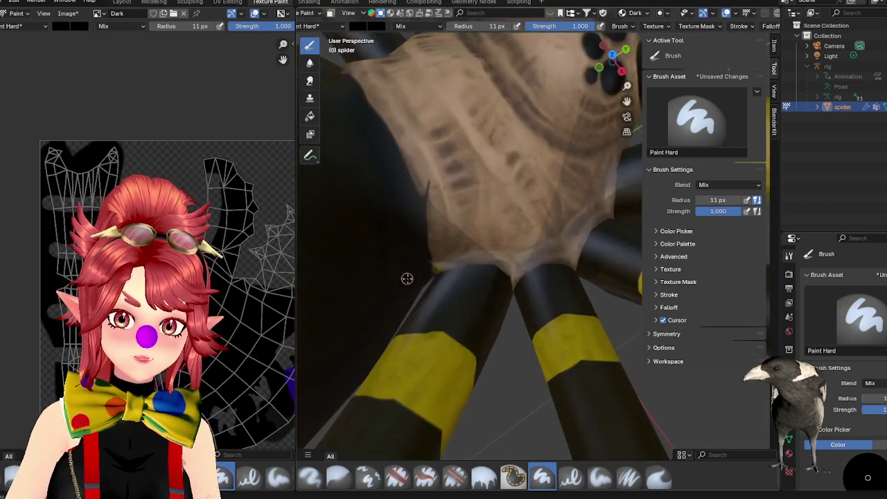
{"action": "scroll", "coordinate": [450, 280], "scroll_direction": "up", "scroll_amount": 2}
{"action": "scroll", "coordinate": [451, 286], "scroll_direction": "down", "scroll_amount": 4}
{"action": "scroll", "coordinate": [490, 306], "scroll_direction": "up", "scroll_amount": 2}
{"action": "middle_click_drag", "start_coordinate": [489, 306], "coordinate": [509, 253]}
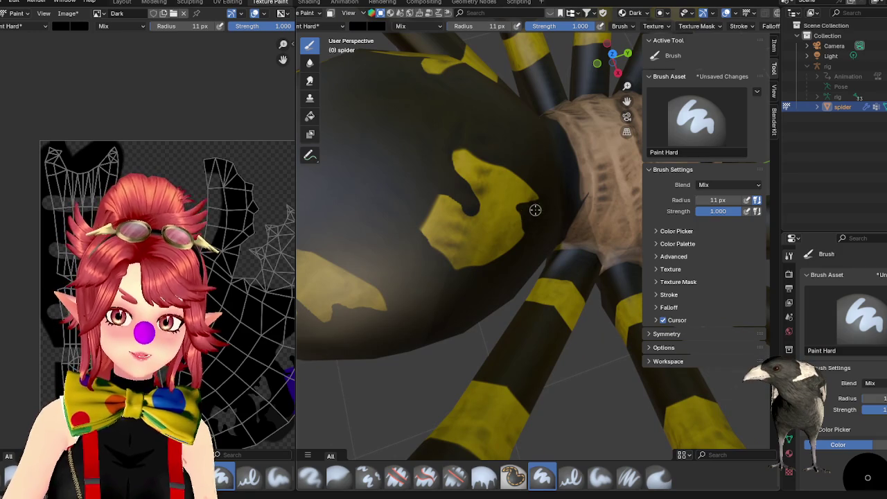
{"action": "left_click_drag", "start_coordinate": [514, 204], "coordinate": [522, 225]}
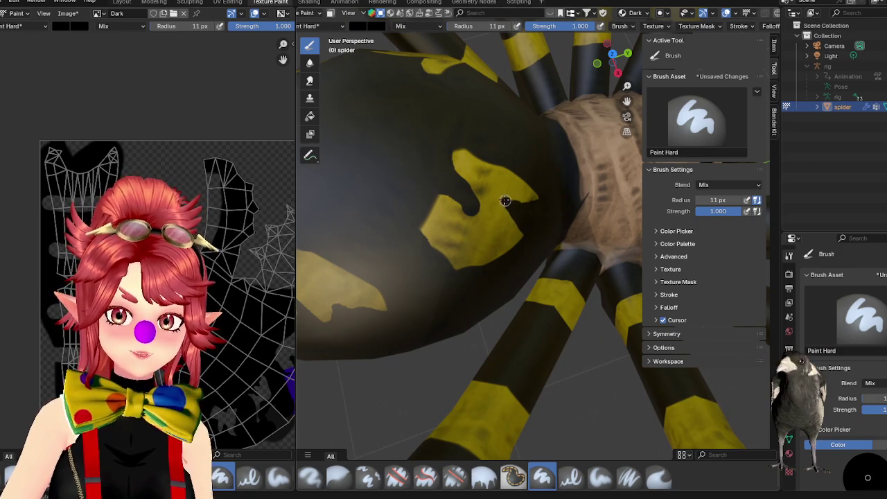
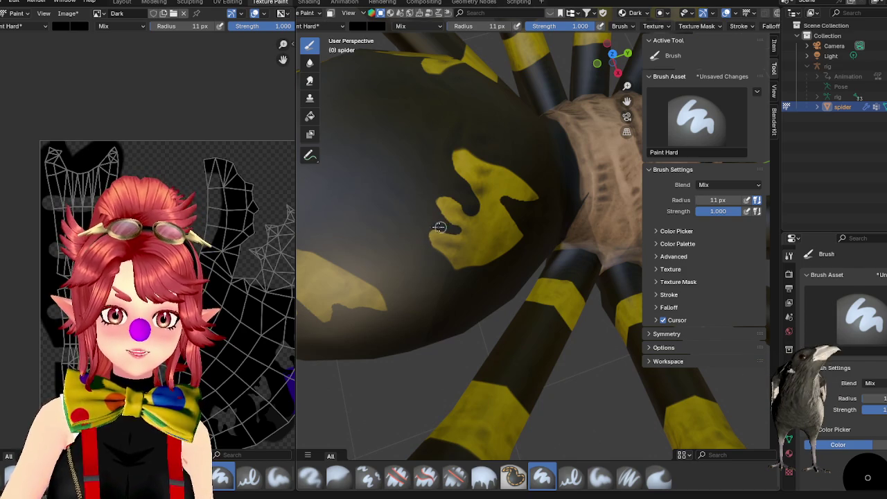
- Change the texture-paint brush blend mode from Mix to Erase Alpha
{"action": "scroll", "coordinate": [478, 239], "scroll_direction": "down", "scroll_amount": 3}
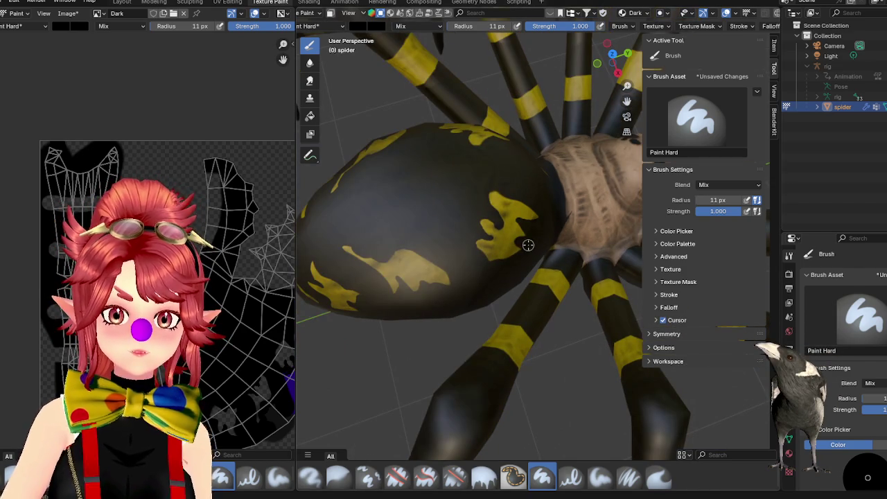
{"action": "scroll", "coordinate": [488, 257], "scroll_direction": "down", "scroll_amount": 3}
{"action": "mouse_move", "coordinate": [488, 257]}
{"action": "middle_mouse_down"}
{"action": "mouse_move", "coordinate": [527, 244]}
{"action": "mouse_move", "coordinate": [501, 241]}
{"action": "middle_mouse_up"}
{"action": "scroll", "coordinate": [521, 253], "scroll_direction": "up", "scroll_amount": 3}
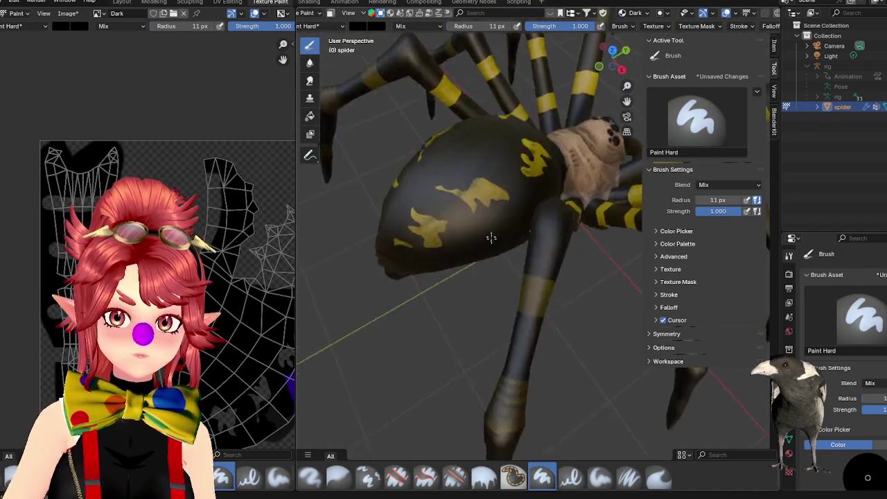
{"action": "scroll", "coordinate": [501, 242], "scroll_direction": "up", "scroll_amount": 2}
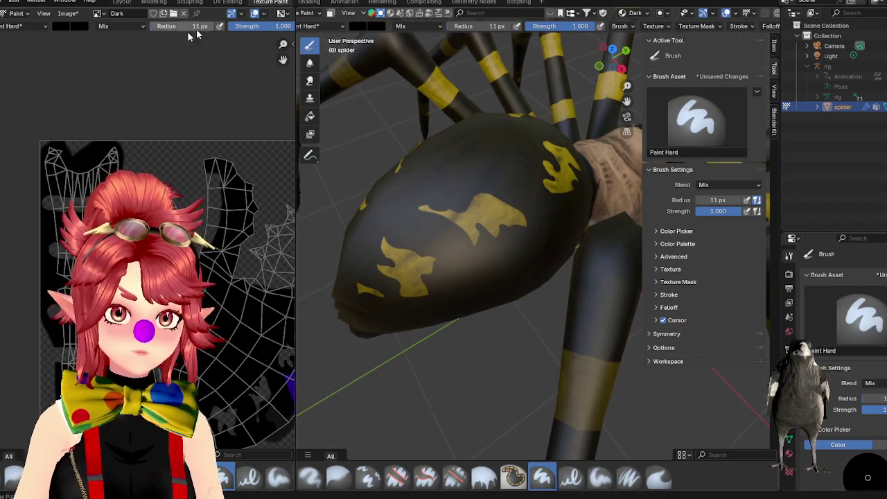
{"action": "left_click", "coordinate": [119, 26]}
{"action": "left_click", "coordinate": [177, 177]}
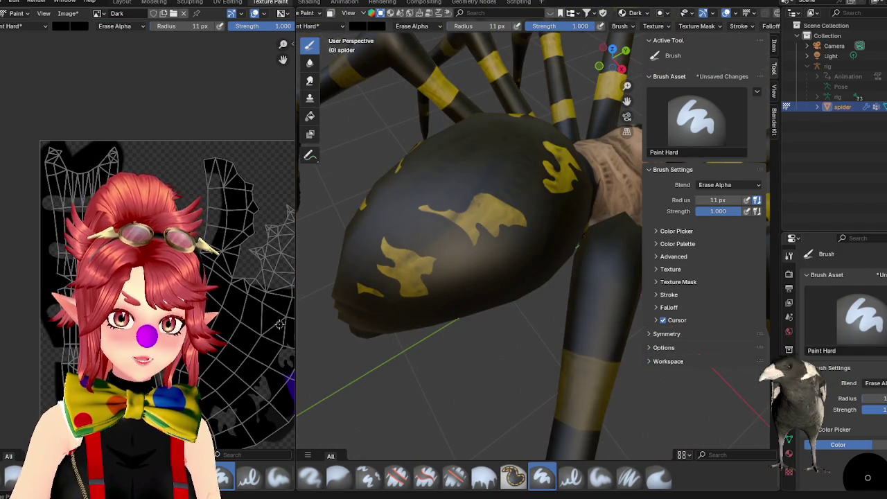
- Carve notches into the edge of a yellow patch on the abdomen with Erase Alpha strokes
{"action": "scroll", "coordinate": [451, 231], "scroll_direction": "up", "scroll_amount": 3}
{"action": "scroll", "coordinate": [436, 238], "scroll_direction": "down", "scroll_amount": 2}
{"action": "scroll", "coordinate": [436, 238], "scroll_direction": "down", "scroll_amount": 3}
{"action": "scroll", "coordinate": [464, 274], "scroll_direction": "up", "scroll_amount": 5}
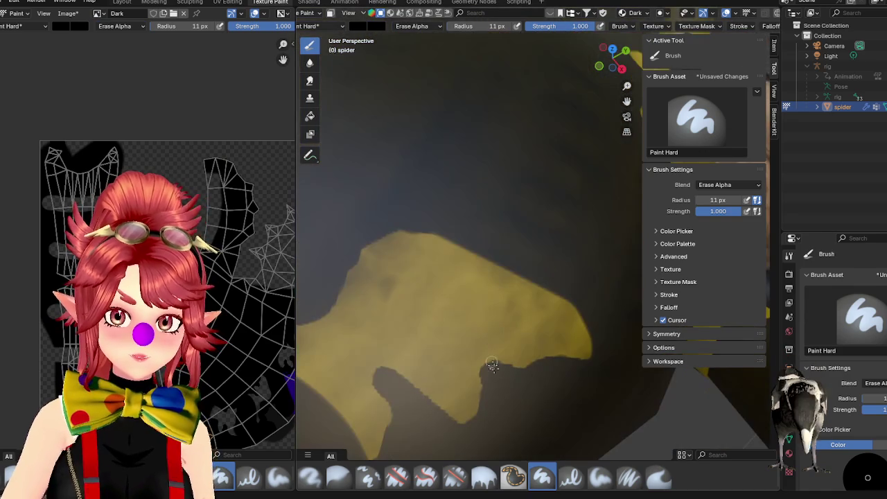
{"action": "left_click_drag", "start_coordinate": [414, 380], "coordinate": [470, 386]}
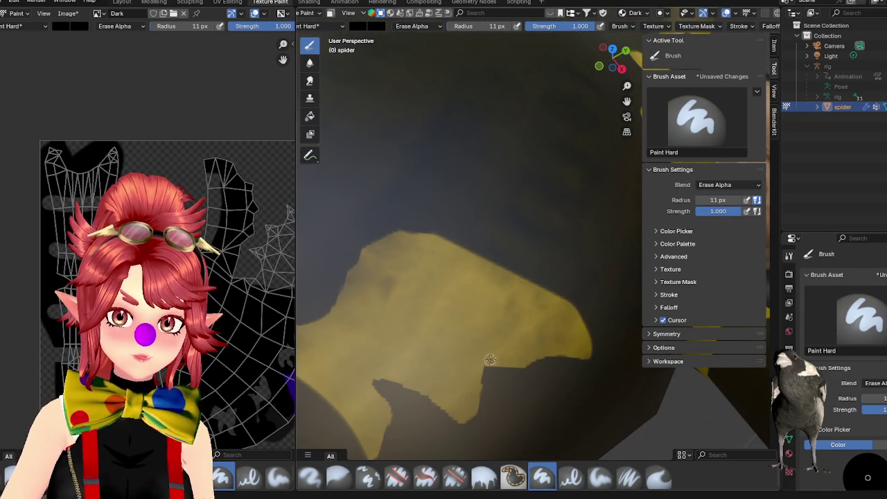
{"action": "scroll", "coordinate": [519, 361], "scroll_direction": "down", "scroll_amount": 5}
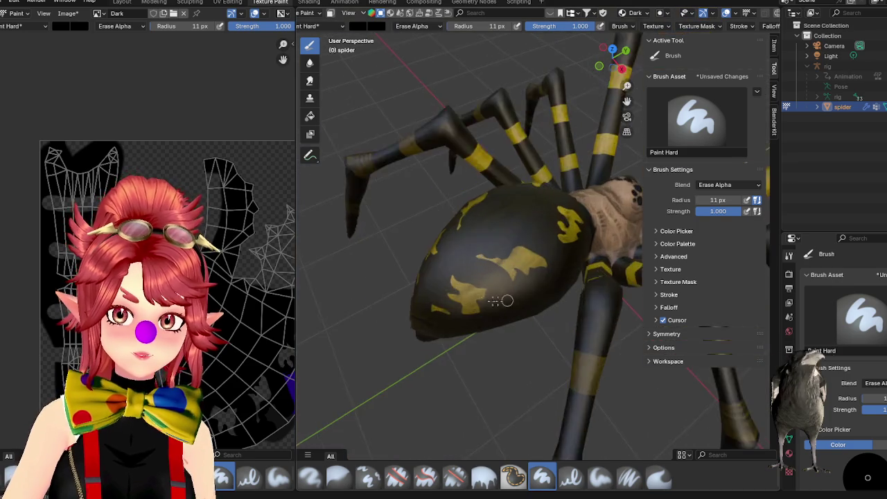
{"action": "middle_click_drag", "start_coordinate": [512, 346], "coordinate": [506, 388]}
{"action": "scroll", "coordinate": [528, 311], "scroll_direction": "up", "scroll_amount": 3}
{"action": "middle_click_drag", "start_coordinate": [528, 311], "coordinate": [435, 337]}
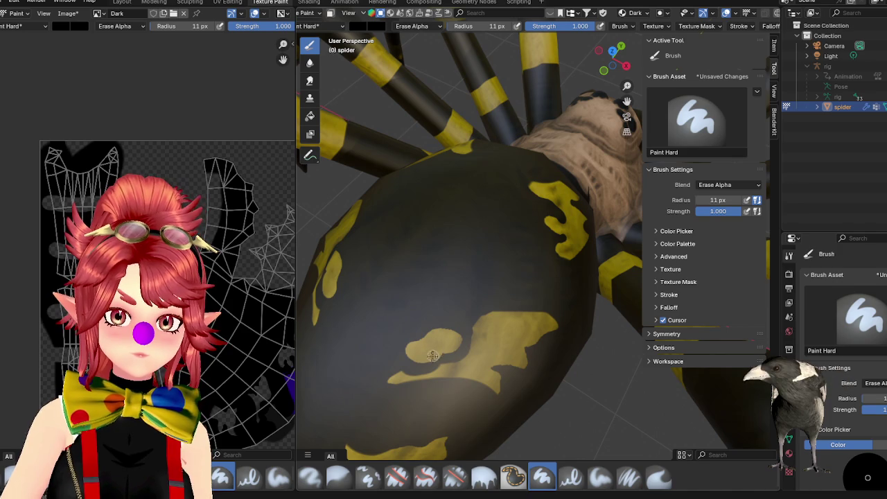
- Brush another stroke across the abdomen to add a ragged new blotch
{"action": "mouse_move", "coordinate": [415, 358]}
{"action": "middle_mouse_down"}
{"action": "mouse_move", "coordinate": [483, 346]}
{"action": "mouse_move", "coordinate": [482, 364]}
{"action": "middle_mouse_up"}
{"action": "scroll", "coordinate": [484, 346], "scroll_direction": "up", "scroll_amount": 4}
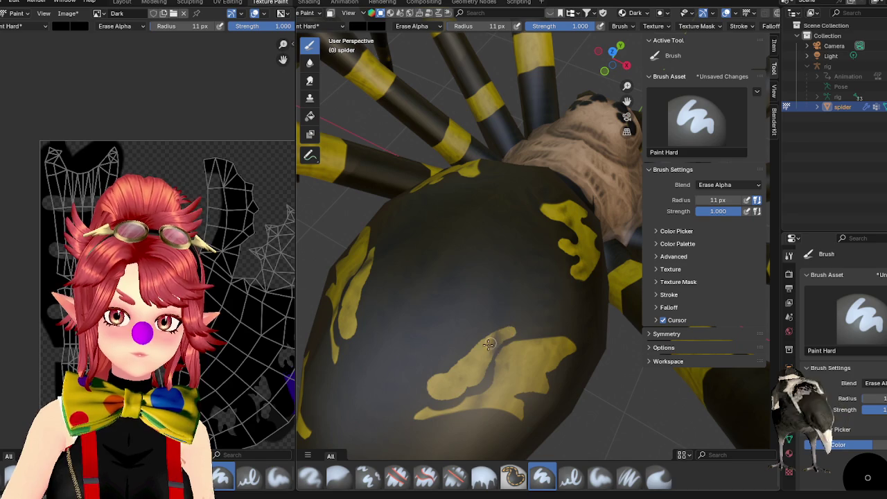
{"action": "scroll", "coordinate": [513, 331], "scroll_direction": "down", "scroll_amount": 5}
{"action": "scroll", "coordinate": [520, 331], "scroll_direction": "up", "scroll_amount": 3}
{"action": "left_click_drag", "start_coordinate": [457, 303], "coordinate": [409, 288]}
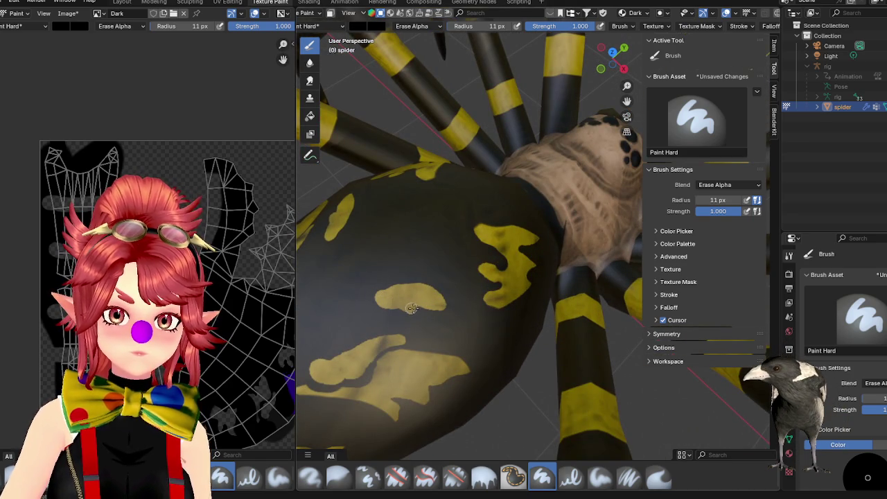
{"action": "scroll", "coordinate": [439, 309], "scroll_direction": "down", "scroll_amount": 3}
{"action": "mouse_move", "coordinate": [438, 309]}
{"action": "middle_mouse_down"}
{"action": "mouse_move", "coordinate": [528, 345]}
{"action": "mouse_move", "coordinate": [477, 269]}
{"action": "middle_mouse_up"}
{"action": "scroll", "coordinate": [477, 269], "scroll_direction": "up", "scroll_amount": 2}
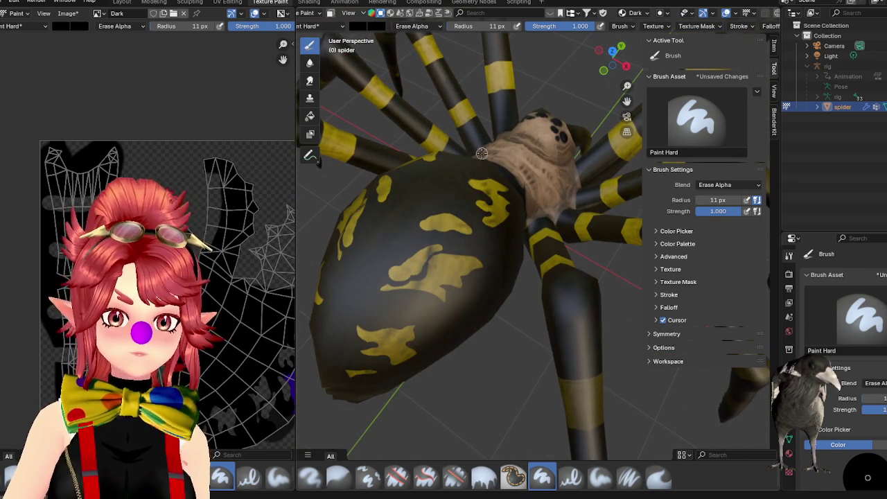
{"action": "middle_click_drag", "start_coordinate": [441, 335], "coordinate": [443, 264]}
- Paint a looping stroke across the abdomen, checking the top, rear and side coverage
{"action": "mouse_move", "coordinate": [408, 273]}
{"action": "left_mouse_down"}
{"action": "mouse_move", "coordinate": [439, 265]}
{"action": "mouse_move", "coordinate": [415, 242]}
{"action": "mouse_move", "coordinate": [429, 251]}
{"action": "left_mouse_up"}
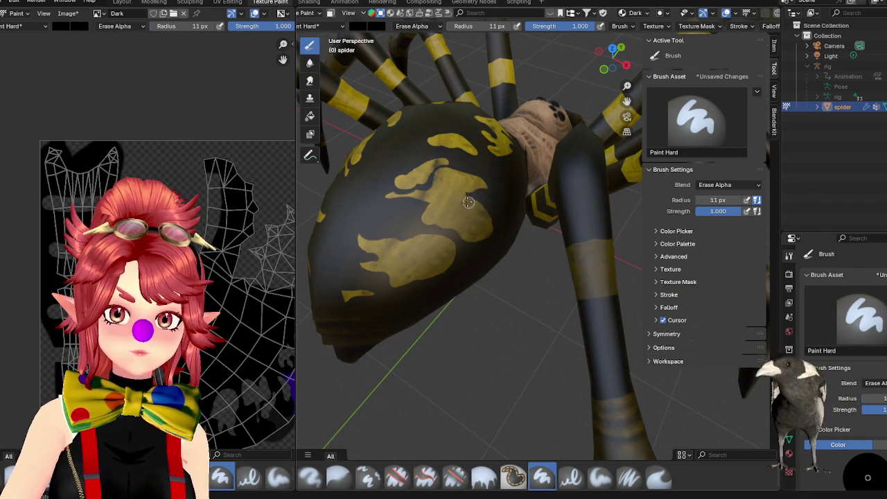
{"action": "mouse_move", "coordinate": [472, 229]}
{"action": "middle_mouse_down"}
{"action": "mouse_move", "coordinate": [475, 247]}
{"action": "mouse_move", "coordinate": [458, 248]}
{"action": "middle_mouse_up"}
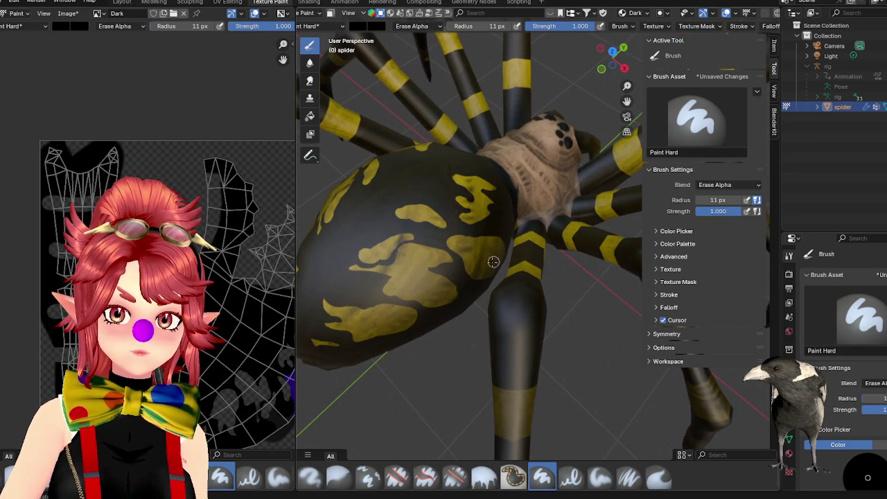
{"action": "scroll", "coordinate": [495, 259], "scroll_direction": "down", "scroll_amount": 3}
{"action": "mouse_move", "coordinate": [494, 259]}
{"action": "middle_mouse_down"}
{"action": "mouse_move", "coordinate": [509, 271]}
{"action": "mouse_move", "coordinate": [501, 245]}
{"action": "middle_mouse_up"}
{"action": "scroll", "coordinate": [475, 187], "scroll_direction": "up", "scroll_amount": 3}
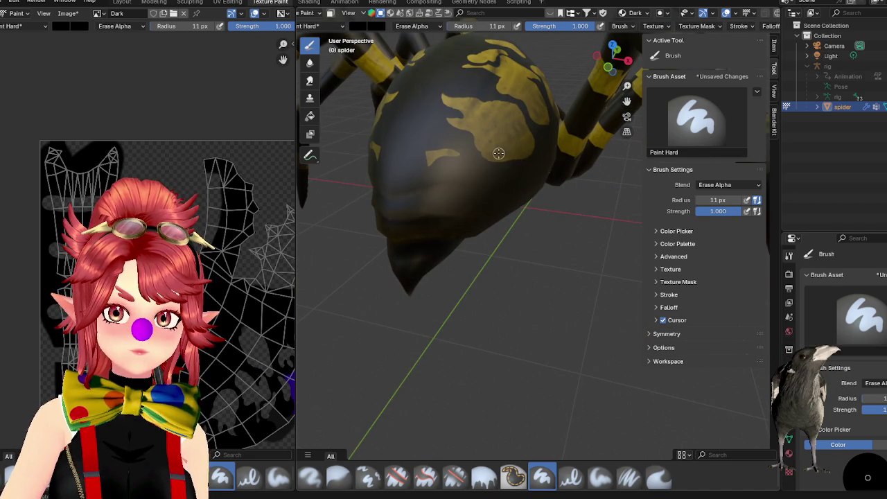
{"action": "scroll", "coordinate": [528, 144], "scroll_direction": "down", "scroll_amount": 3}
{"action": "mouse_move", "coordinate": [530, 166]}
{"action": "middle_mouse_down"}
{"action": "mouse_move", "coordinate": [545, 290]}
{"action": "mouse_move", "coordinate": [514, 289]}
{"action": "mouse_move", "coordinate": [546, 269]}
{"action": "mouse_move", "coordinate": [553, 284]}
{"action": "middle_mouse_up"}
{"action": "scroll", "coordinate": [542, 264], "scroll_direction": "up", "scroll_amount": 2}
{"action": "scroll", "coordinate": [541, 264], "scroll_direction": "up", "scroll_amount": 2}
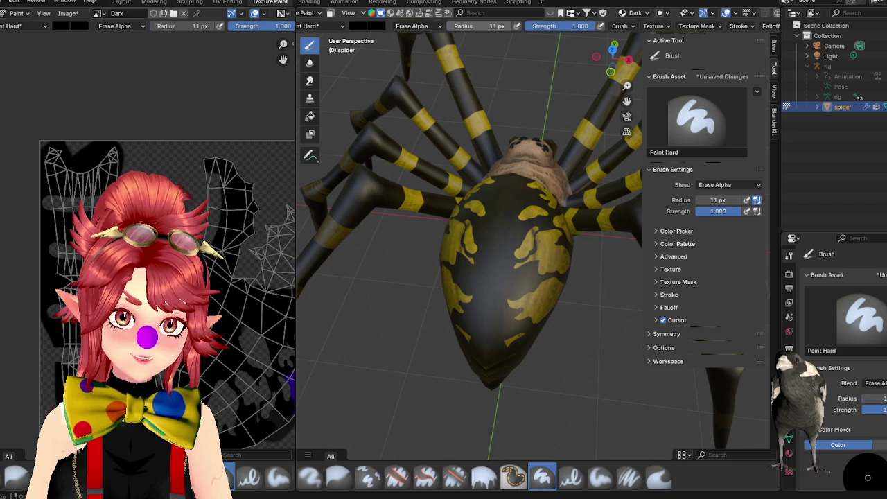
{"action": "scroll", "coordinate": [543, 313], "scroll_direction": "up", "scroll_amount": 2}
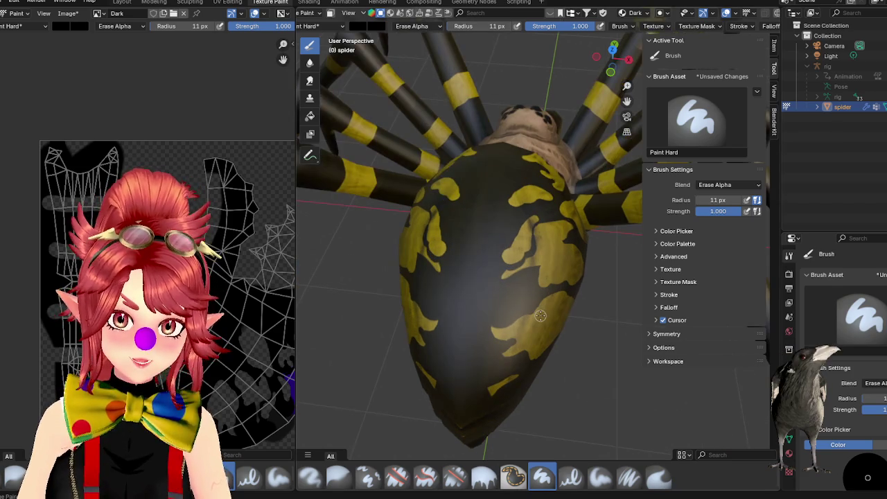
{"action": "middle_click_drag", "start_coordinate": [545, 317], "coordinate": [516, 318]}
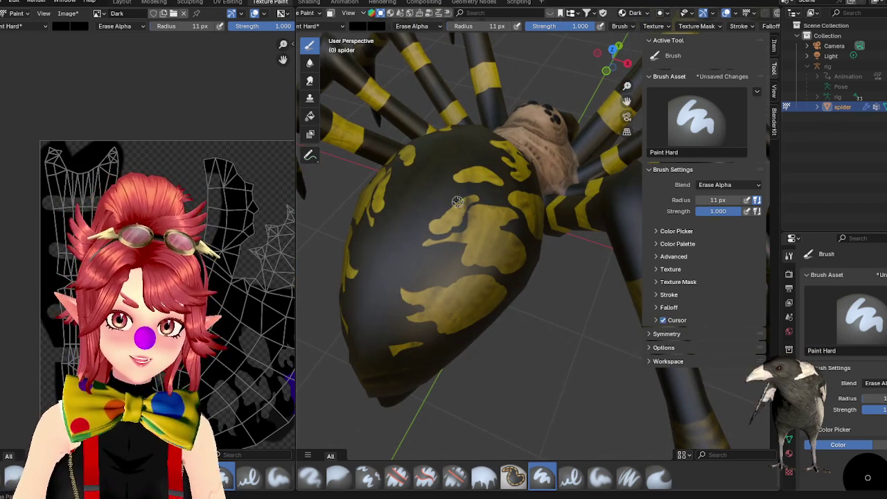